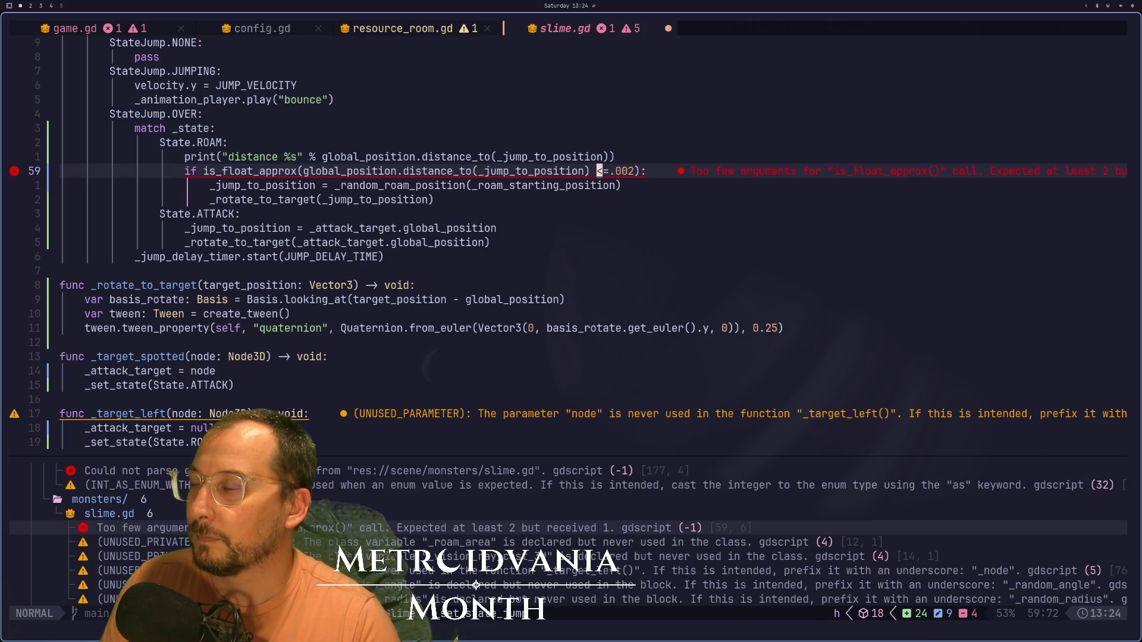
- Change line 59 of slime.gd to compare distance_to(_jump_to_position) <= .002 directly, dropping is_float_approx, and save
text(x)
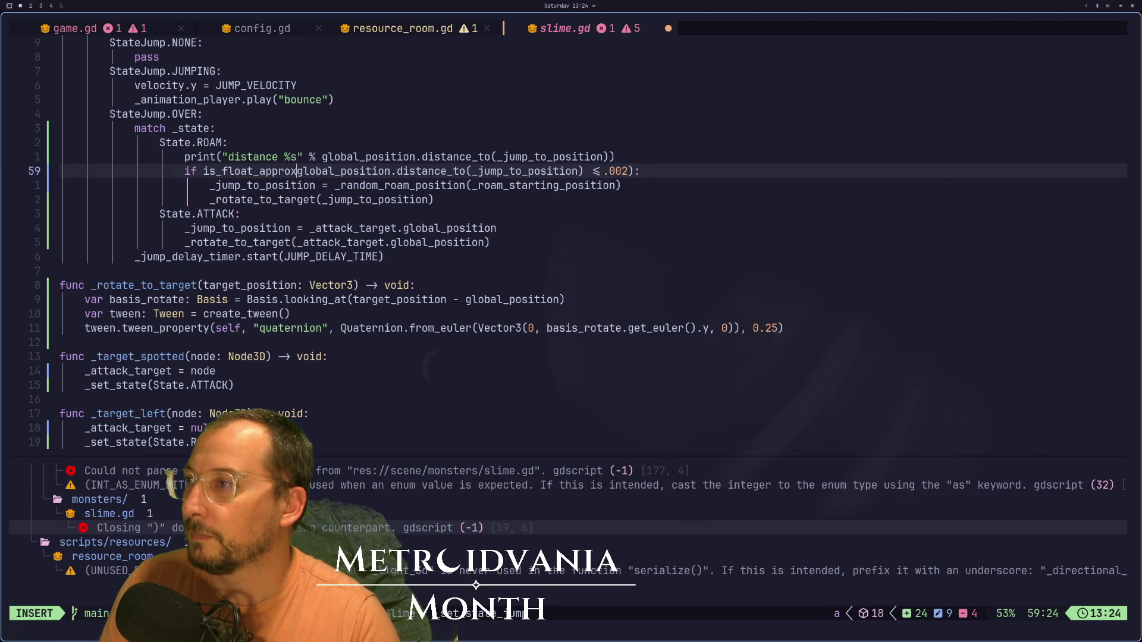
text(dbii)
key(BackSpace)
key(Escape)
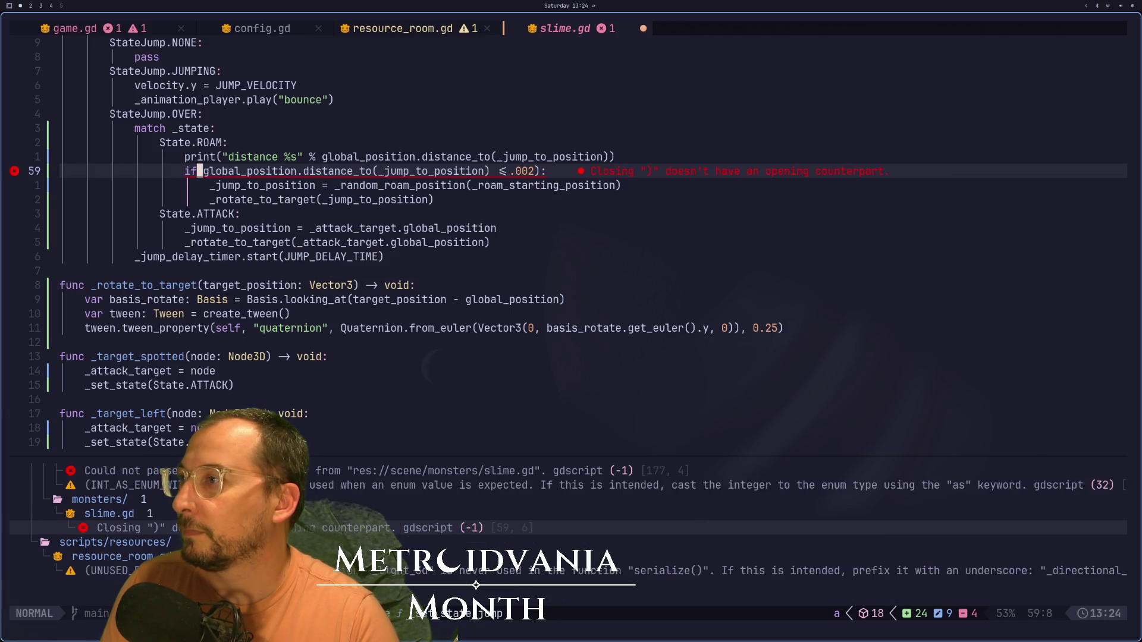
text(e3ft)
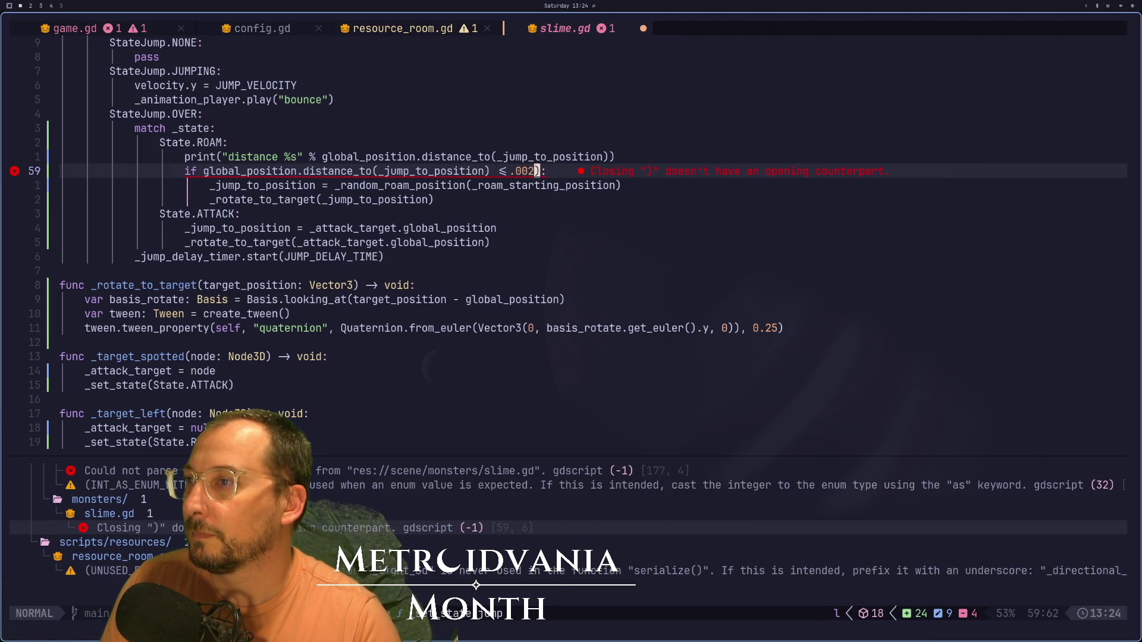
text(x:w)
key(Return)
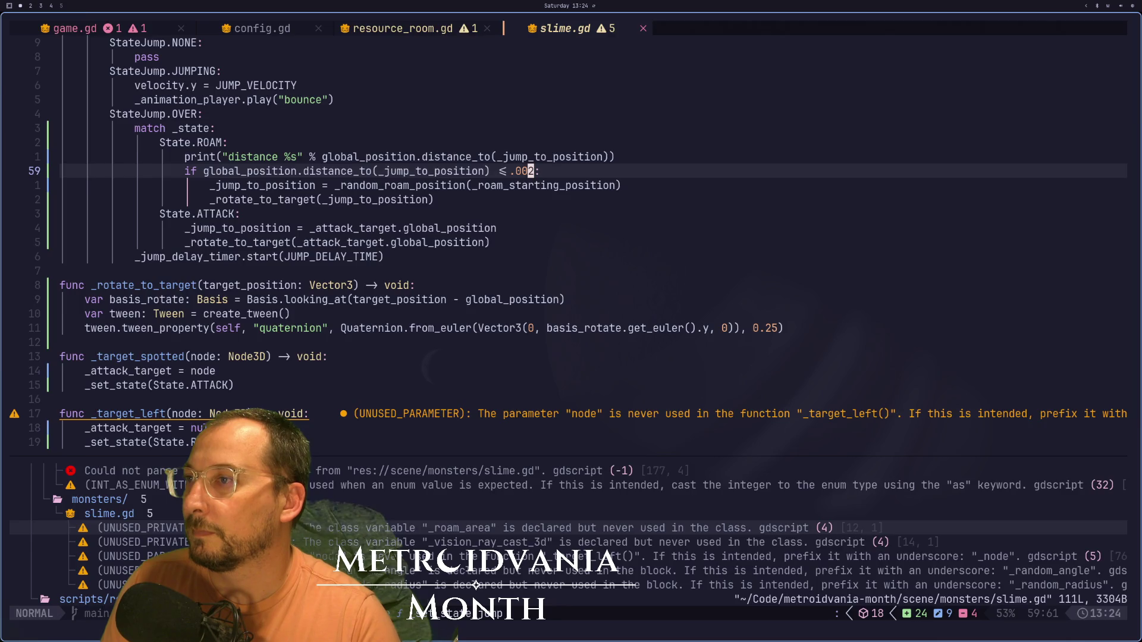
key(super+2)
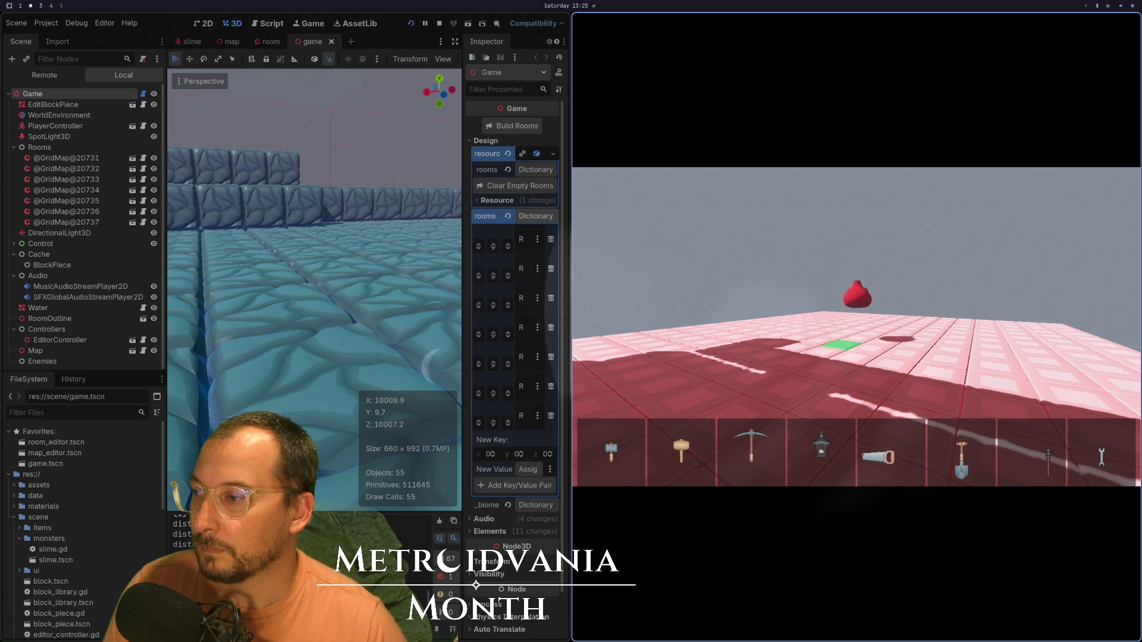
- Return to slime.gd in Neovim after watching the slime hop and print distances
key(super+1)
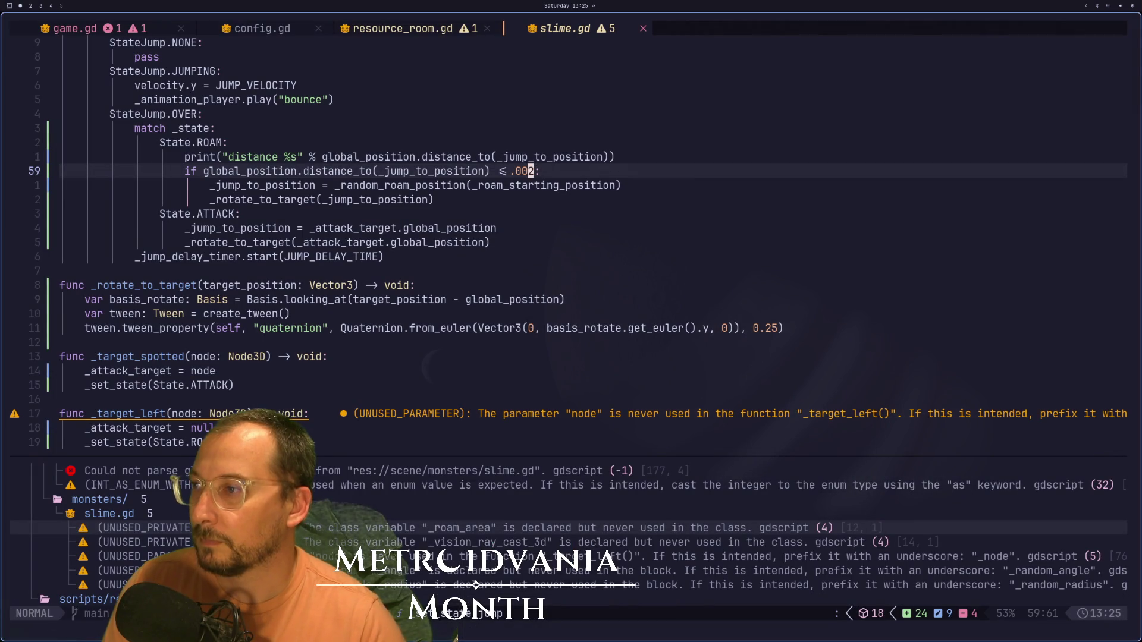
- Add print("Gew new pos") on a new line under the line-59 distance check and save
key(k)
key(g)
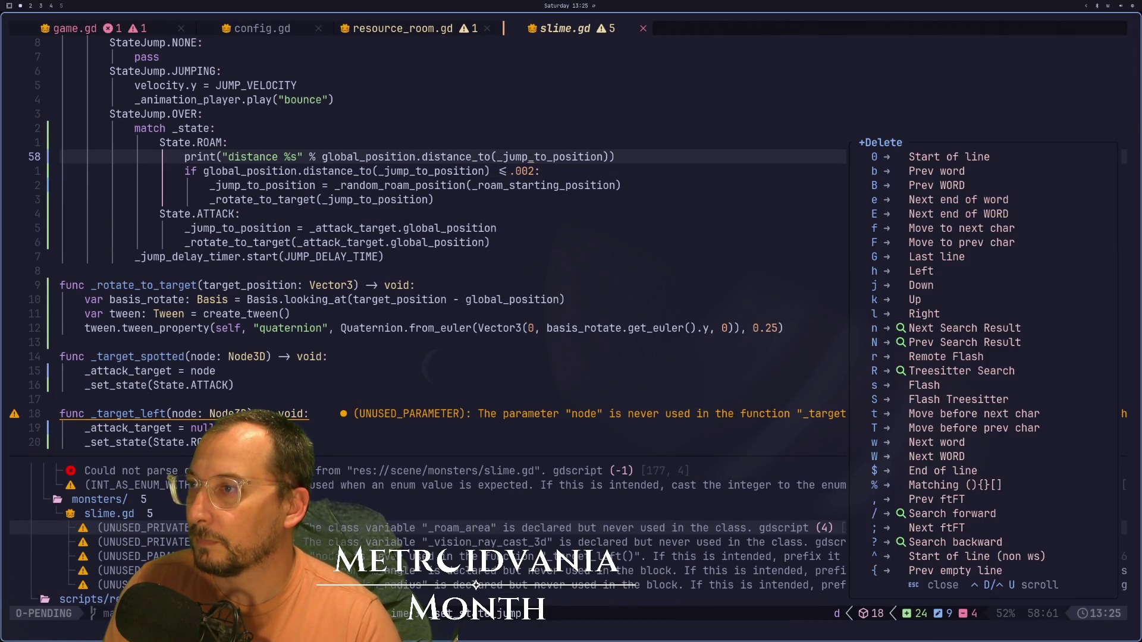
key(k)
key(o)
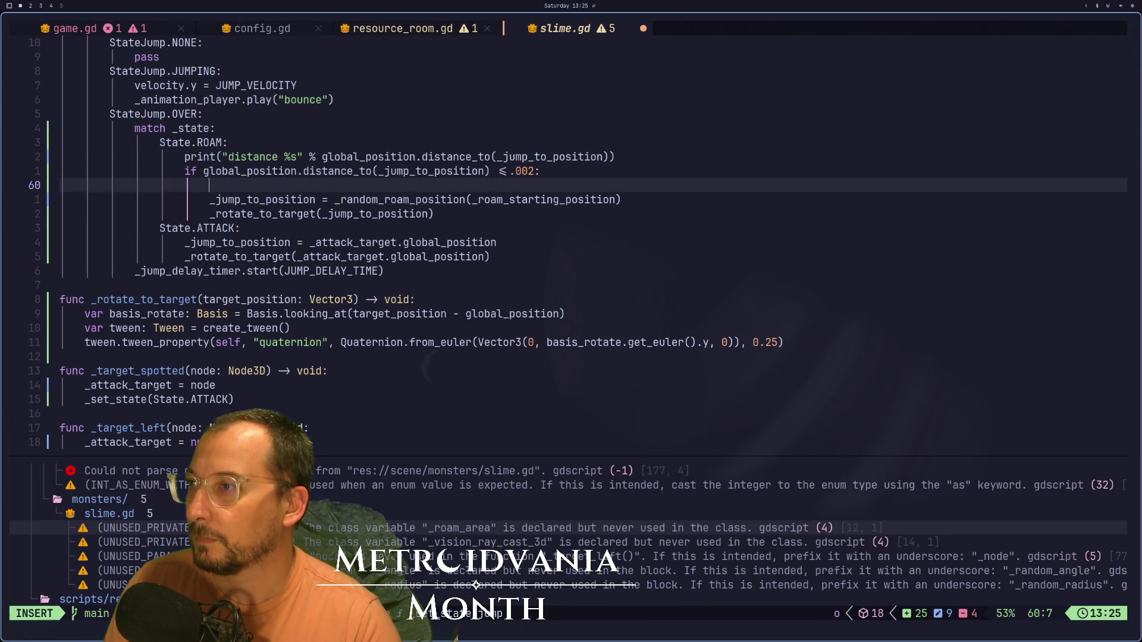
text(print(")
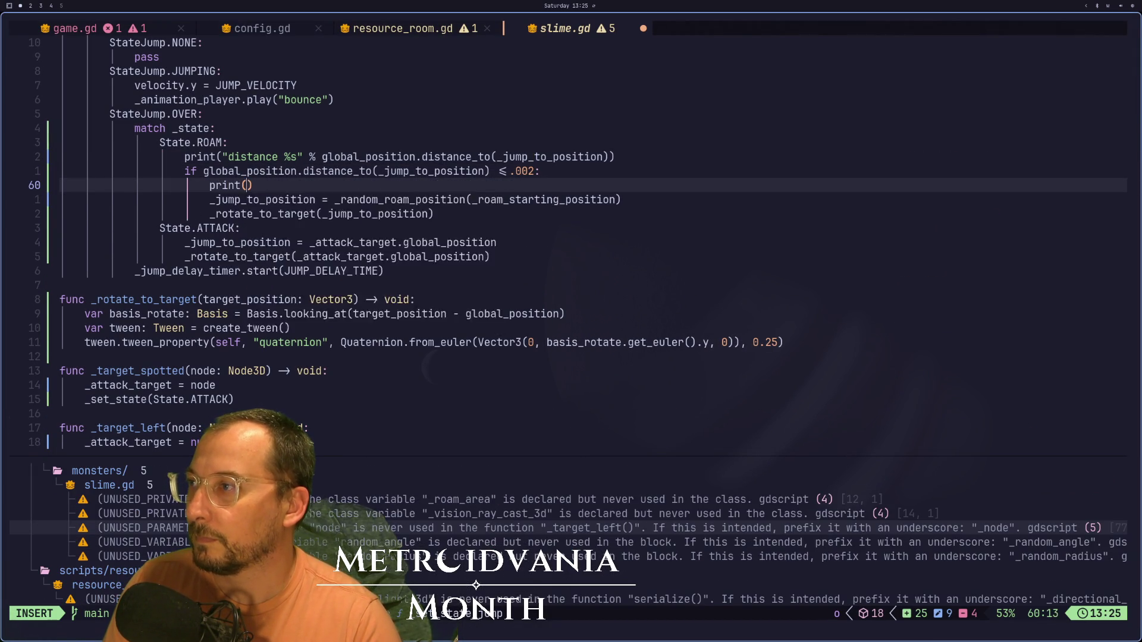
text(Gew new pos)
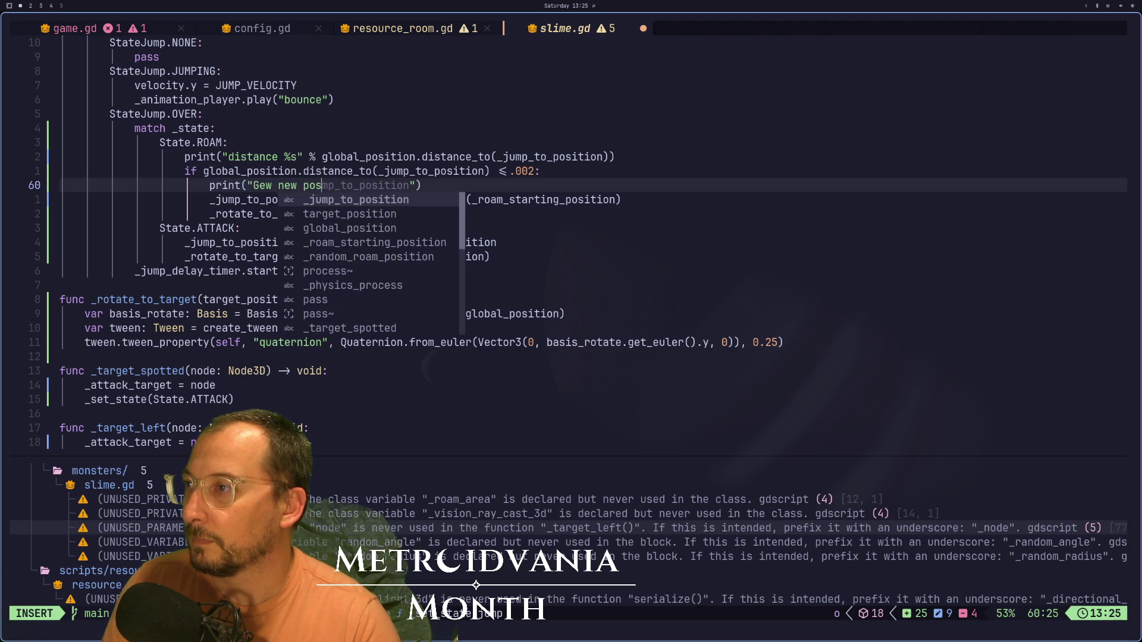
key(Escape)
text(:w)
key(Return)
key(super+2)
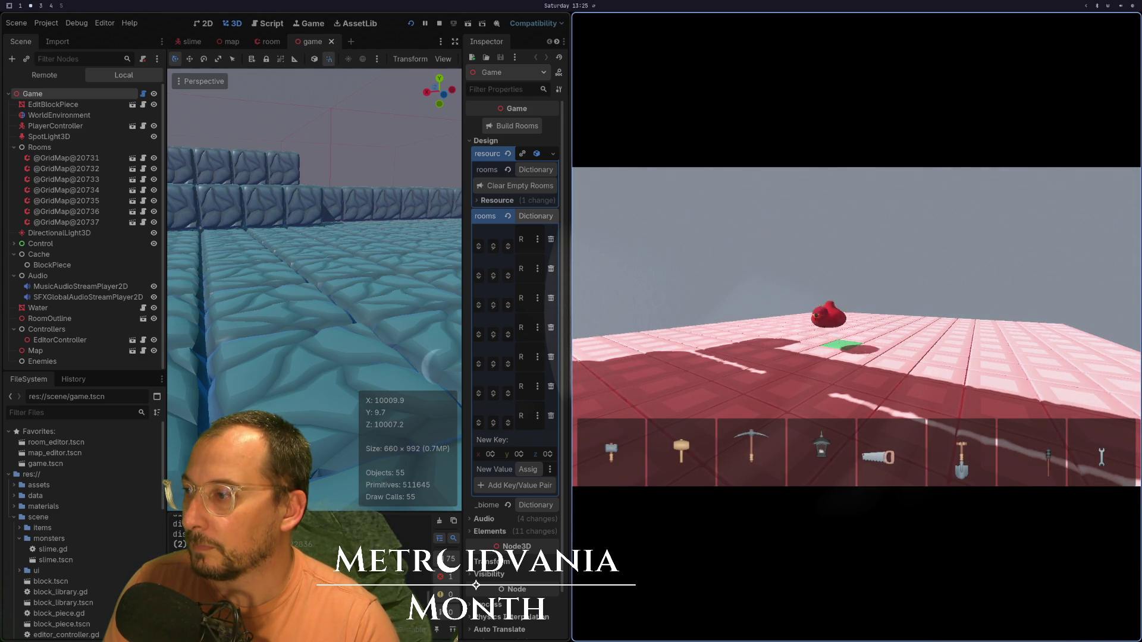
- Return to slime.gd in Neovim after watching the slime move in the game
key(super+1)
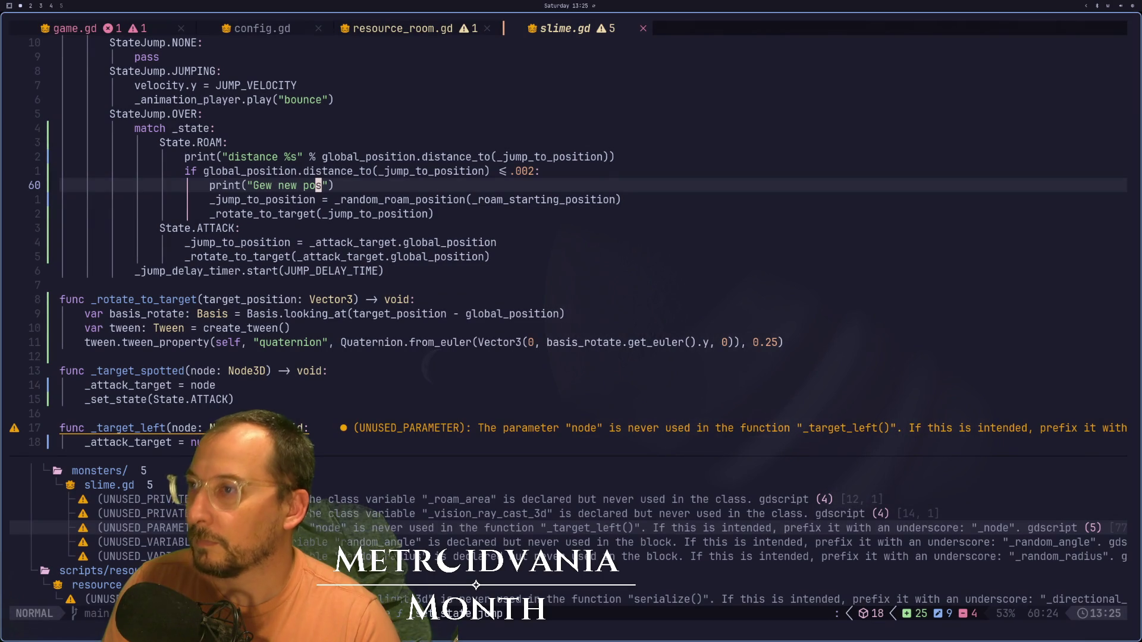
- Move the print line to just below the _jump_to_position assignment
key(j)
key(j)
key(j)
key(j)
key(j)
key(j)
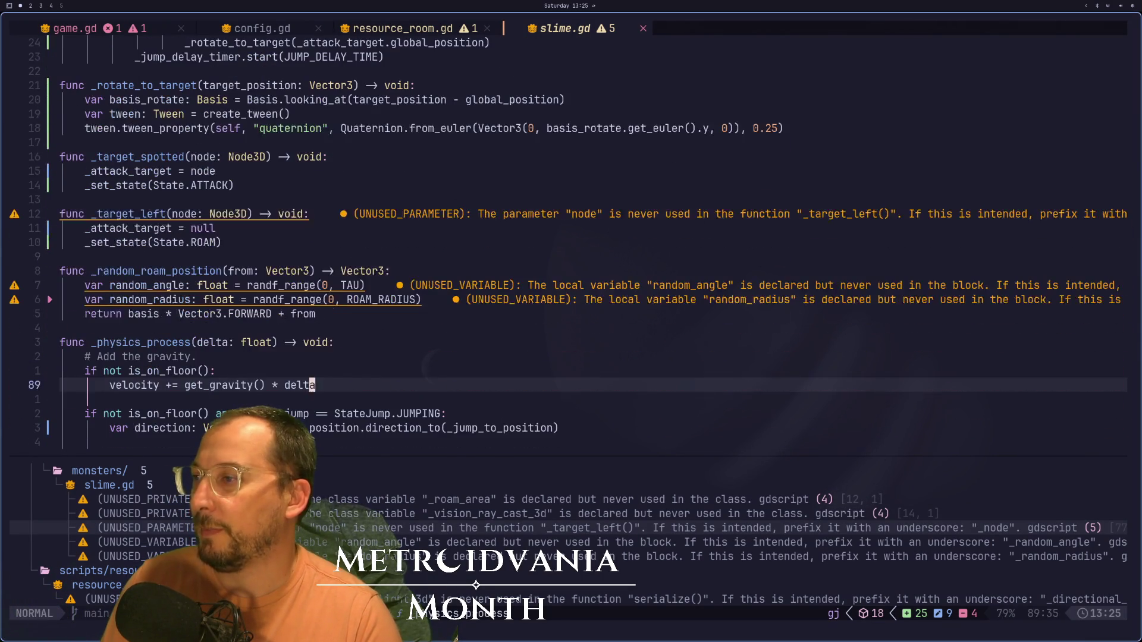
key(j)
key(j)
key(j)
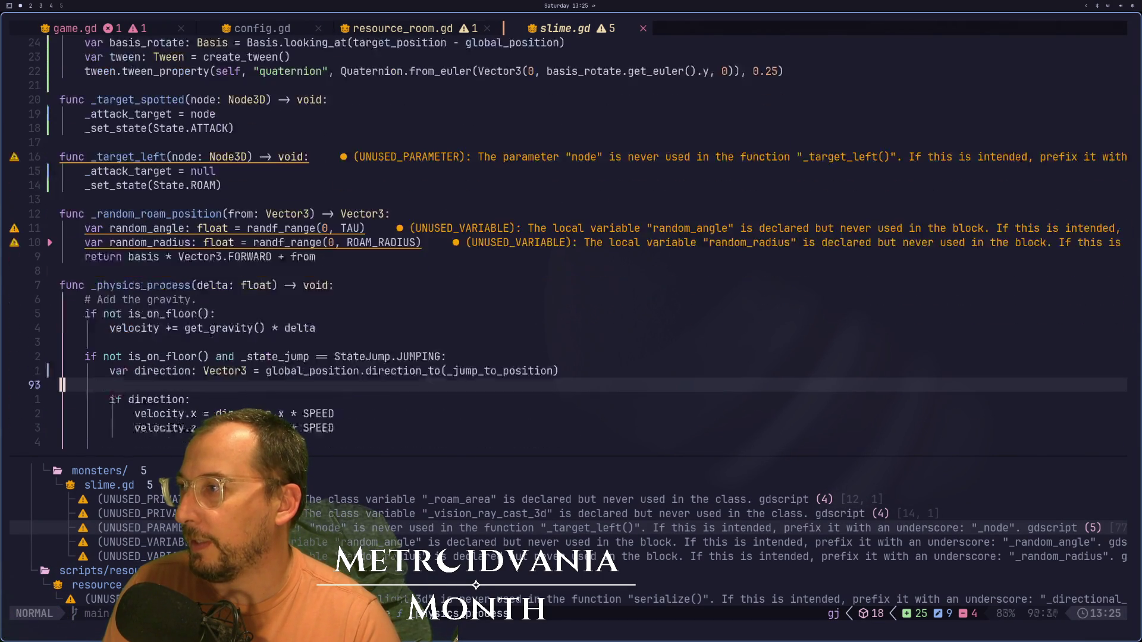
key(k)
key(k)
key(k)
key(k)
key(k)
key(k)
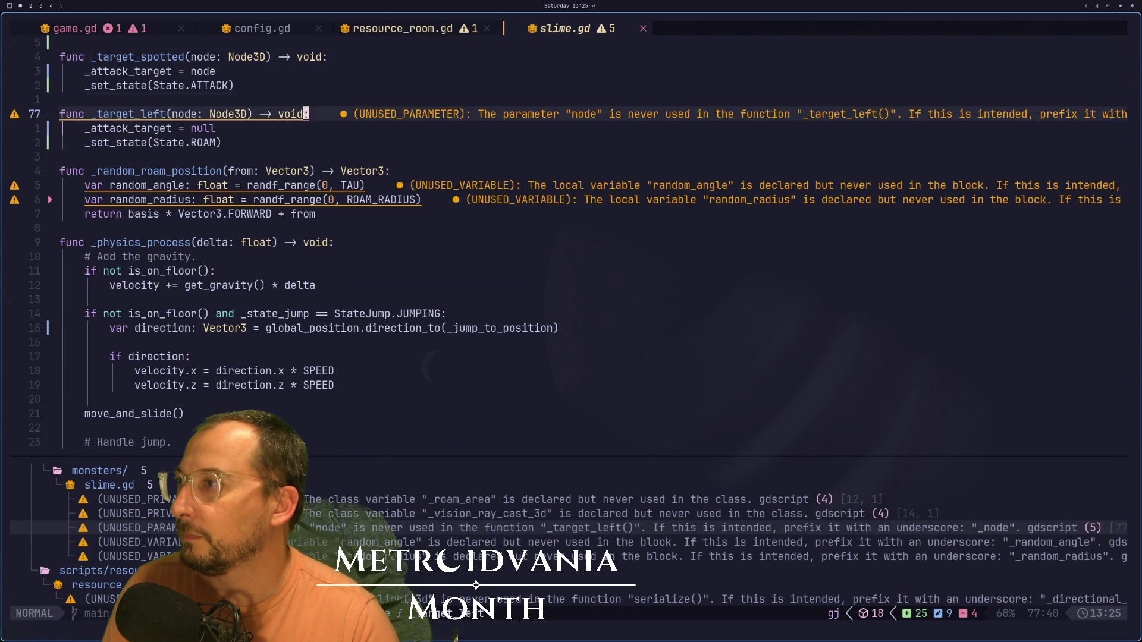
key(j)
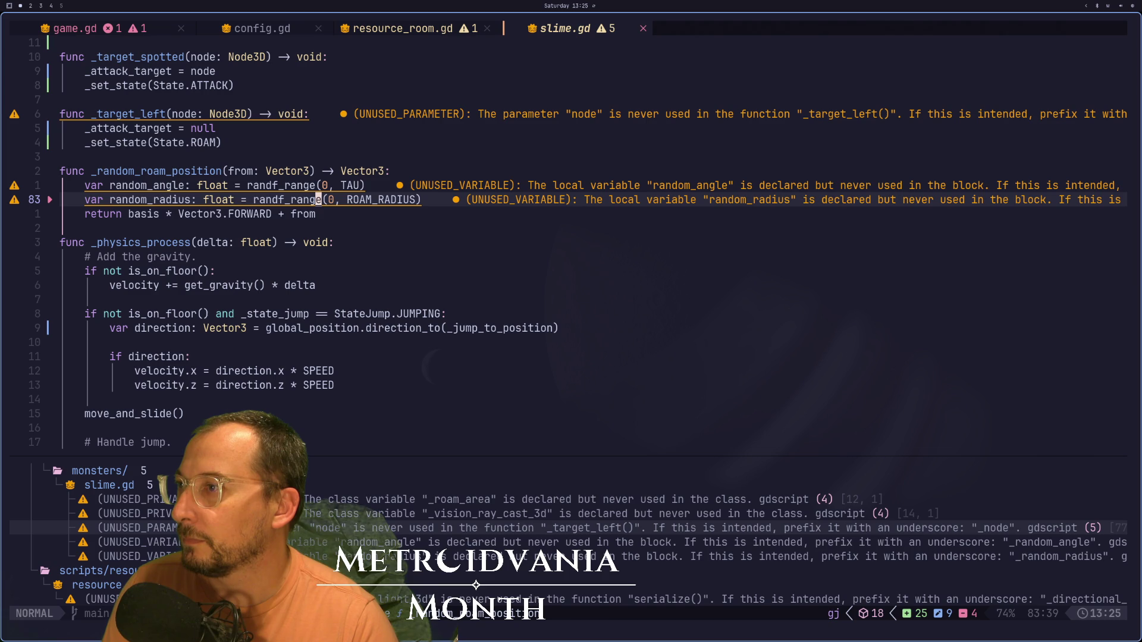
key(k)
key(k)
key(k)
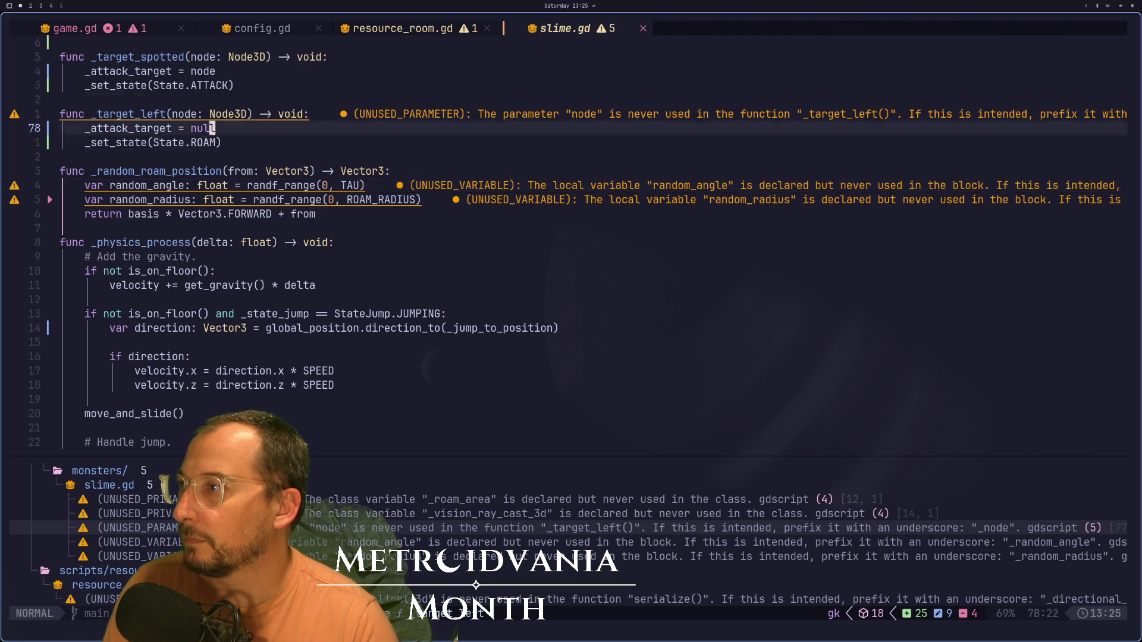
key(k)
key(k)
key(d)
key(d)
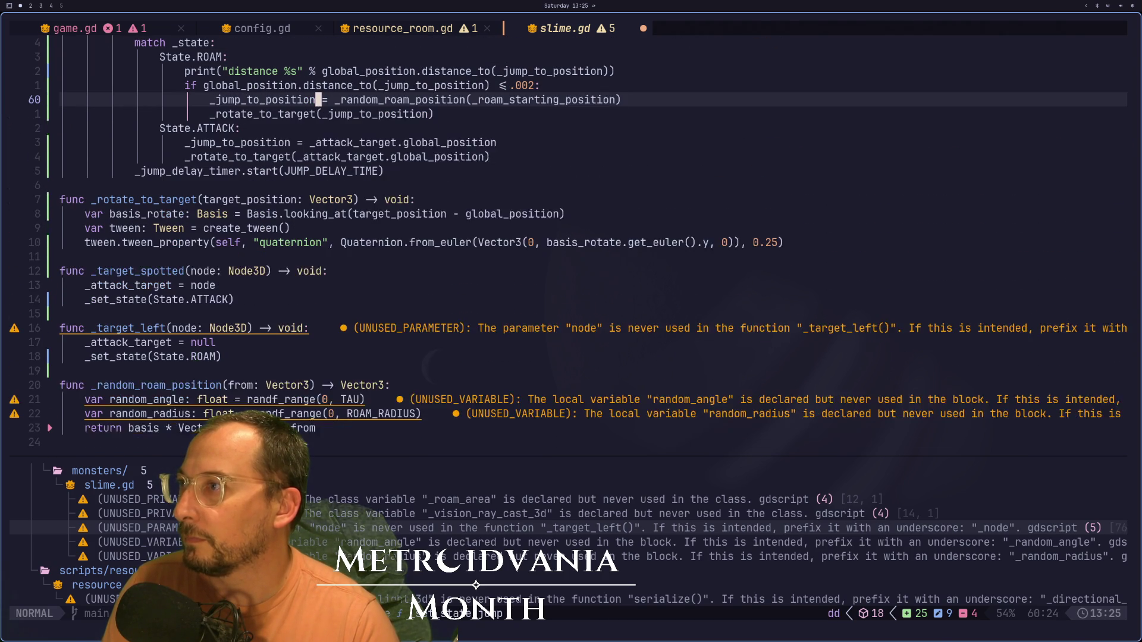
key(p)
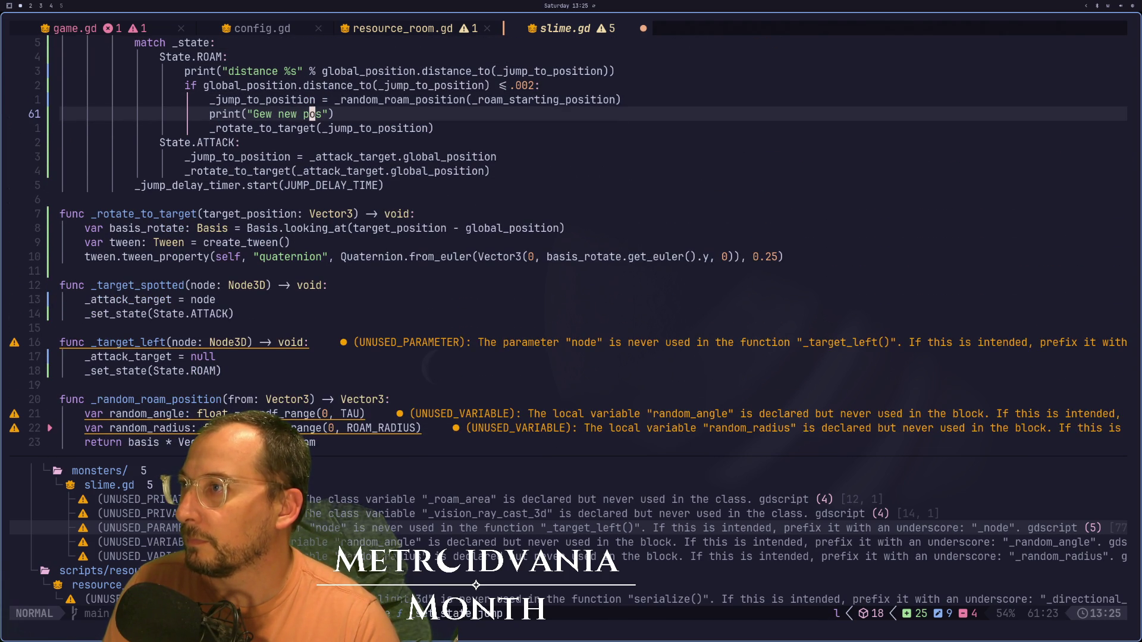
- Extend the print to "Gew new pos %s" % _jump_to_position and save the script
text(ea %s" )
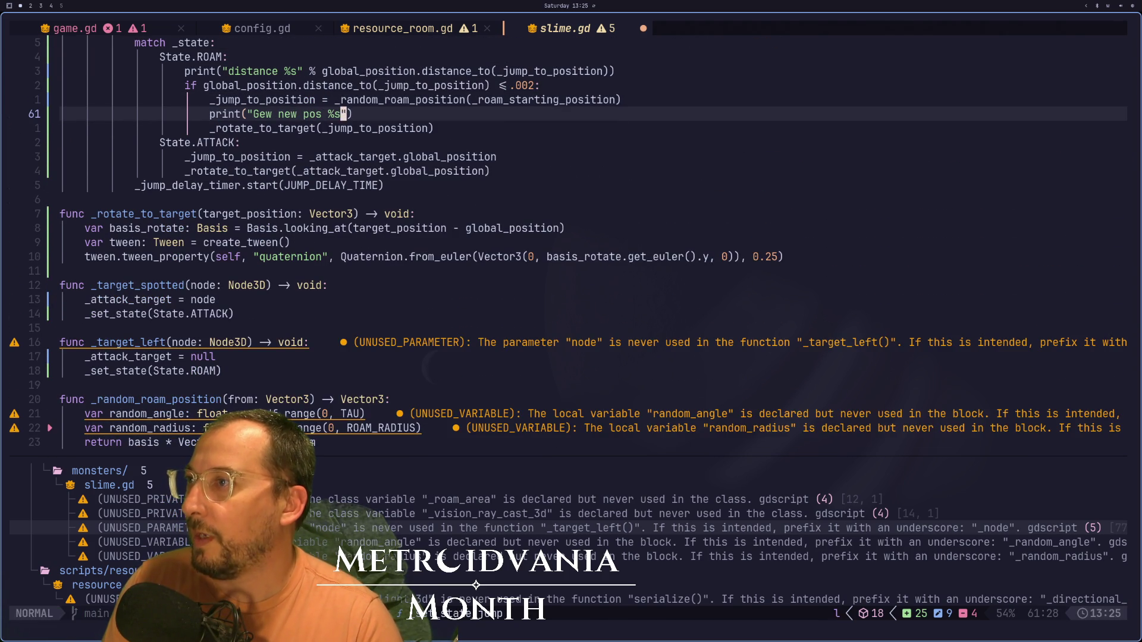
text(% )
text(_j)
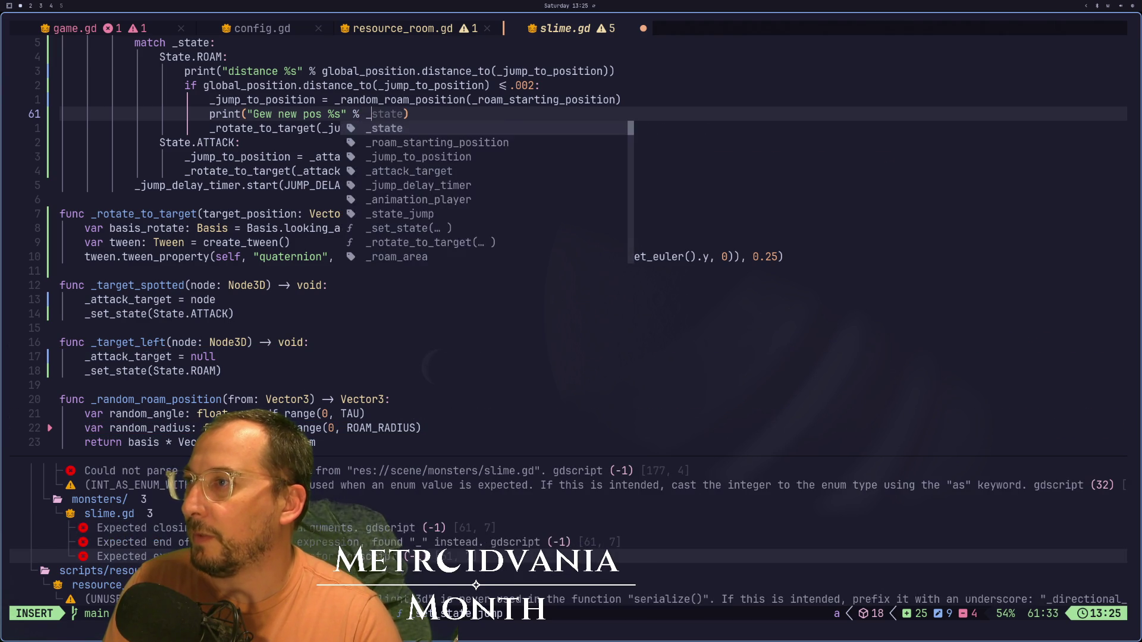
key(Return)
key(Escape)
text(:w)
key(Return)
key(super+2)
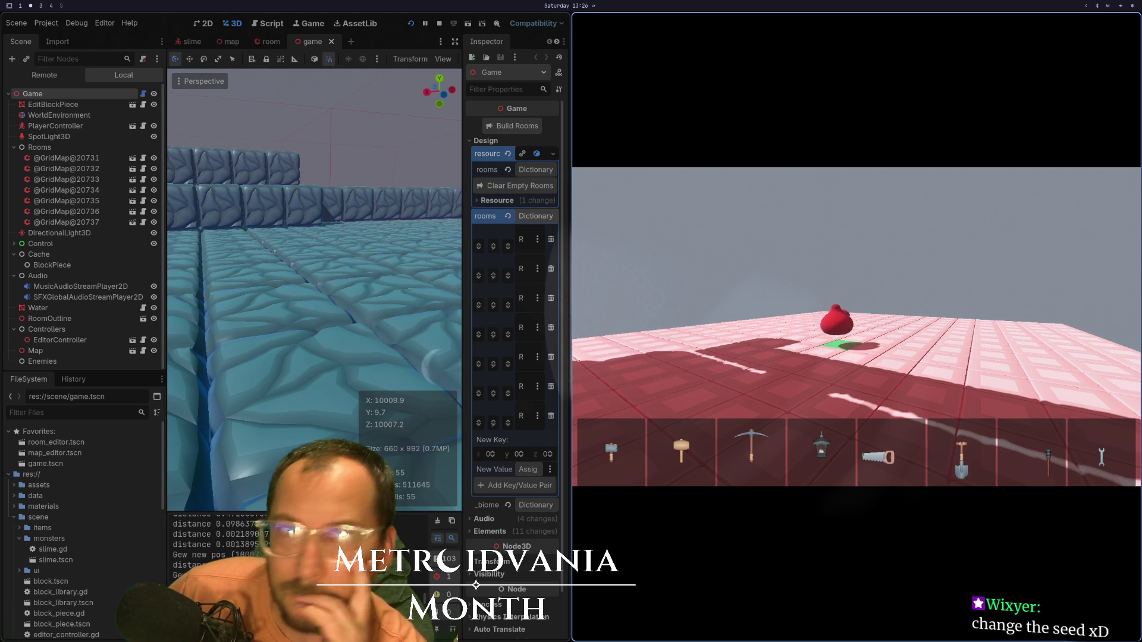
- Return to slime.gd in Neovim after watching the 'Gew new pos' lines in the output
key(super+1)
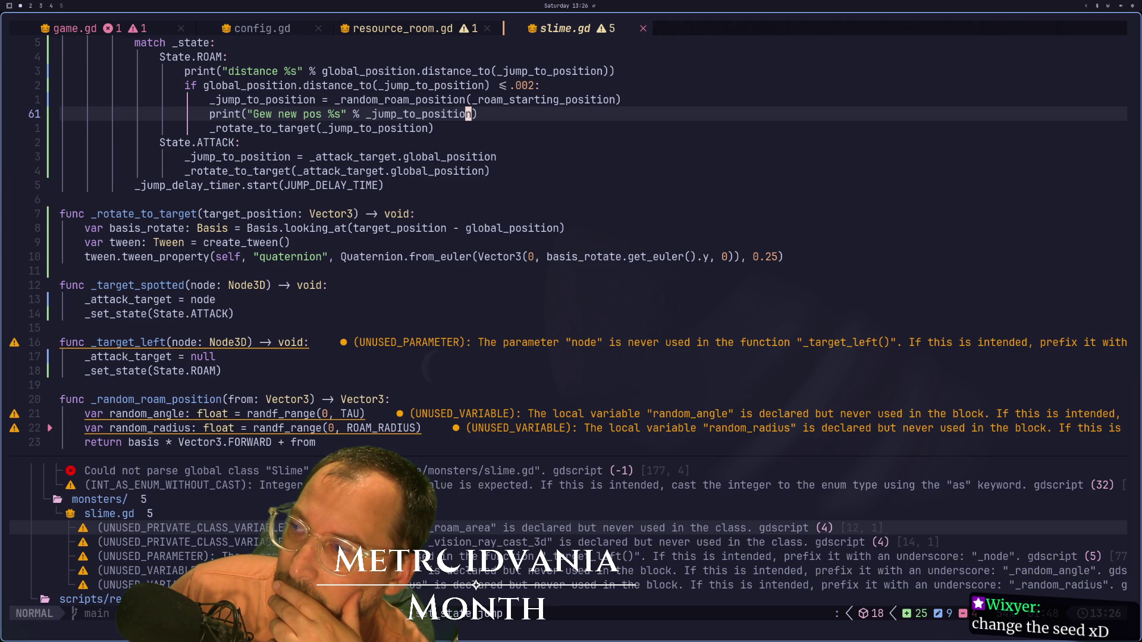
- Inspect the random_radius declaration and nearby _rotate_to_target code, cancelling an accidental edit
key(Escape)
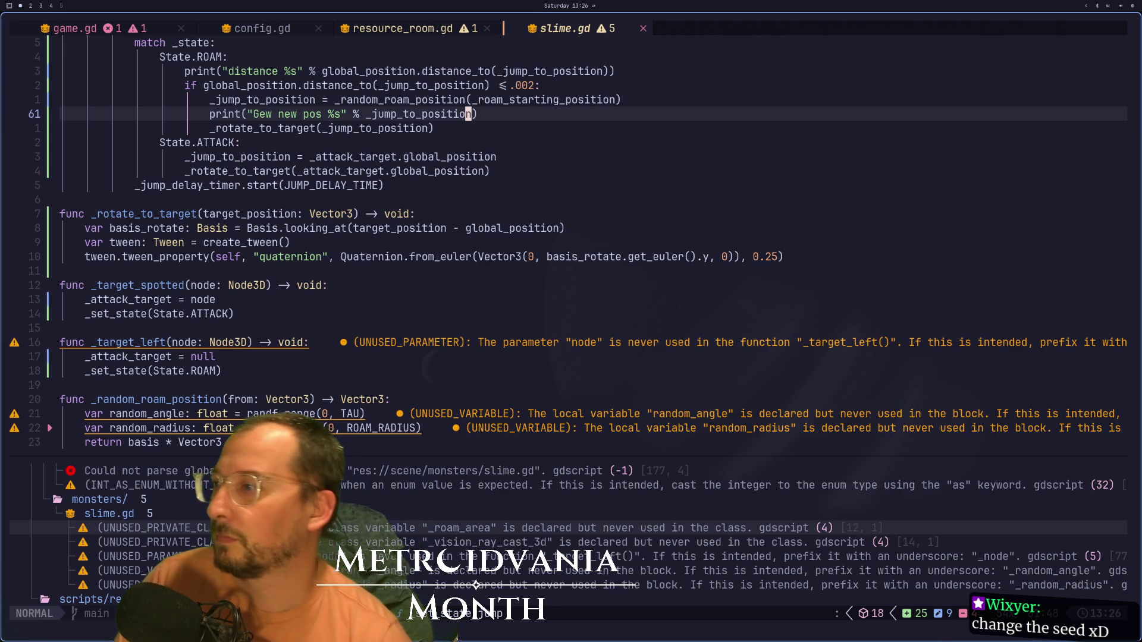
scroll(231, 399, down, 1)
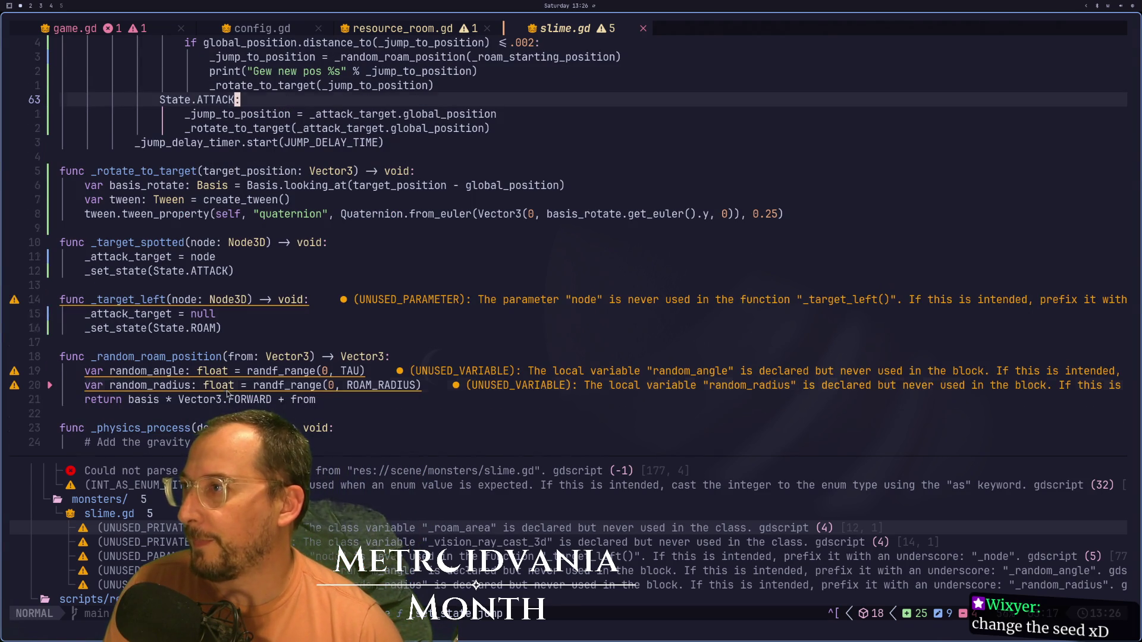
click(228, 388)
key(k)
key(k)
key({)
key({)
key(ctrl+o)
key(ctrl+o)
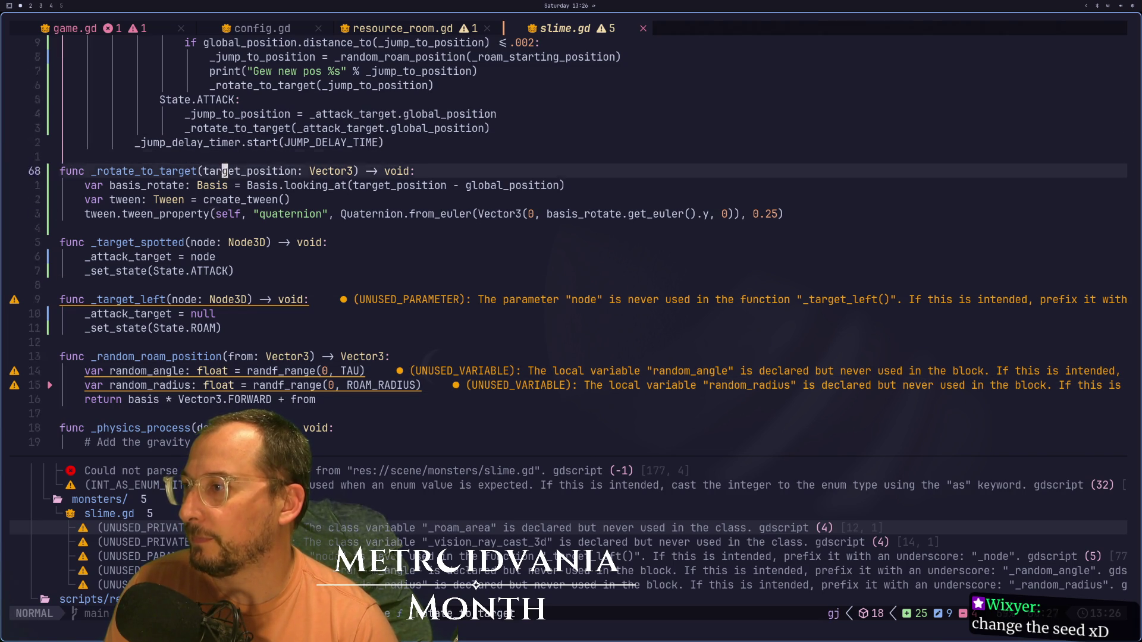
key(j)
key(j)
text(iiii)
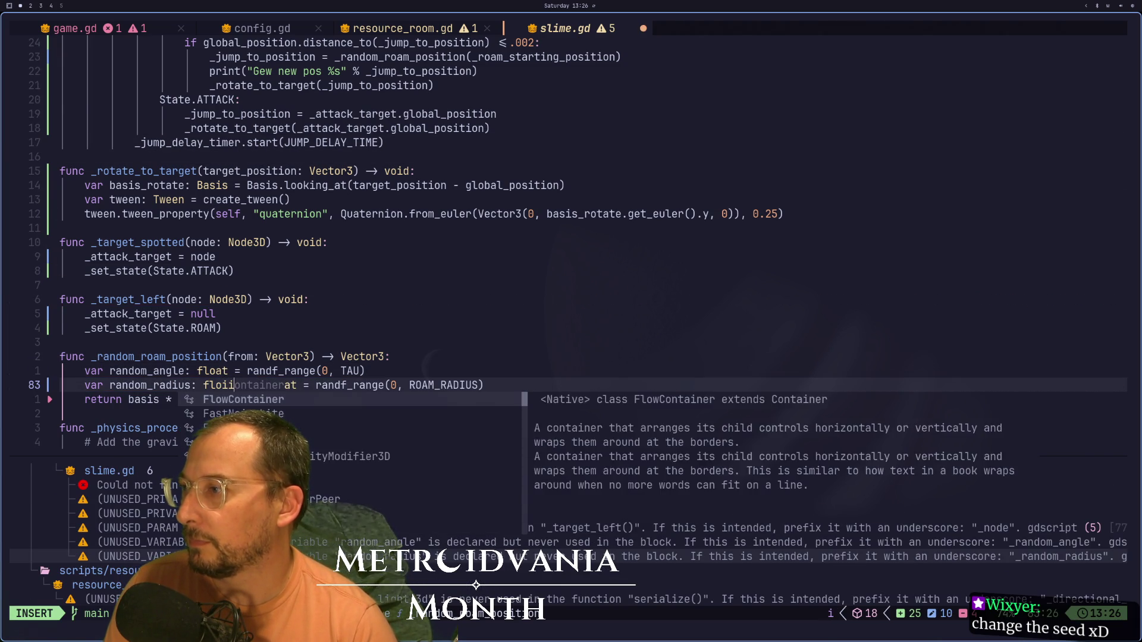
key(Escape)
- Undo and redo through the edit history to the version without the debug print and tween lines
key(u)
key(u)
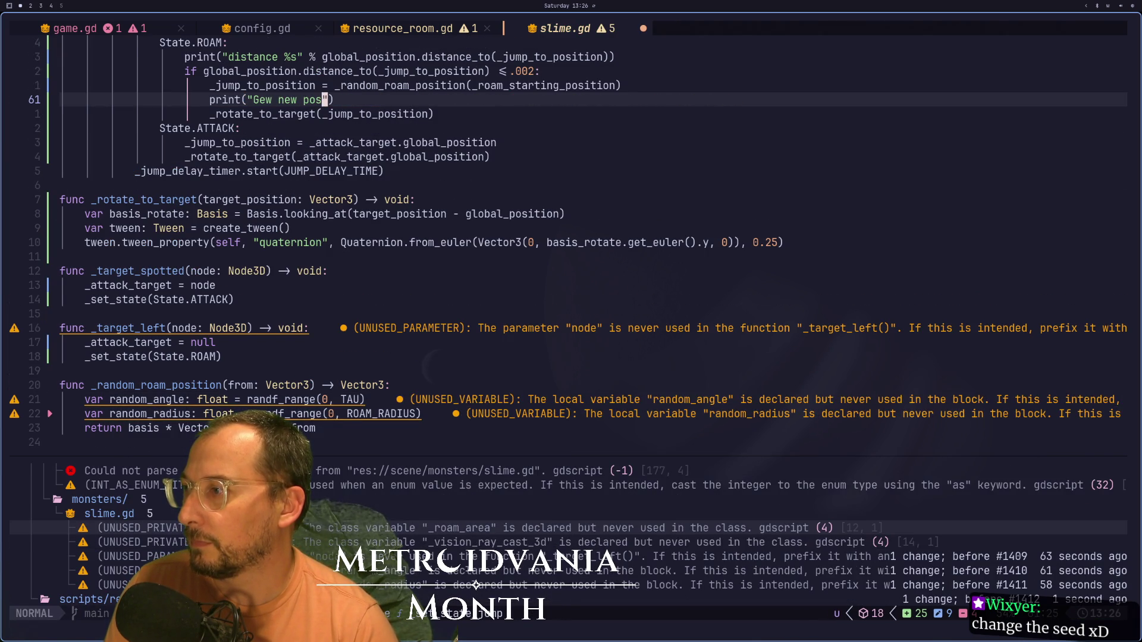
key(u)
key(u)
key(u)
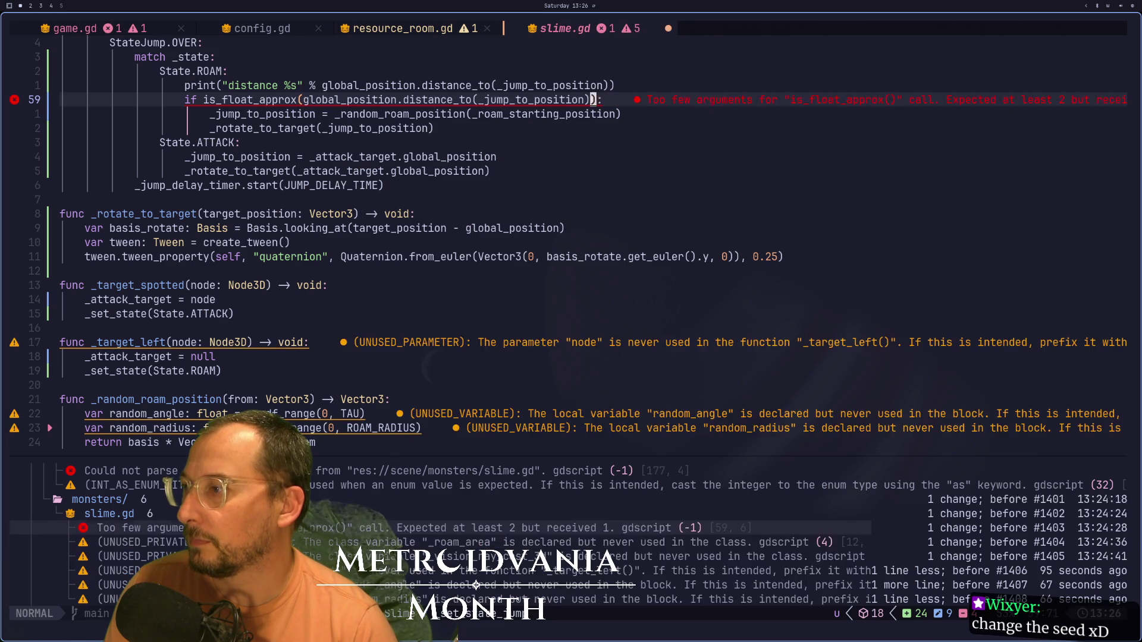
key(u)
key(u)
key(u)
key(u)
key(u)
key(u)
key(u)
key(u)
key(u)
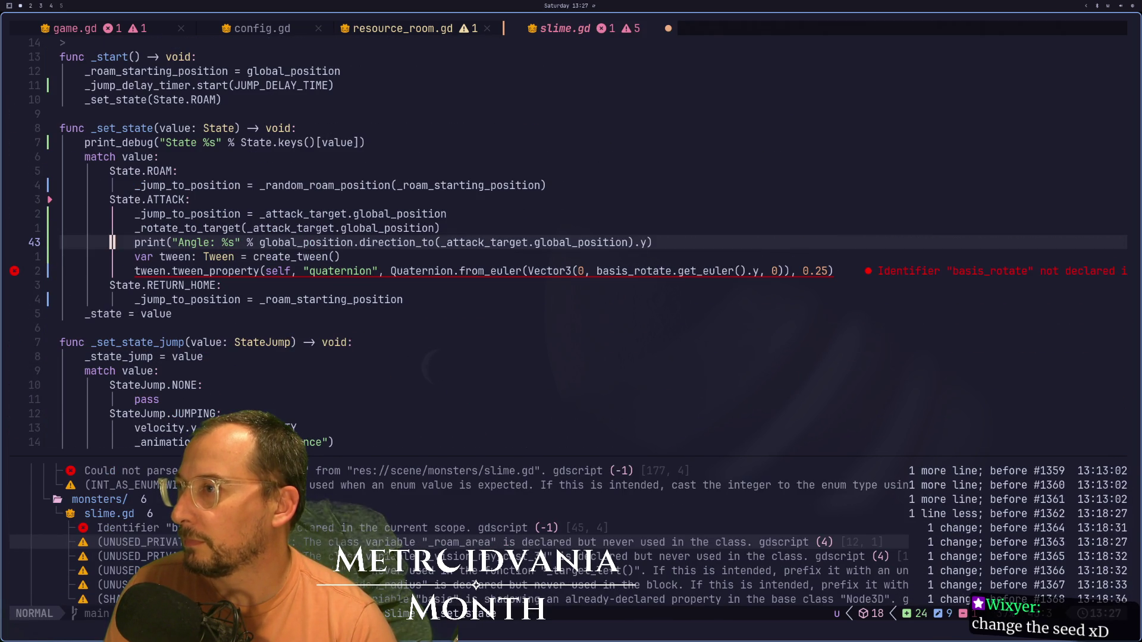
key(ctrl+r)
key(ctrl+r)
key(ctrl+r)
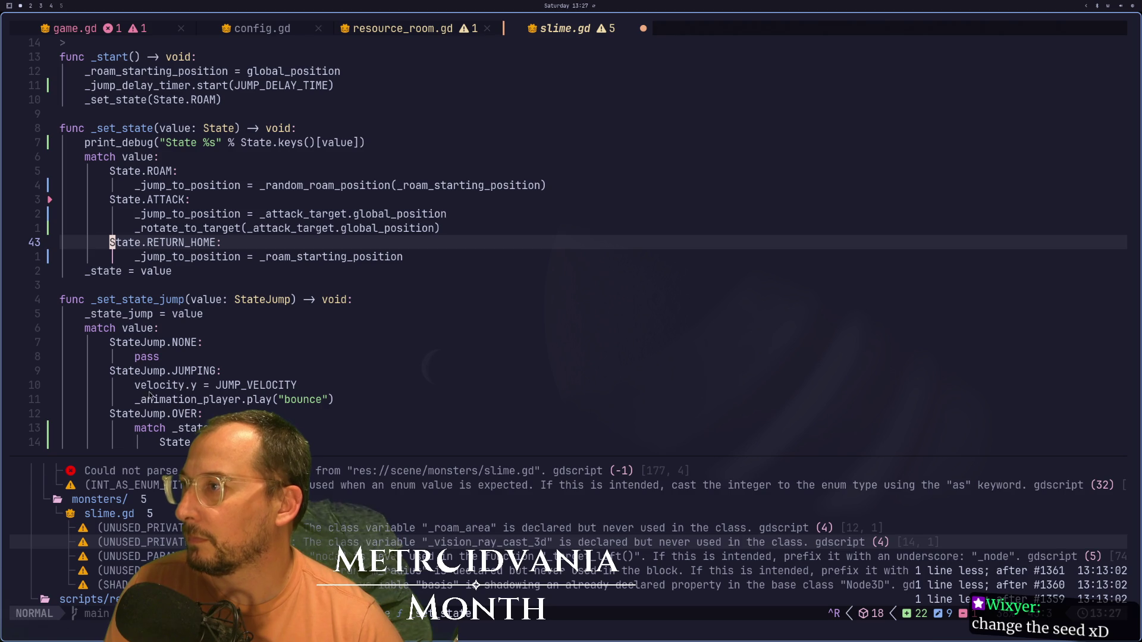
key(ctrl+r)
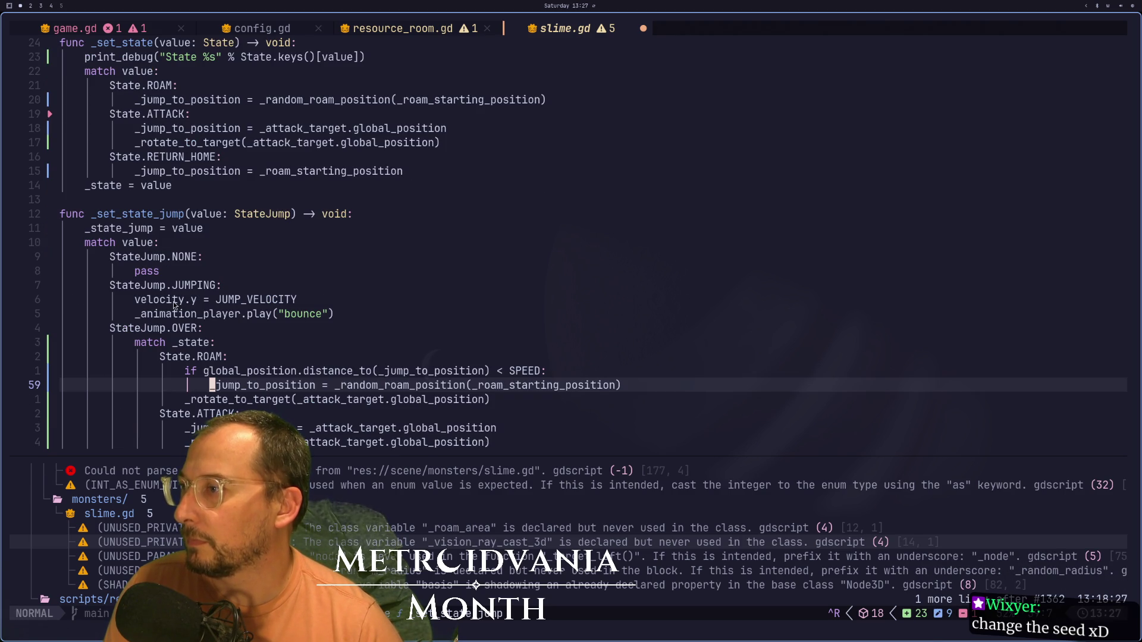
scroll(176, 321, down, 9)
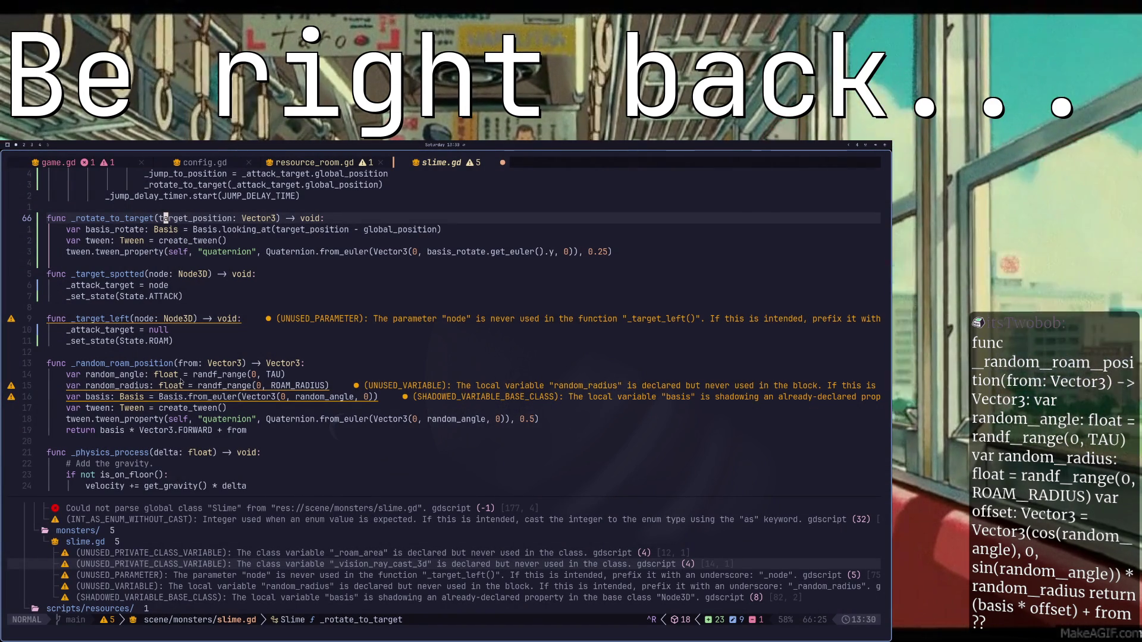
click(181, 374)
key(j)
key(k)
key(j)
key(j)
key(j)
key(j)
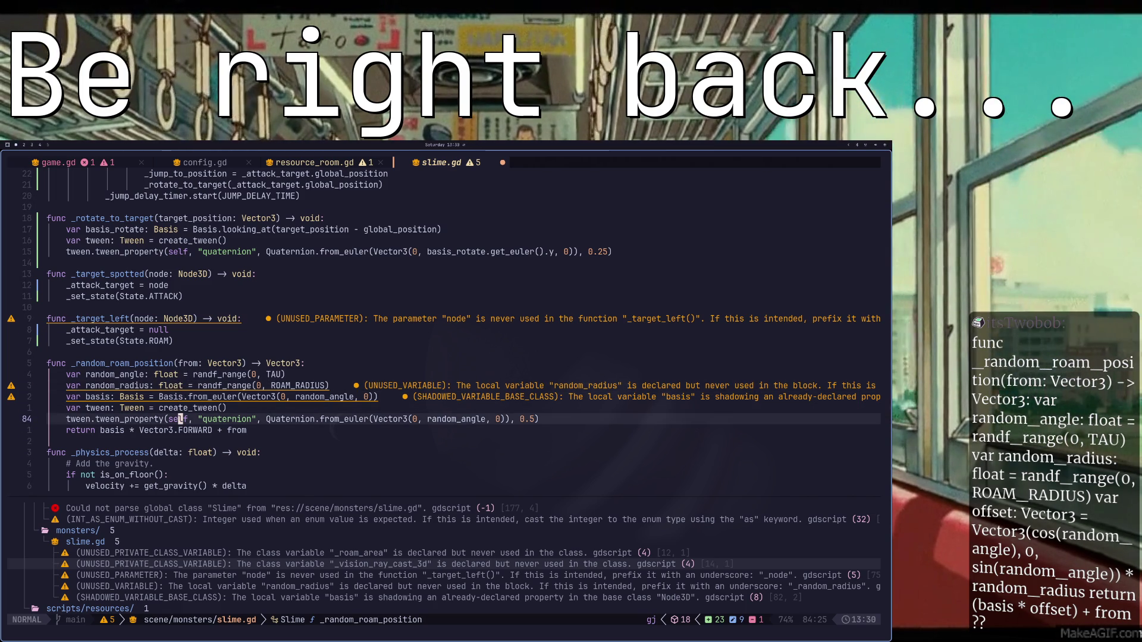
key(k)
key(k)
key(k)
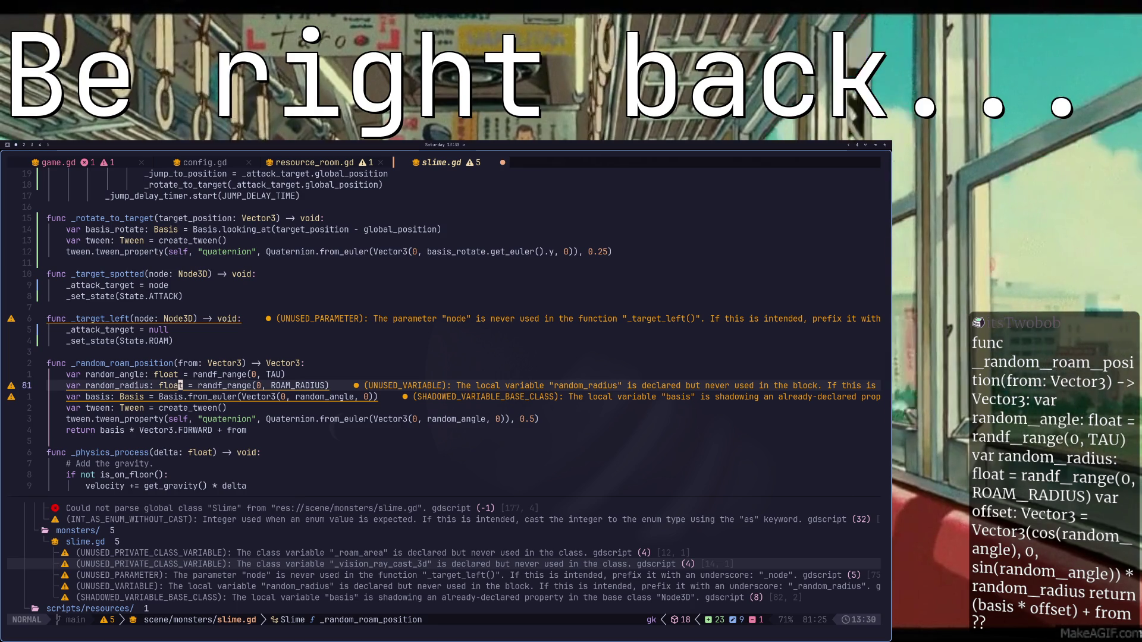
key(g)
key(j)
key(g)
key(j)
key(g)
key(j)
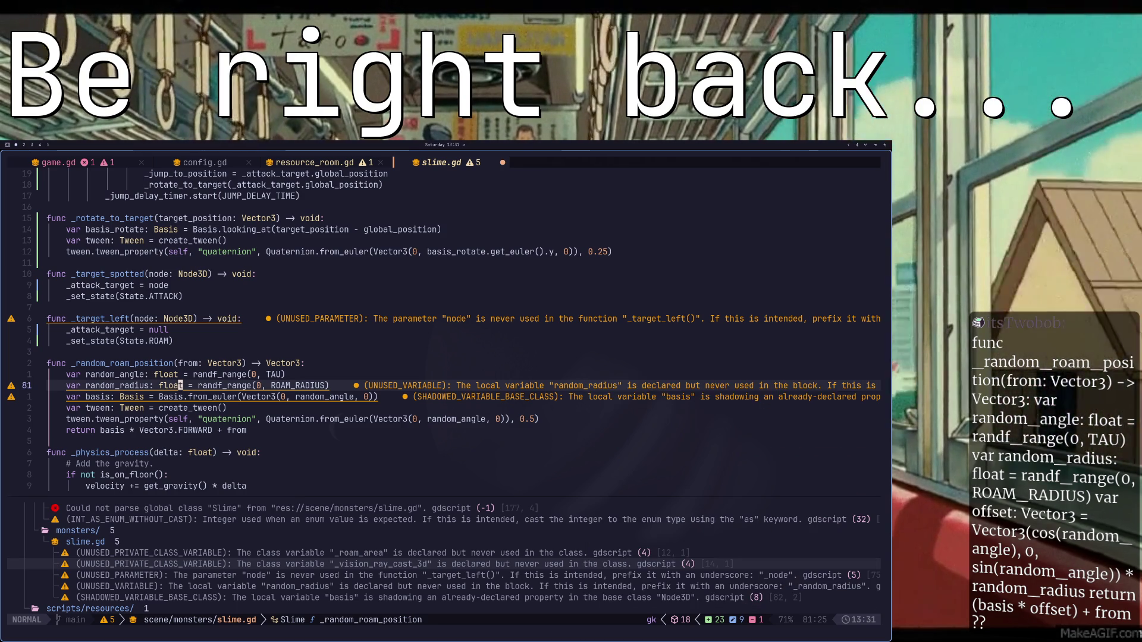
key(g)
key(k)
key(g)
key(j)
key(g)
key(k)
key(g)
key(j)
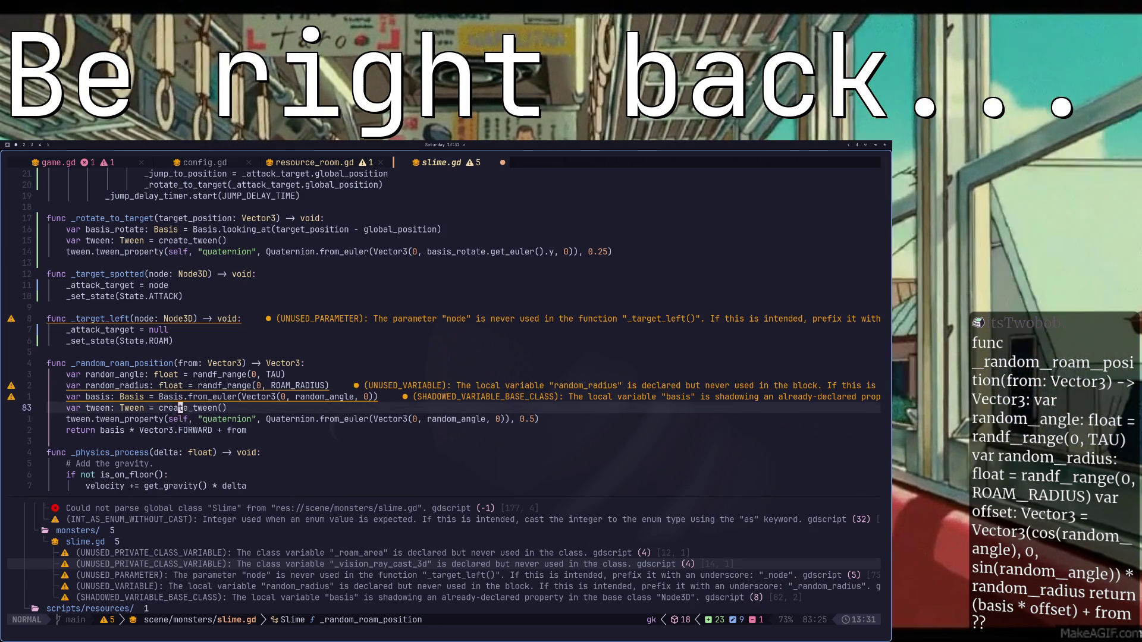
key(g)
key(j)
key(g)
key(k)
key(g)
key(k)
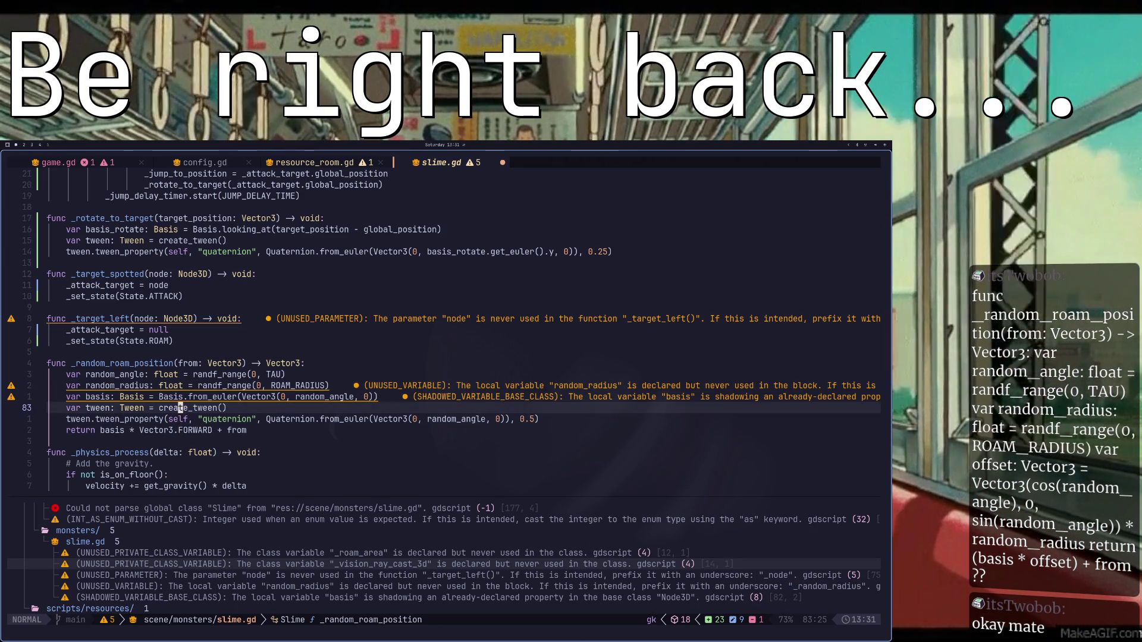
key(g)
key(k)
key(g)
key(j)
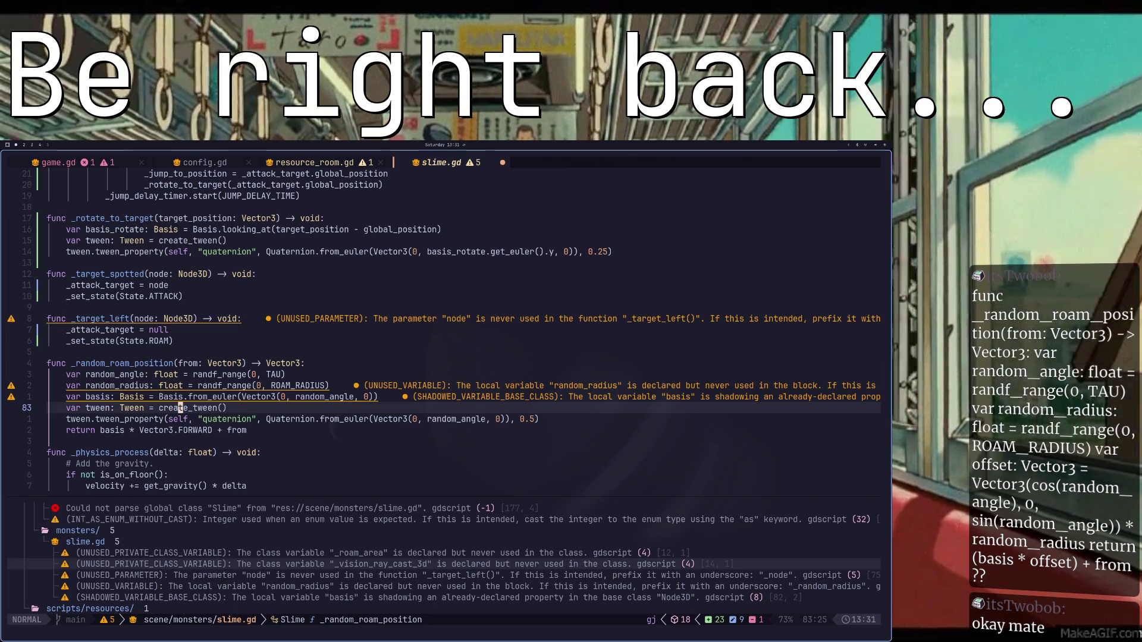
key(g)
key(j)
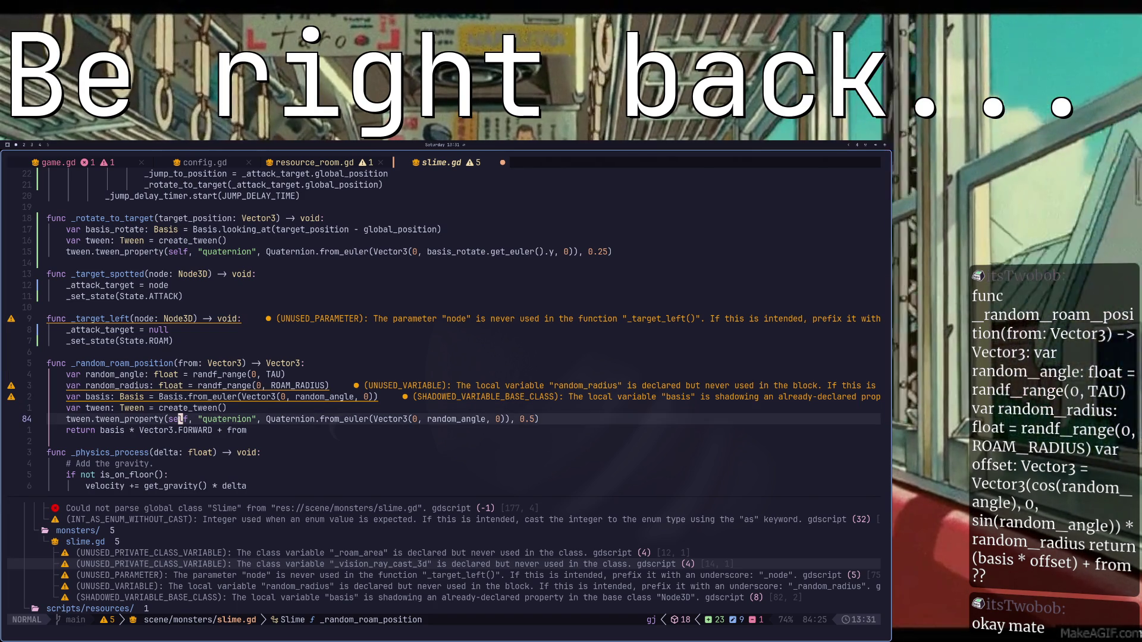
key(g)
key(j)
key(h)
key(h)
key(b)
key(b)
key(w)
key(l)
key(l)
key(l)
key(l)
key(l)
key(l)
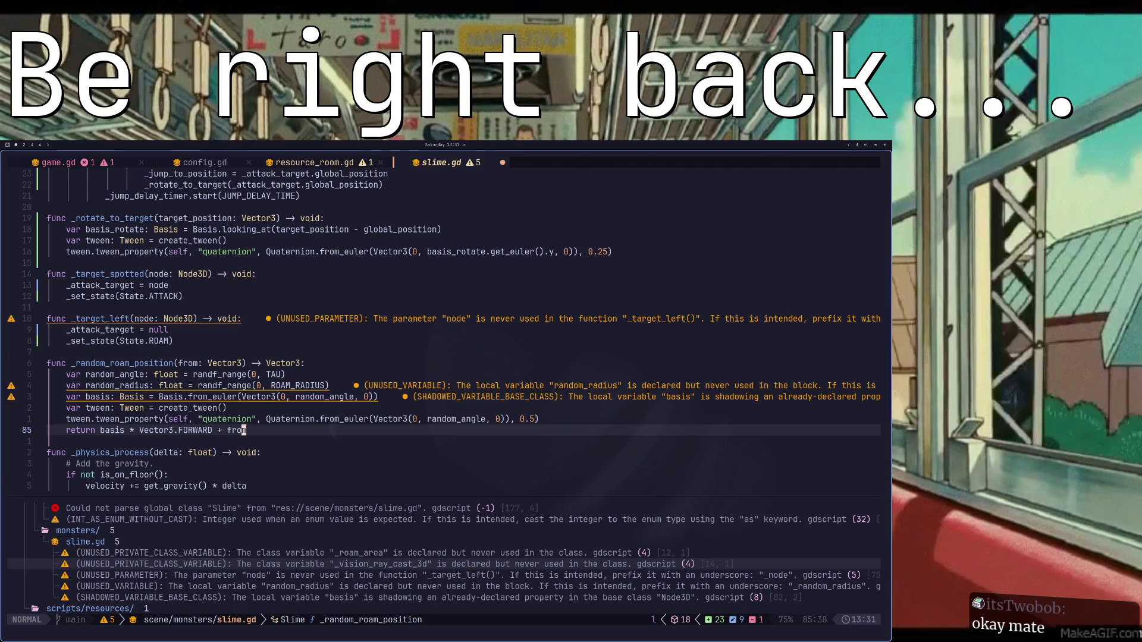
key(k)
key(k)
key(k)
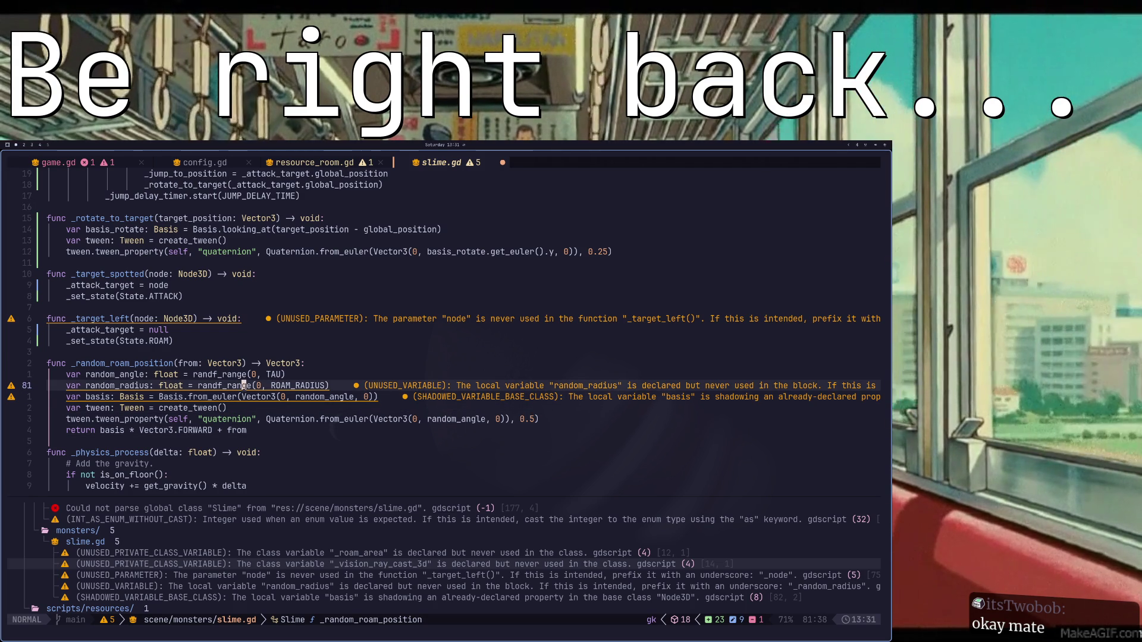
key(super+4)
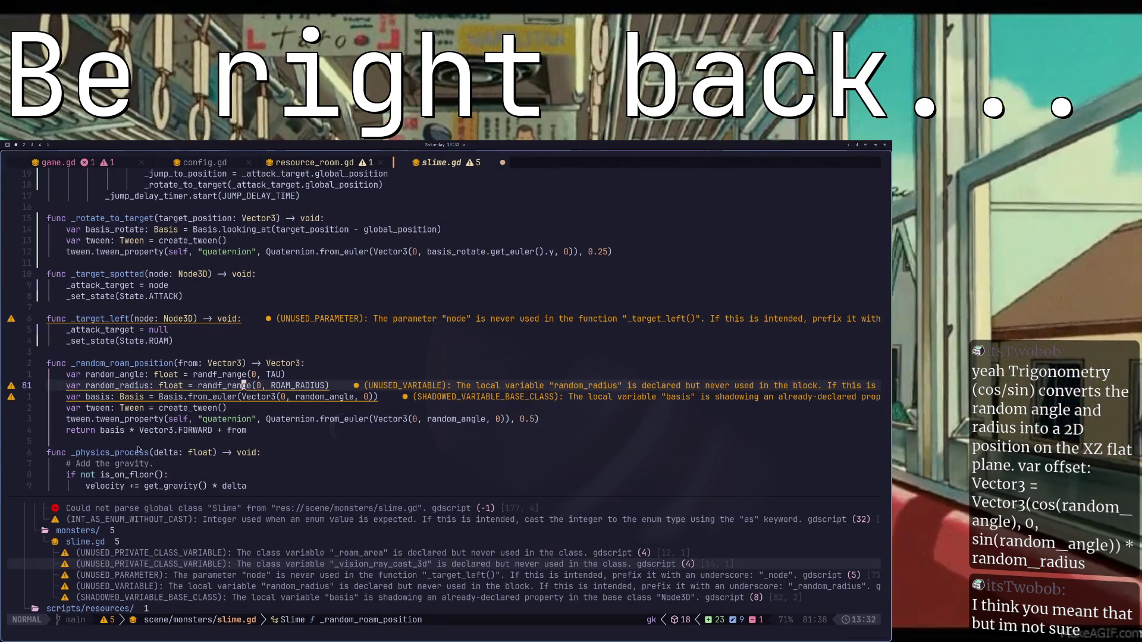
key(alt+Tab)
key(alt+Tab)
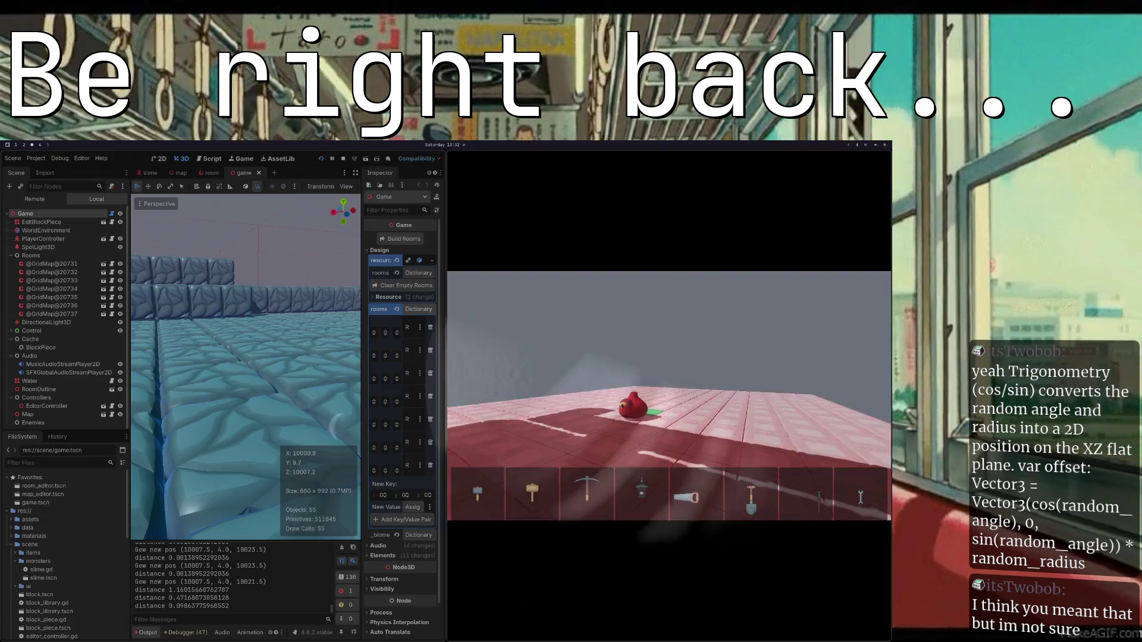
- Tile the Godot Docs Basis methods page beside the blank Excalidraw drawing in Obsidian
key(super+2)
key(super+3)
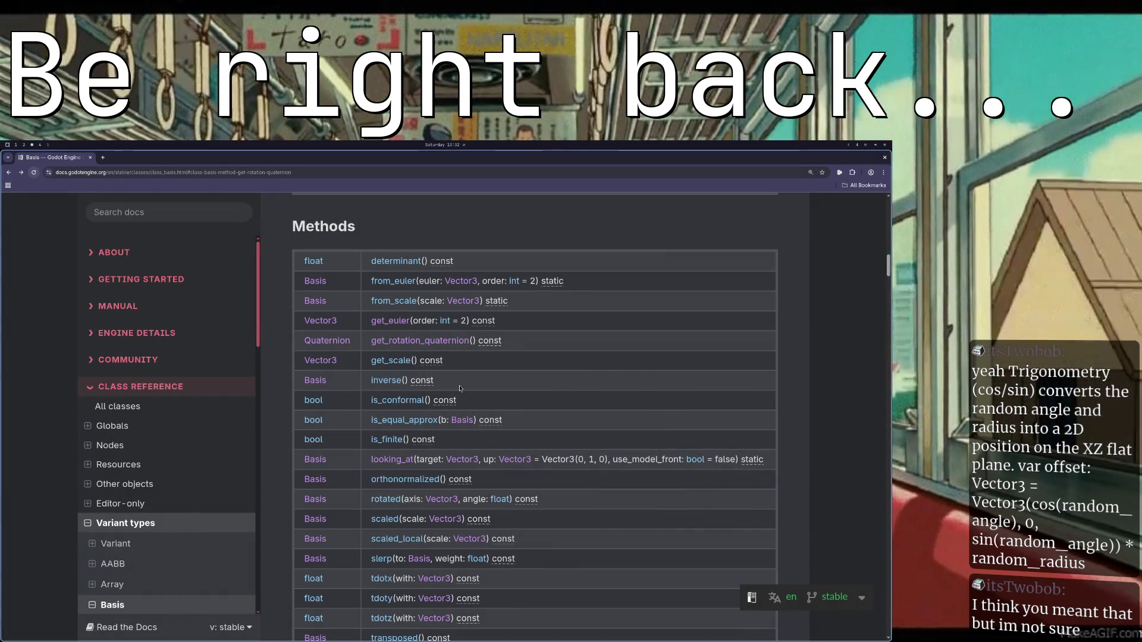
key(super+space)
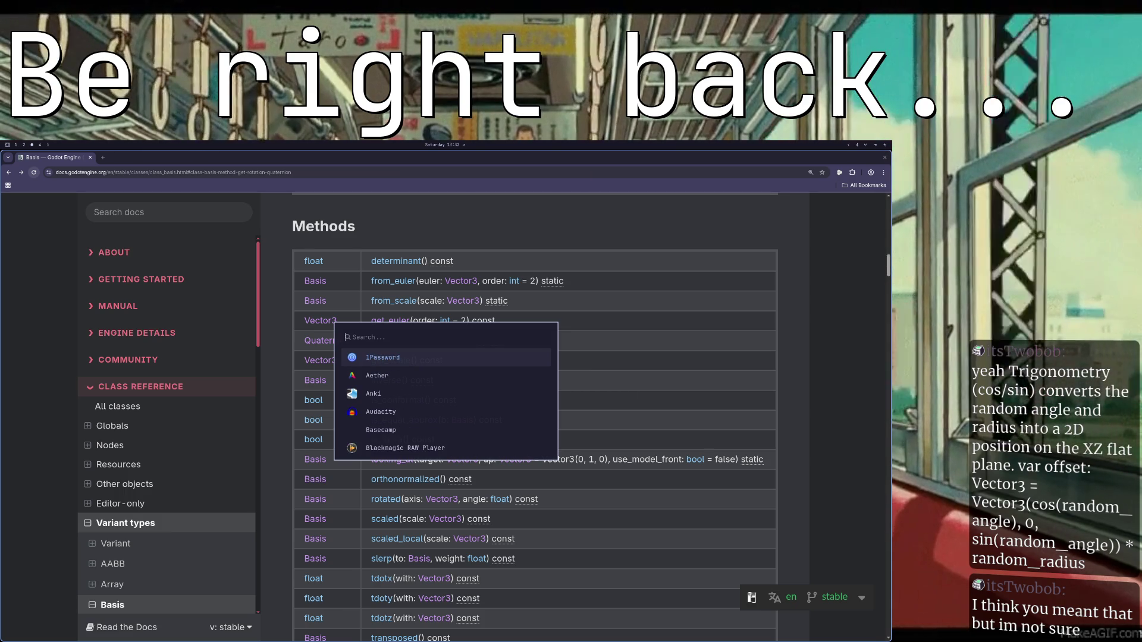
key(Down)
key(Return)
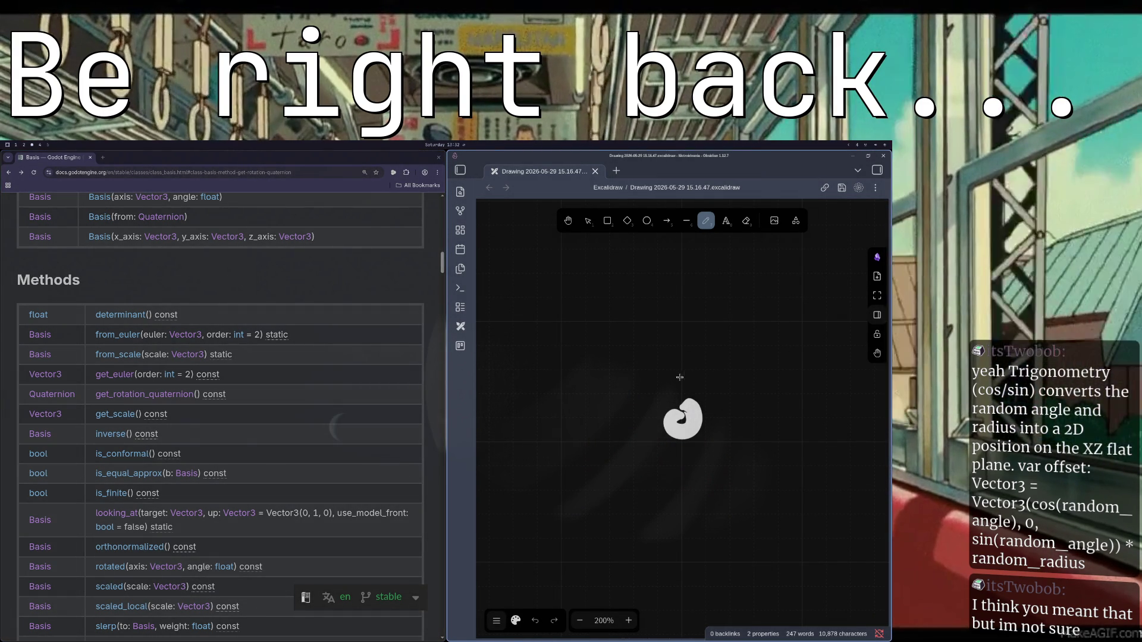
- Rework the doodle: undo a loop stroke, enlarge the top dot, and add a stroke in the spiral's centre
mouse_move(637, 372)
mouse_down()
mouse_move(721, 387)
mouse_move(723, 452)
mouse_move(632, 423)
mouse_move(669, 380)
mouse_move(660, 392)
mouse_move(752, 390)
mouse_move(637, 420)
mouse_move(678, 388)
mouse_move(542, 262)
mouse_move(550, 269)
mouse_up()
key(ctrl+z)
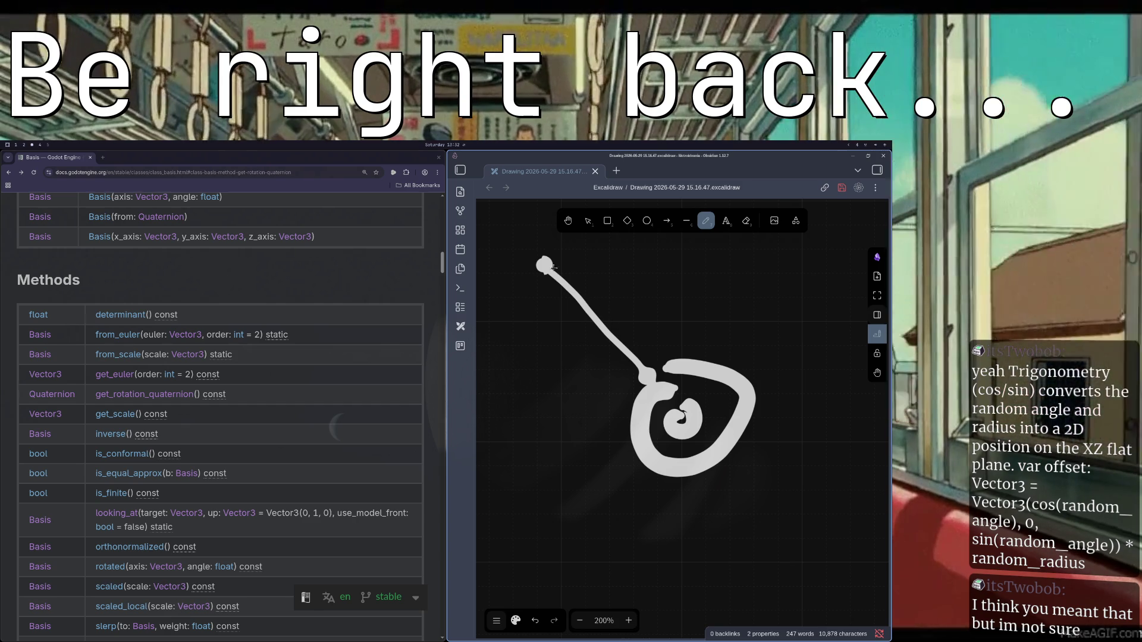
mouse_move(543, 258)
mouse_down()
mouse_move(532, 268)
mouse_move(545, 257)
mouse_up()
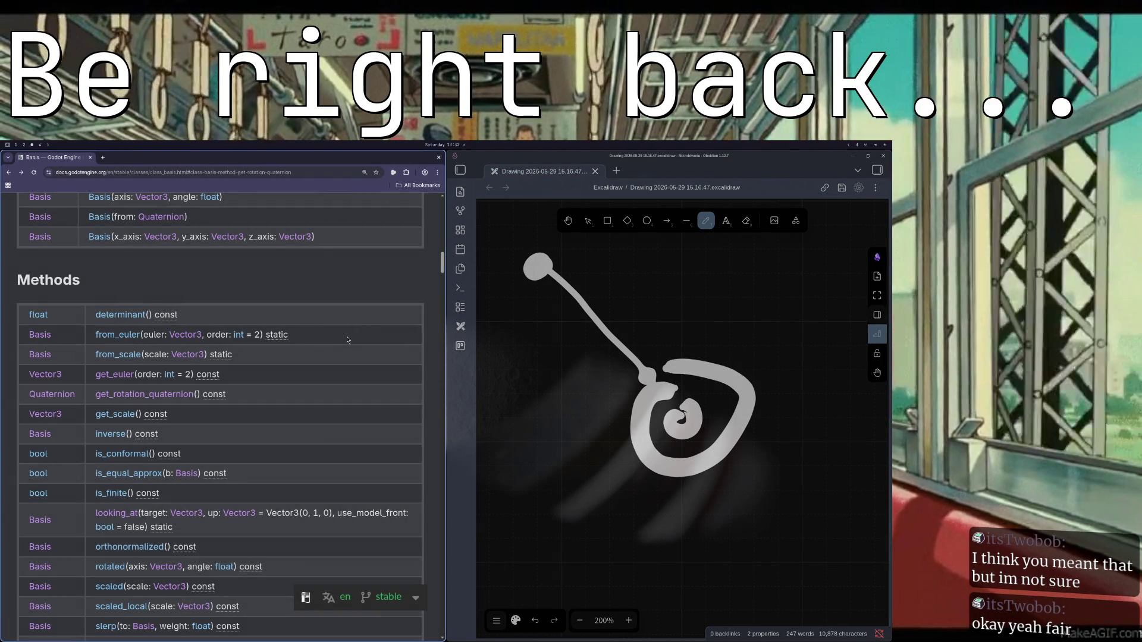
mouse_move(683, 418)
mouse_down()
mouse_move(662, 418)
mouse_move(683, 423)
mouse_up()
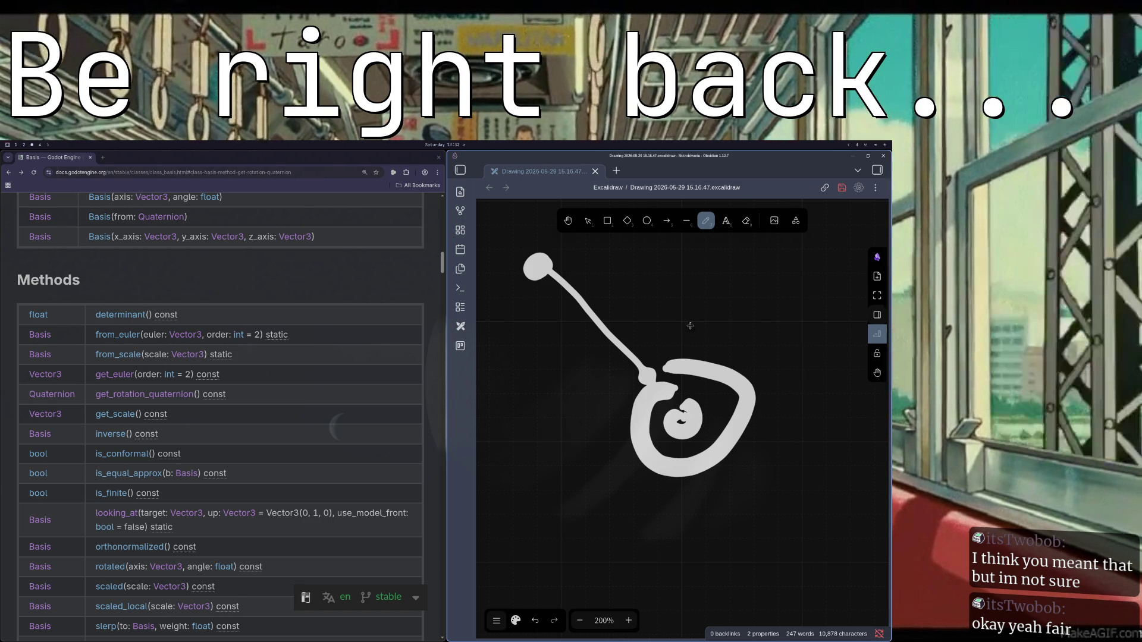
- Pick the ellipse tool and zoom the drawing out to 80%
click(646, 221)
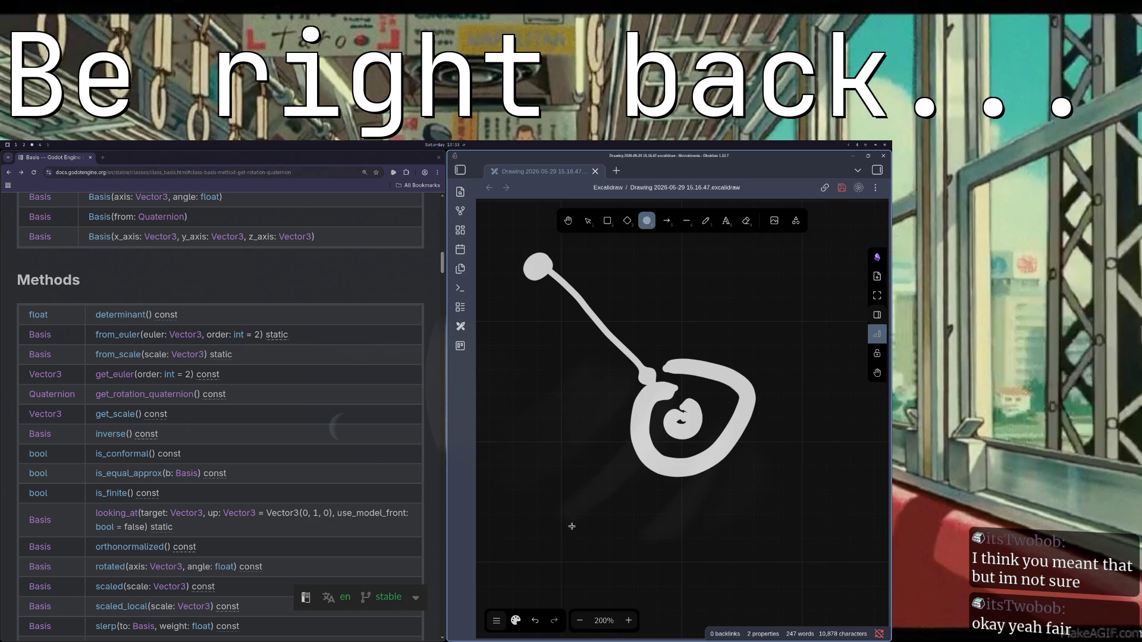
click(580, 621)
click(581, 620)
click(582, 620)
click(581, 621)
click(582, 620)
click(582, 621)
click(582, 621)
click(582, 620)
click(582, 621)
click(582, 621)
click(581, 620)
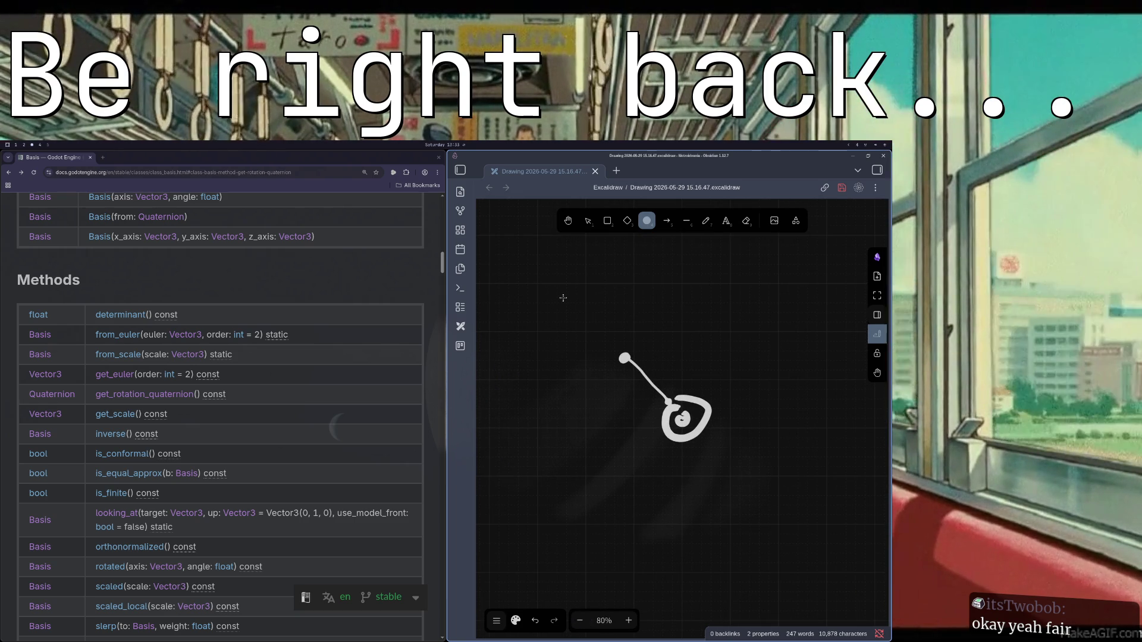
- Draw a large circle around the spiral doodle and select the small centre stroke
mouse_move(537, 284)
mouse_down()
mouse_move(751, 517)
mouse_move(804, 562)
mouse_move(828, 552)
mouse_move(821, 610)
mouse_move(818, 573)
mouse_up()
click(687, 292)
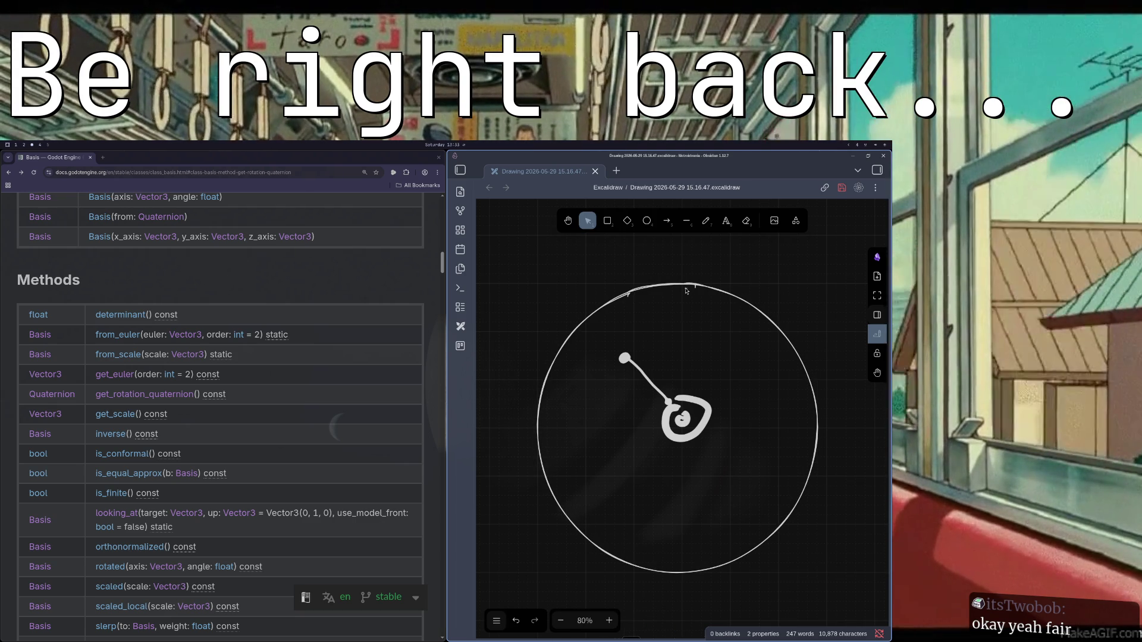
click(675, 424)
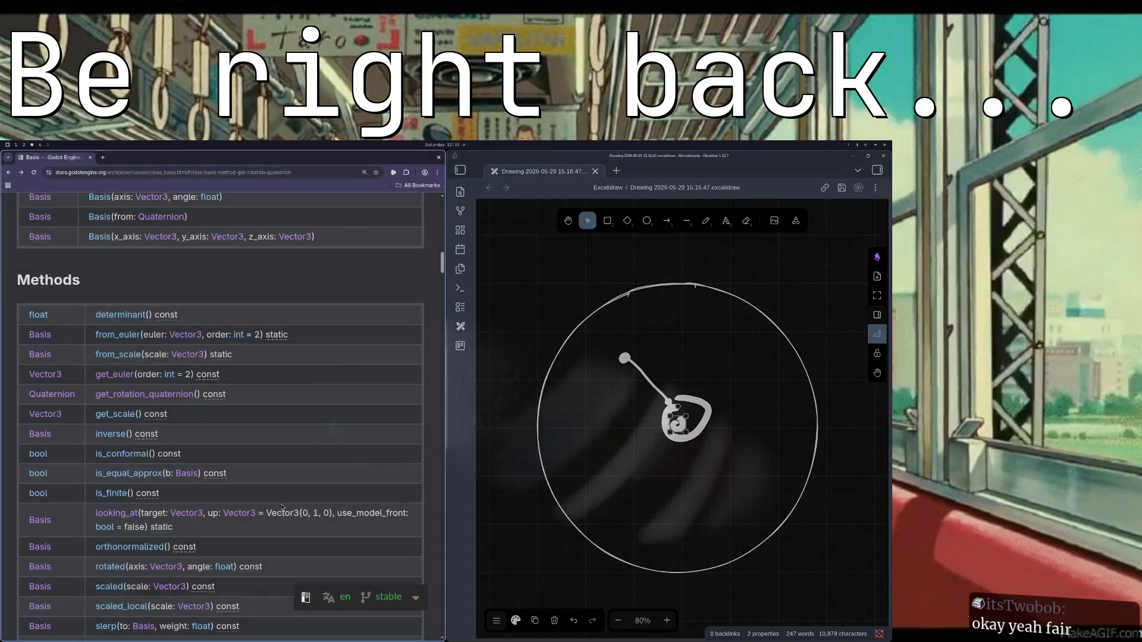
key(super+1)
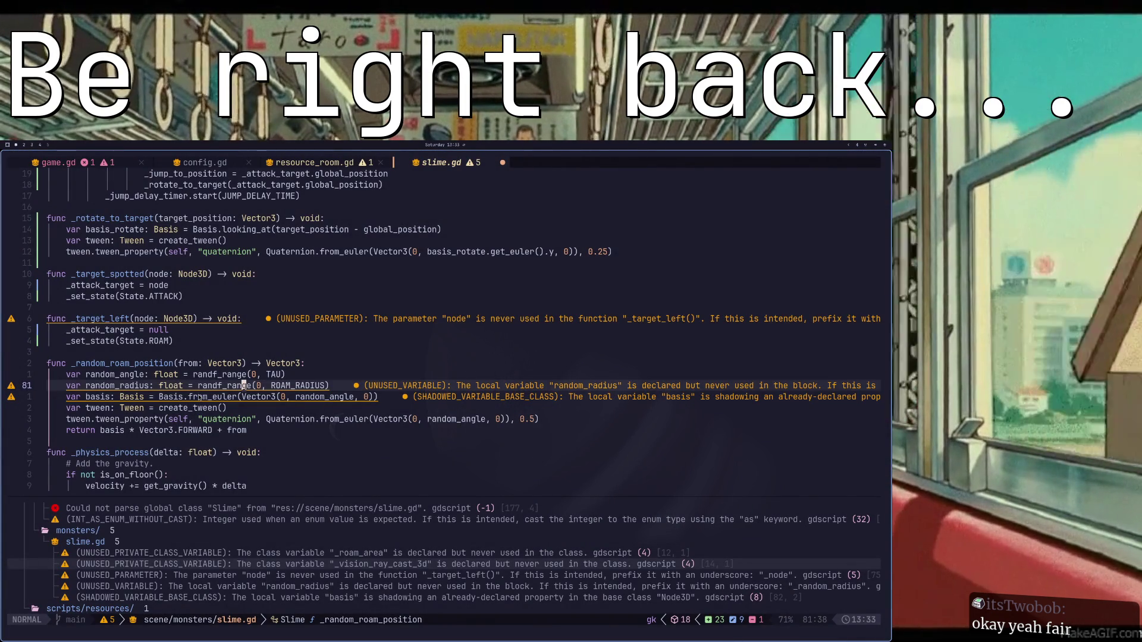
- Check the tween_property line near line 82 of slime.gd, then return to the docs and drawing
click(269, 397)
key(super+2)
key(super+1)
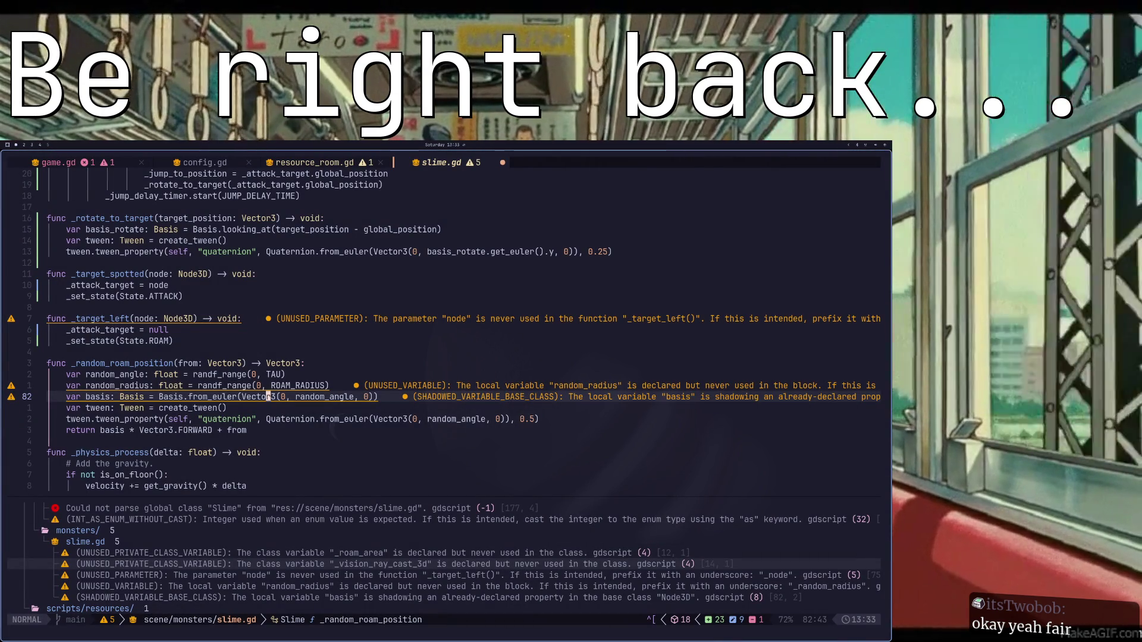
key(j)
key(j)
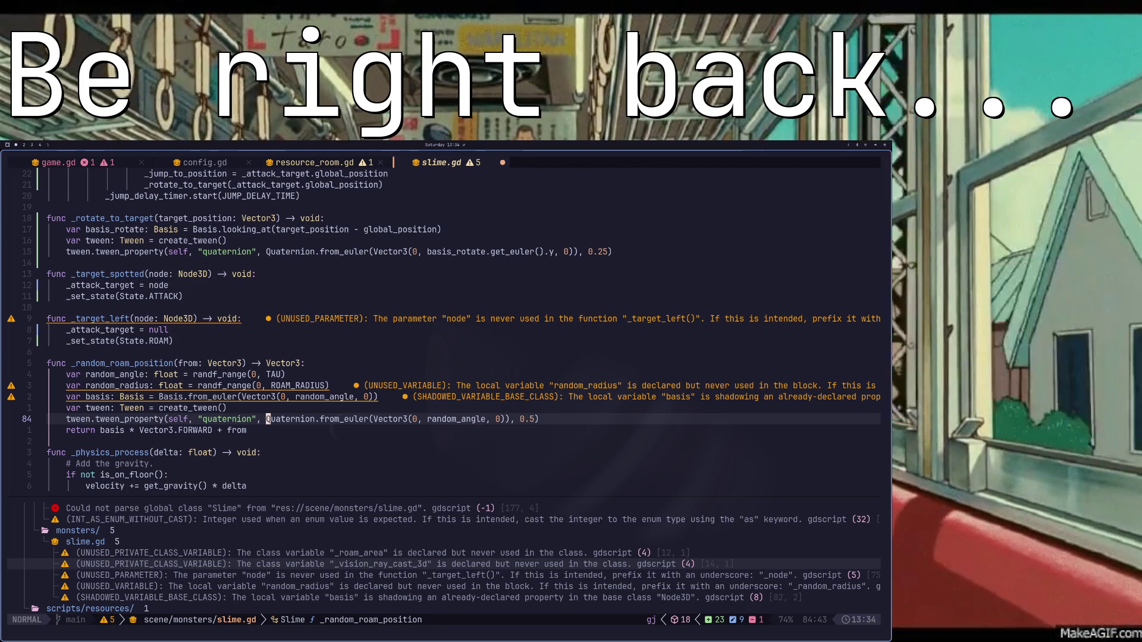
key(super+3)
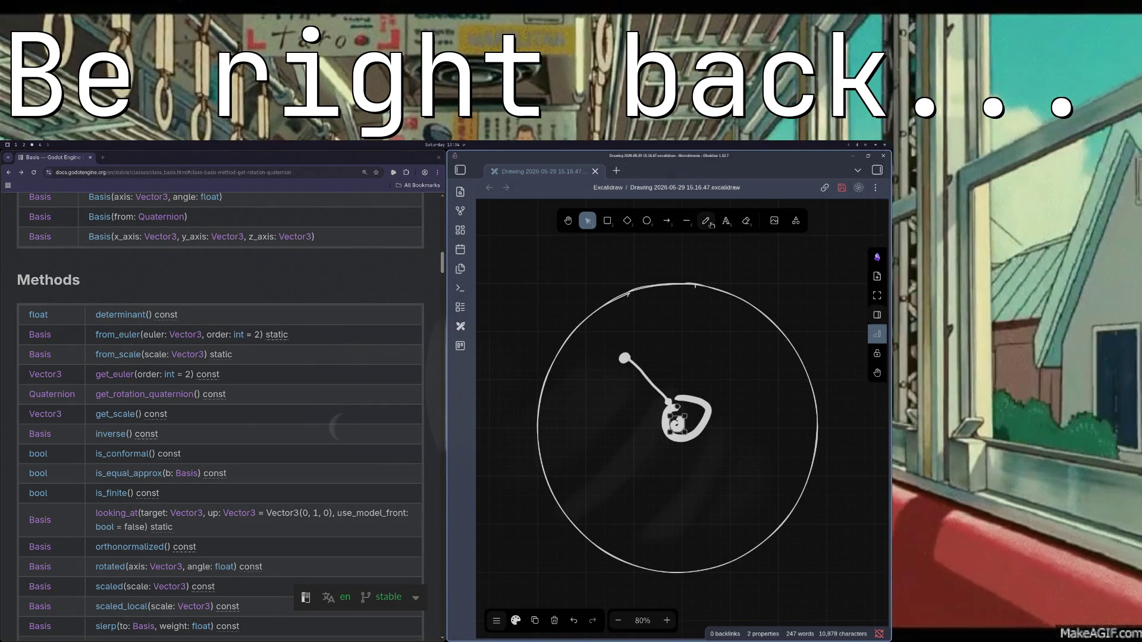
- Sketch a triangular flag rising from the spiral's centre in Excalidraw, redrawing the bad hook, then return to slime.gd
key(p)
mouse_move(679, 423)
mouse_down()
mouse_move(687, 363)
mouse_move(715, 381)
mouse_move(719, 412)
mouse_up()
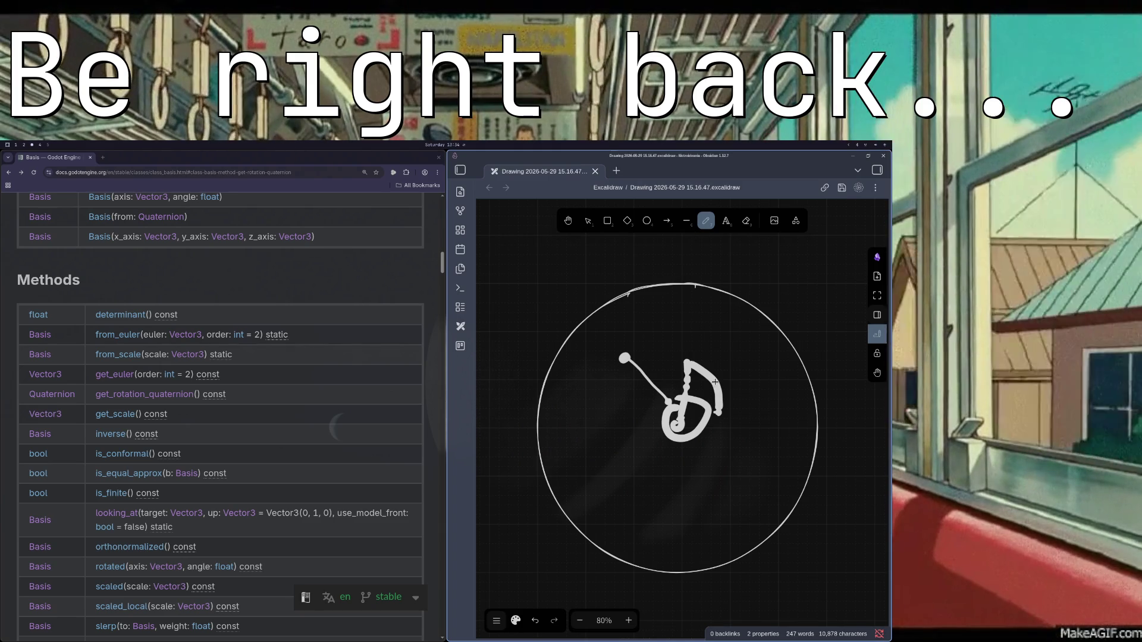
key(ctrl+z)
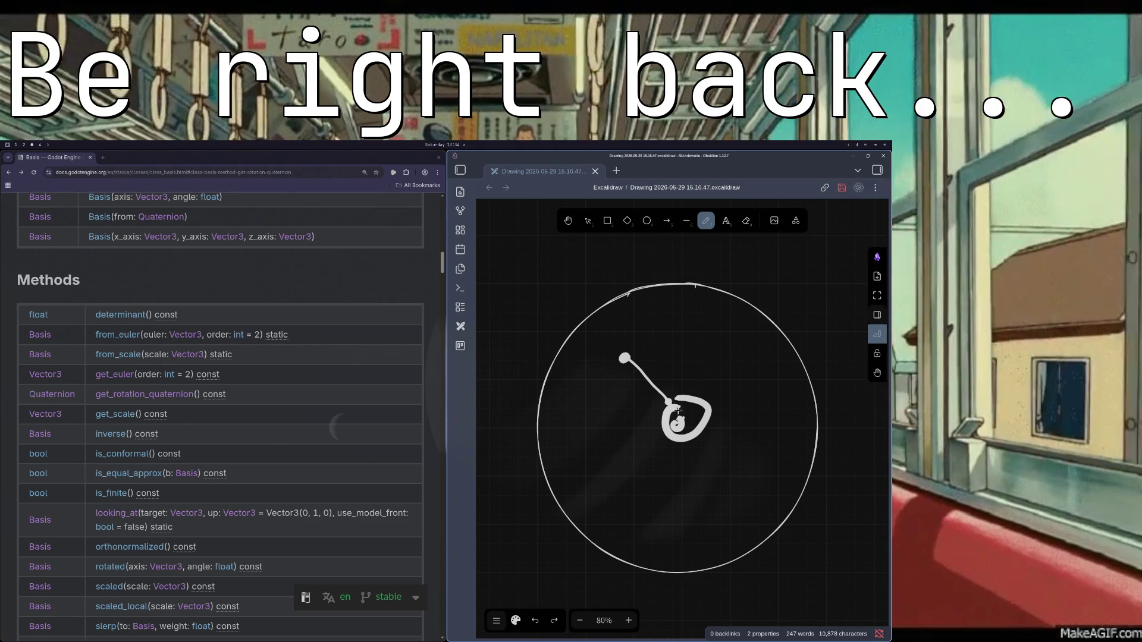
mouse_move(678, 422)
mouse_down()
mouse_move(684, 333)
mouse_move(742, 361)
mouse_up()
mouse_move(668, 418)
mouse_down()
mouse_move(749, 368)
mouse_move(736, 371)
mouse_up()
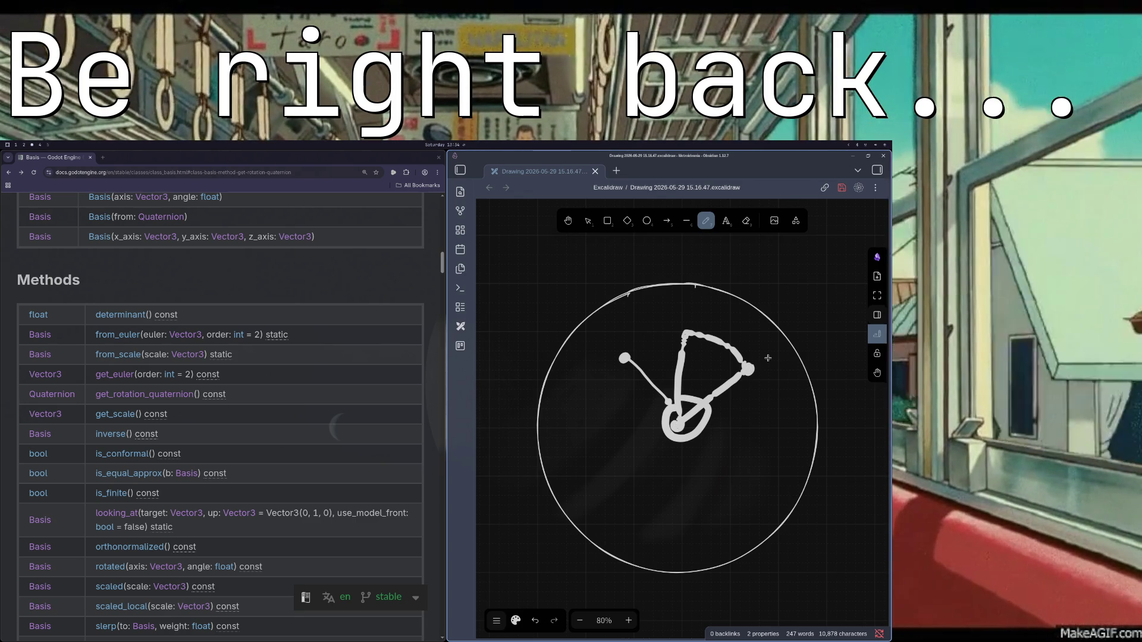
key(super+1)
key(Escape)
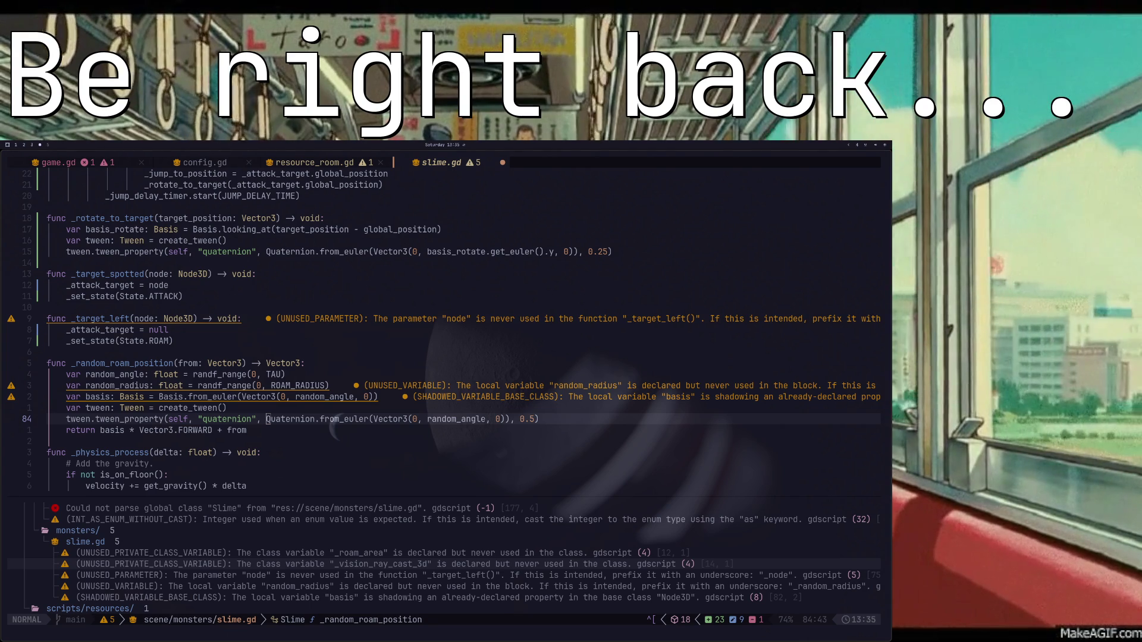
- Replace the return expression of _random_roam_position with an empty Vector3()
key(k)
key(j)
key(j)
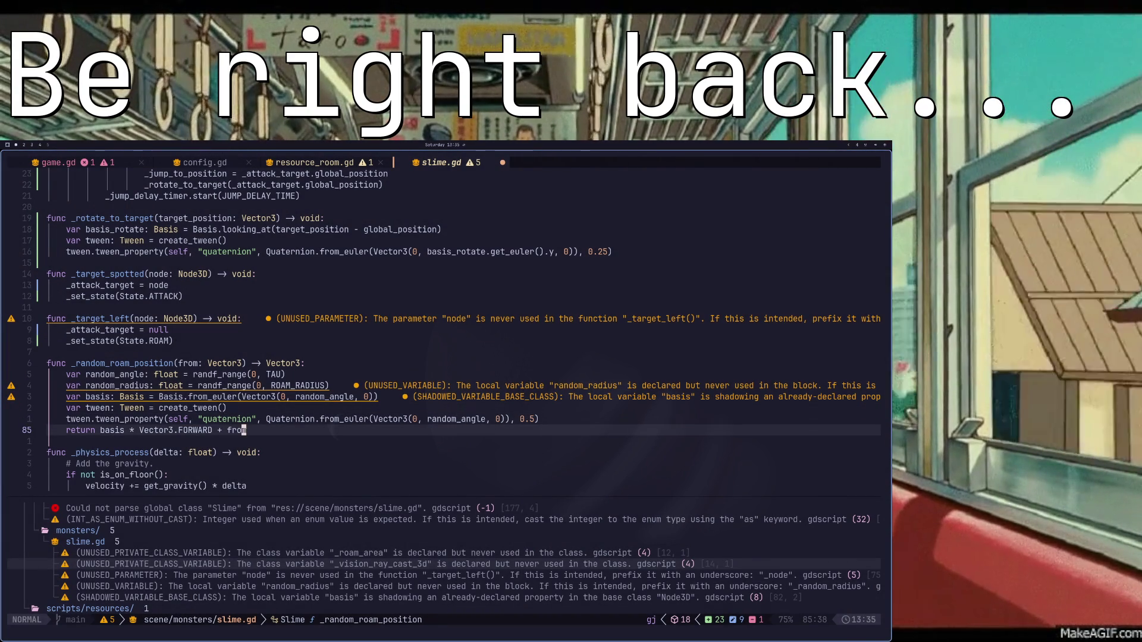
key(a)
key(BackSpace)
key(BackSpace)
key(BackSpace)
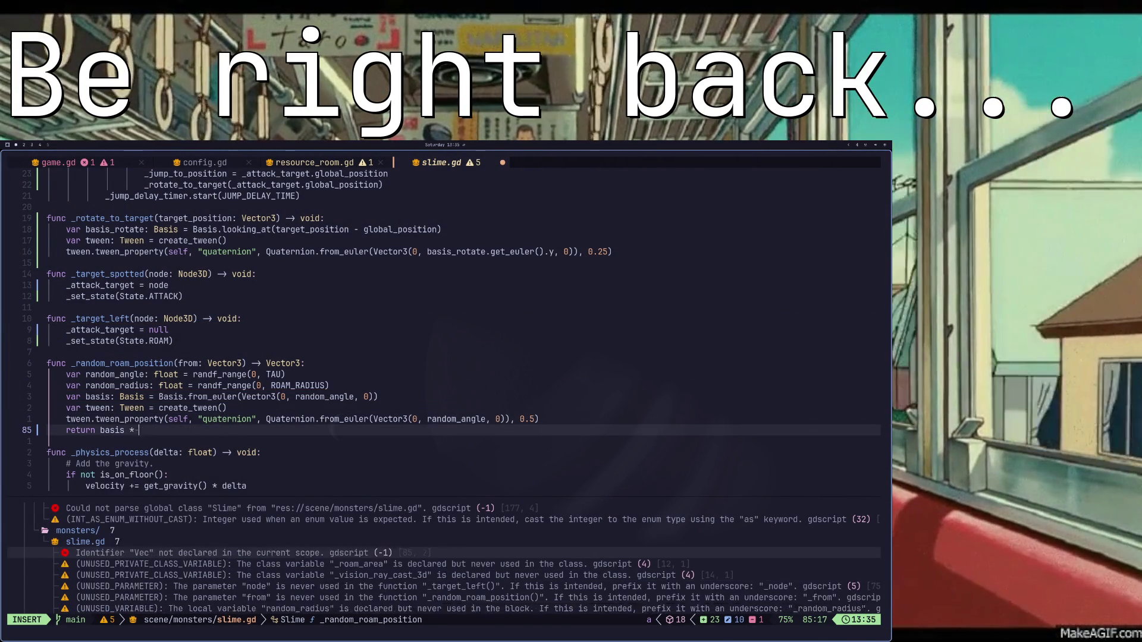
key(BackSpace)
key(BackSpace)
key(BackSpace)
text(Vecto)
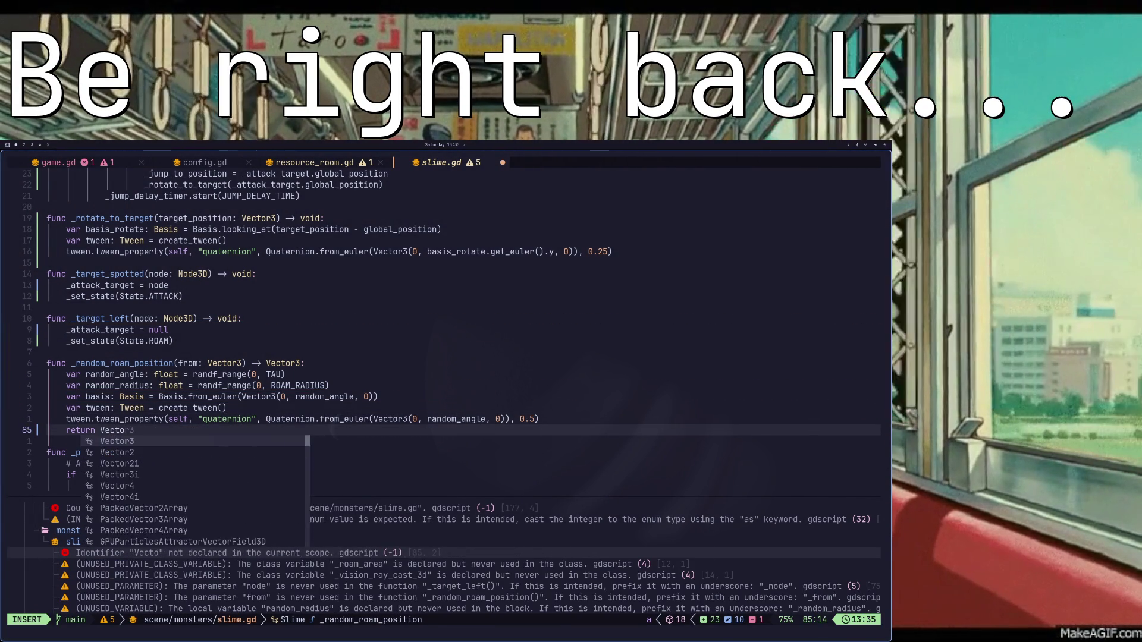
text(r3()
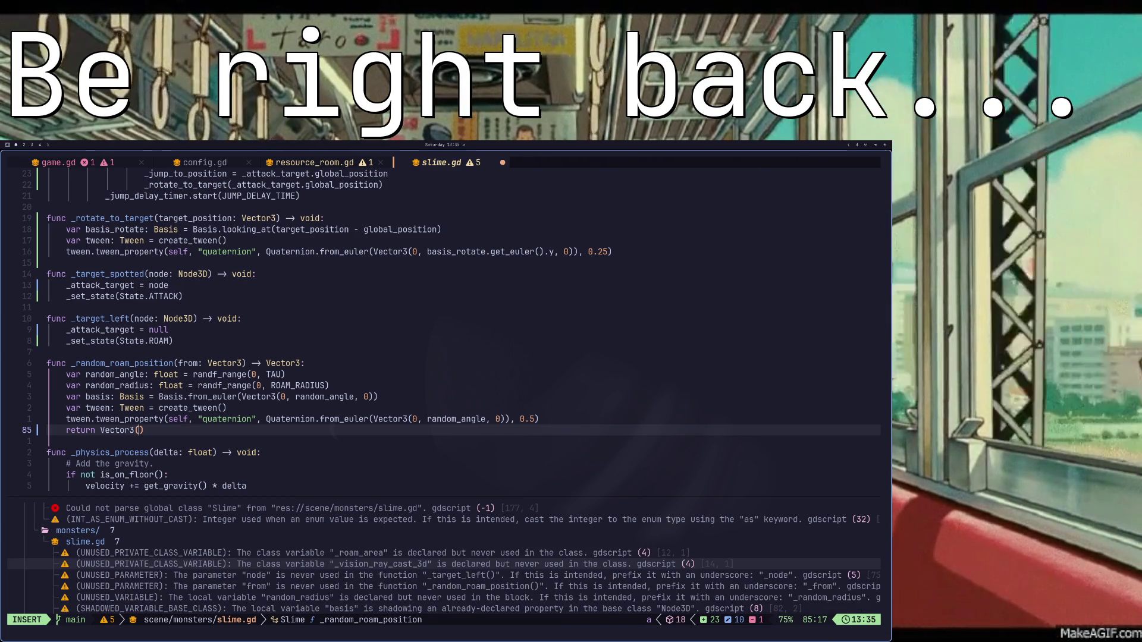
key(Escape)
- Search with * for other uses of _random_roam_position, then come back to the function's tween variable
key(k)
key(l)
key(l)
key(k)
key(k)
key(k)
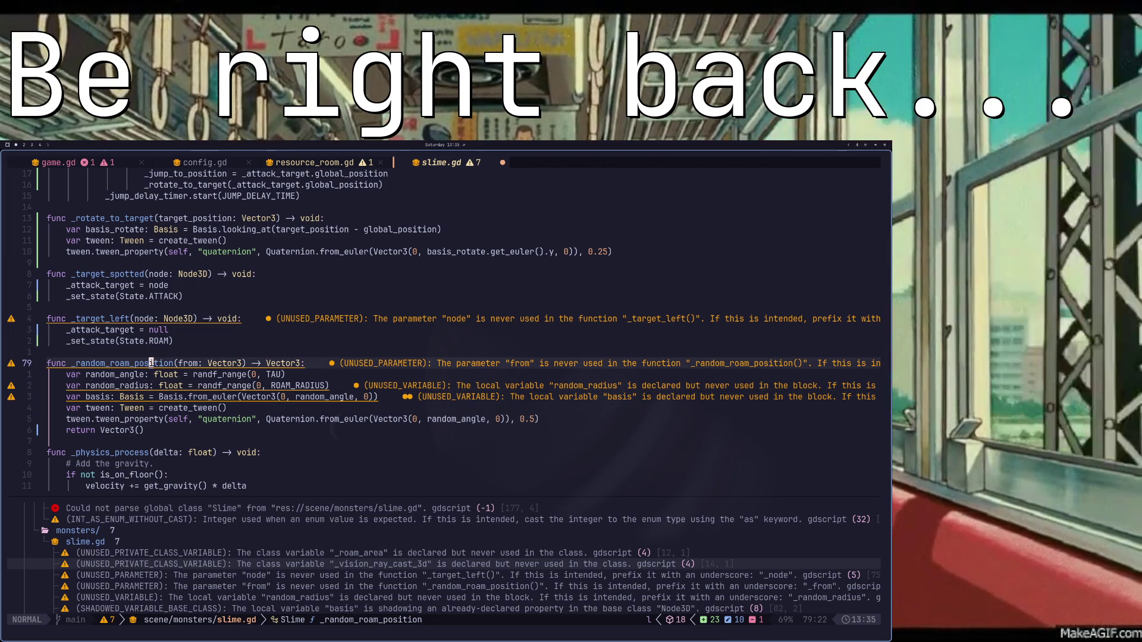
key(l)
key(l)
key(l)
key(l)
key(l)
key(l)
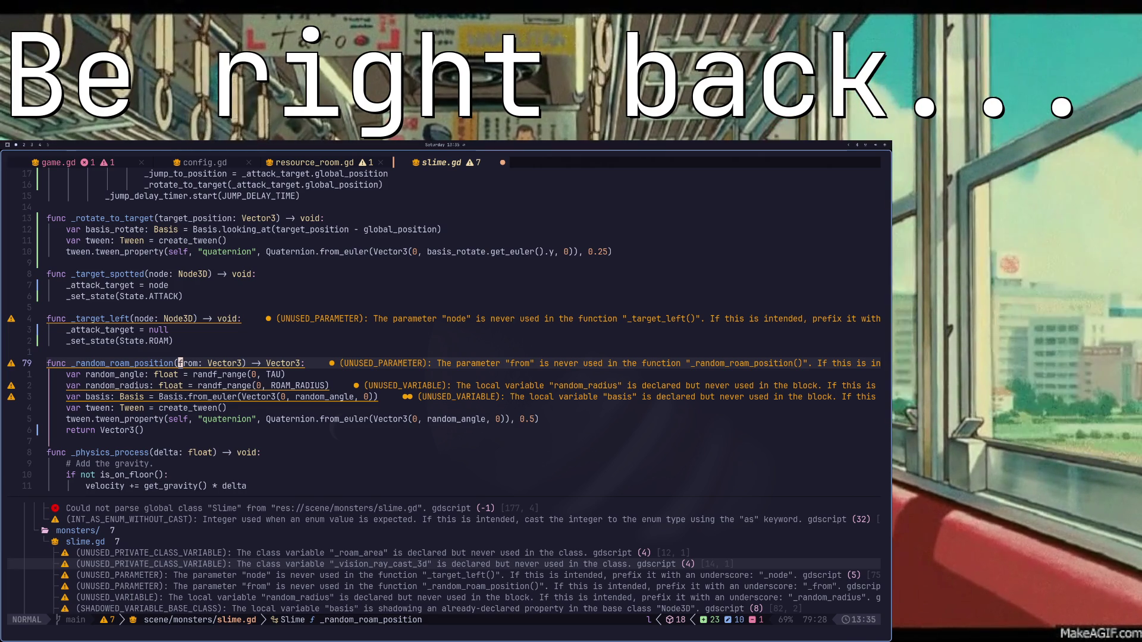
key(h)
key(h)
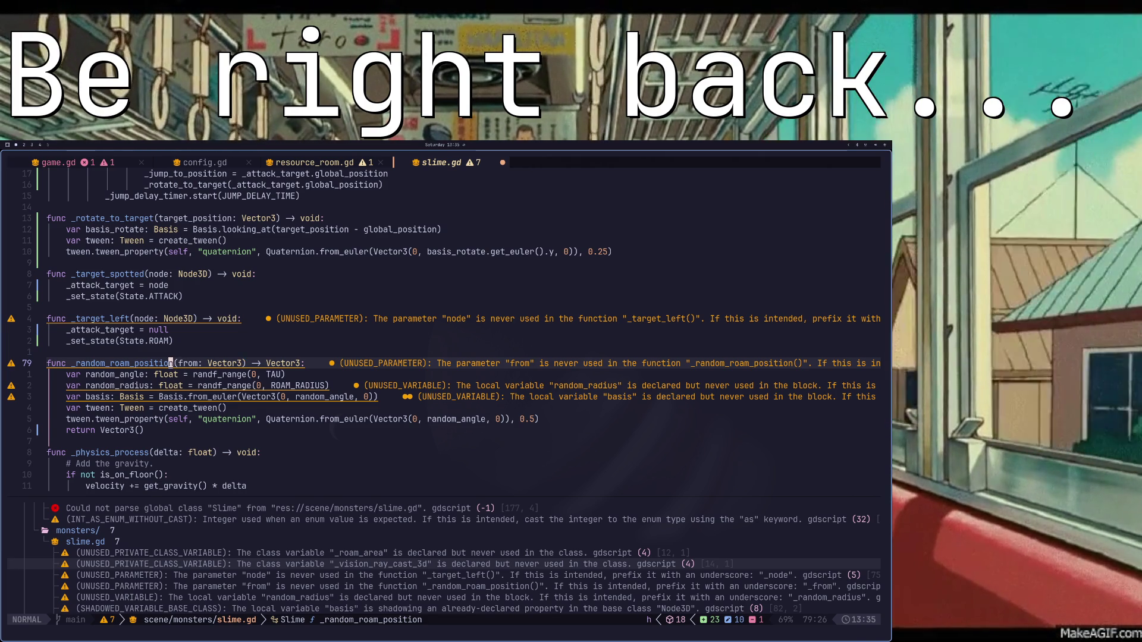
key(asterisk)
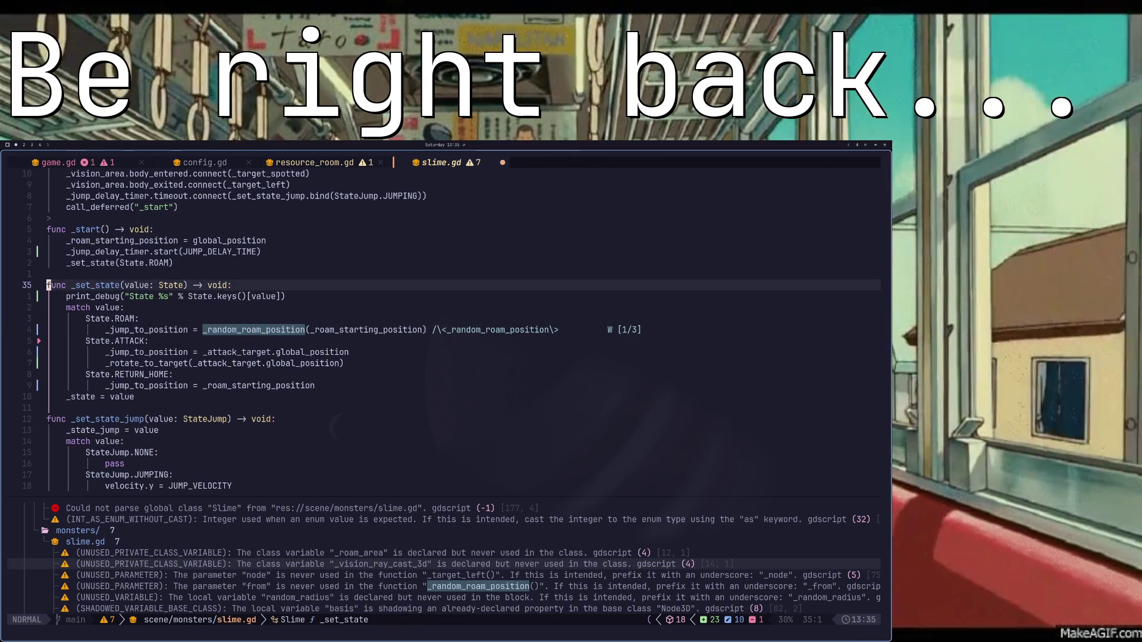
key(Escape)
key(j)
key(ctrl+d)
key(ctrl+d)
key(ctrl+d)
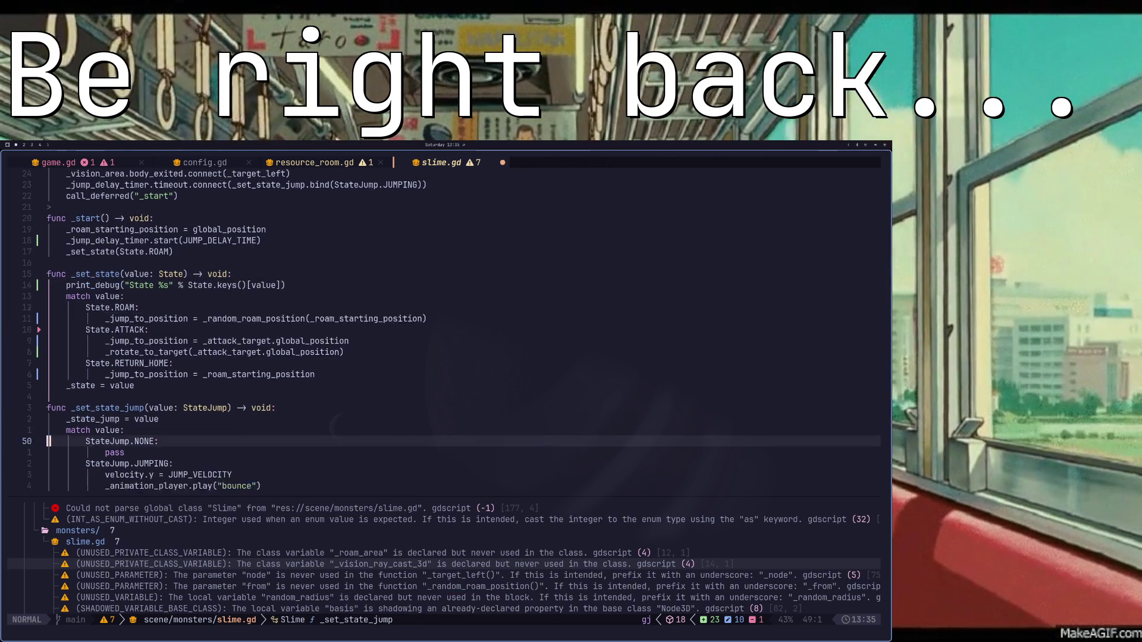
key(j)
key(j)
key(j)
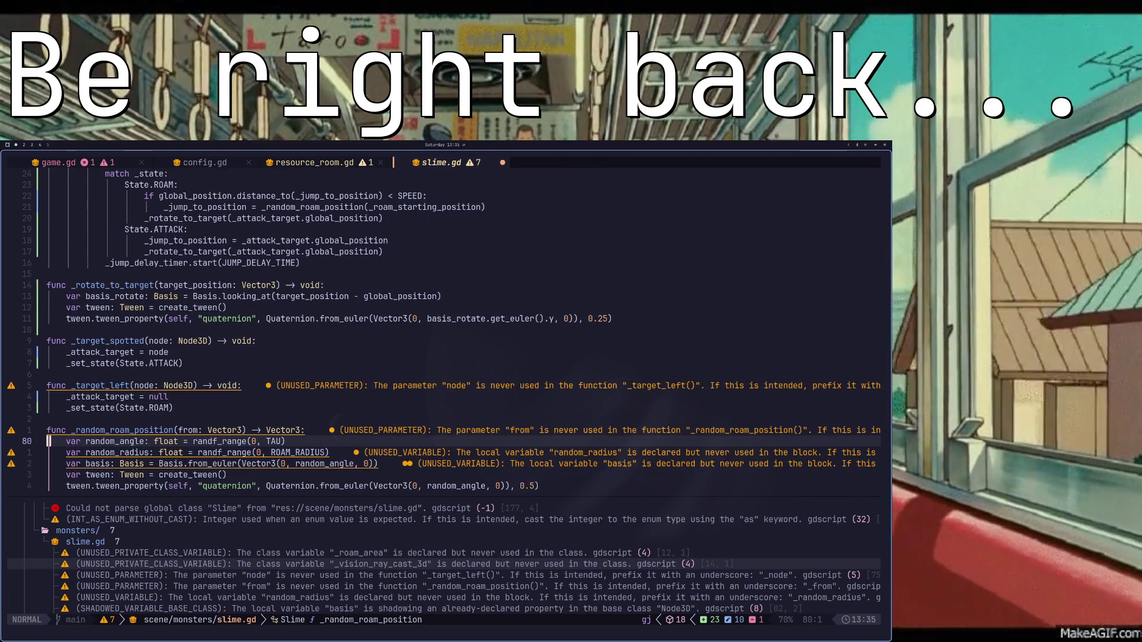
key(j)
key(l)
key(l)
key(l)
key(l)
key(l)
key(l)
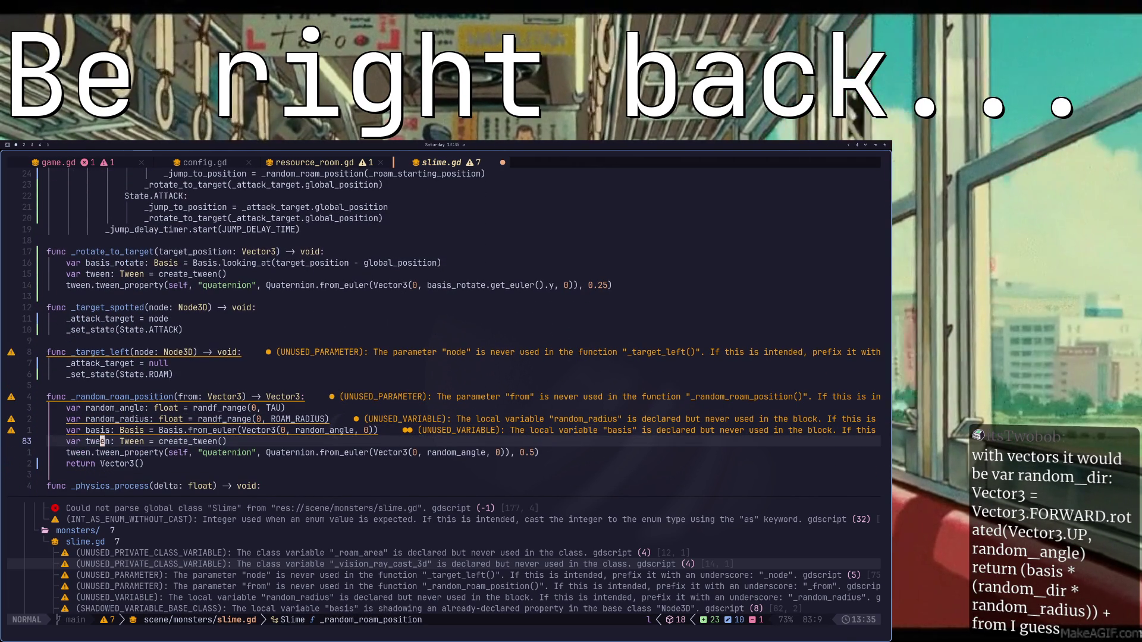
- Change Vector3() on the return line into a from(sin(random_radius...)) call
key(j)
key(j)
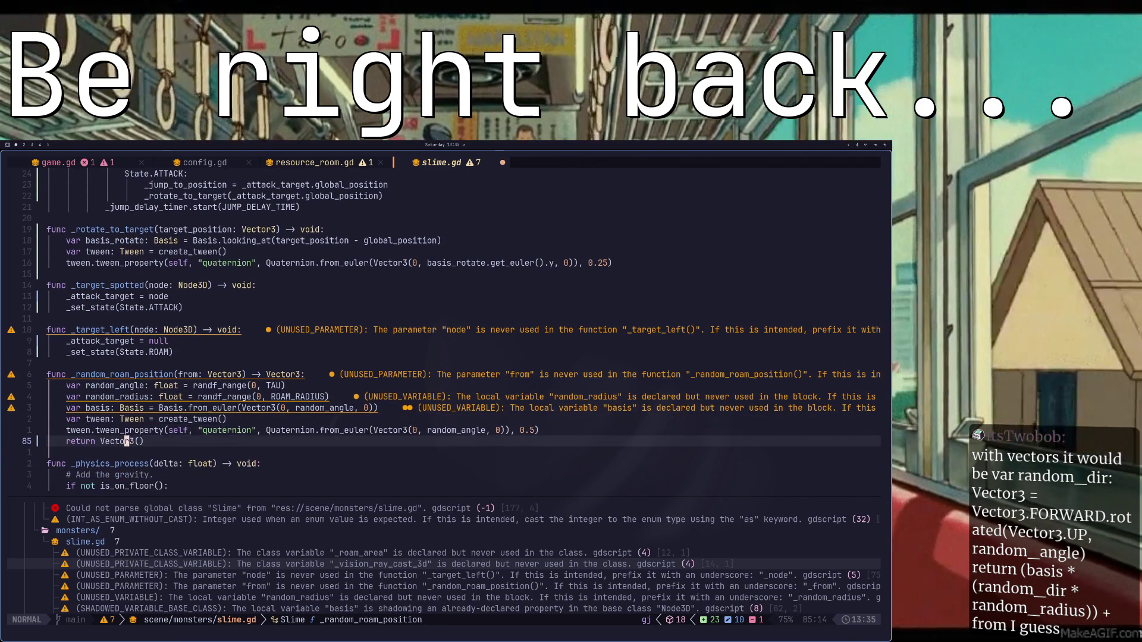
key(h)
key(h)
key(h)
text(cw)
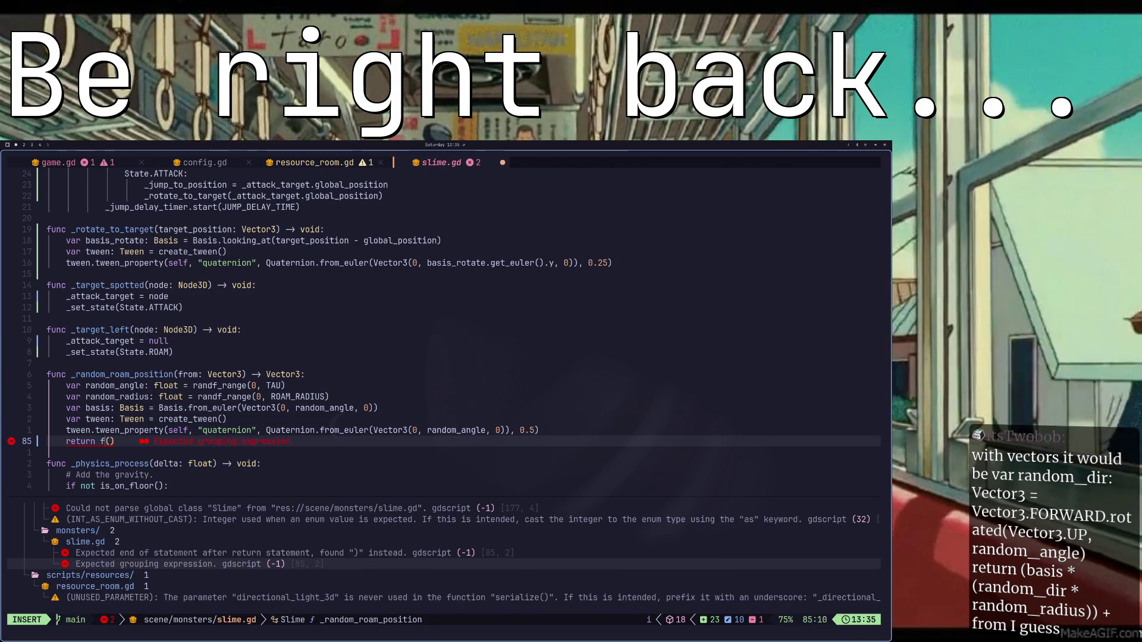
text(from)
key(Right)
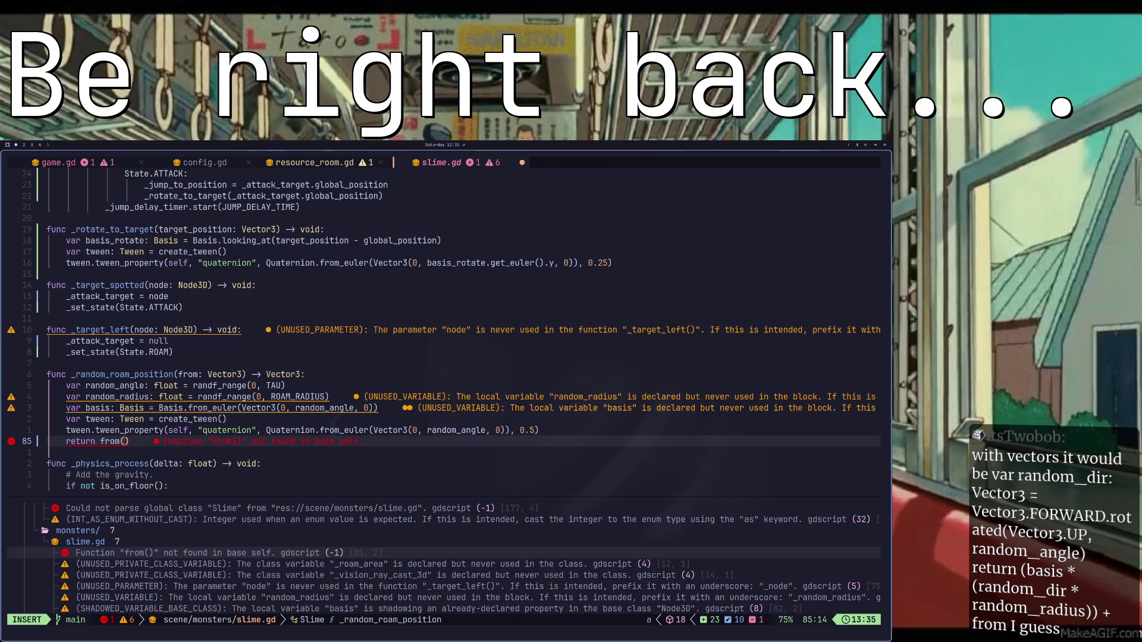
text(random_radius)
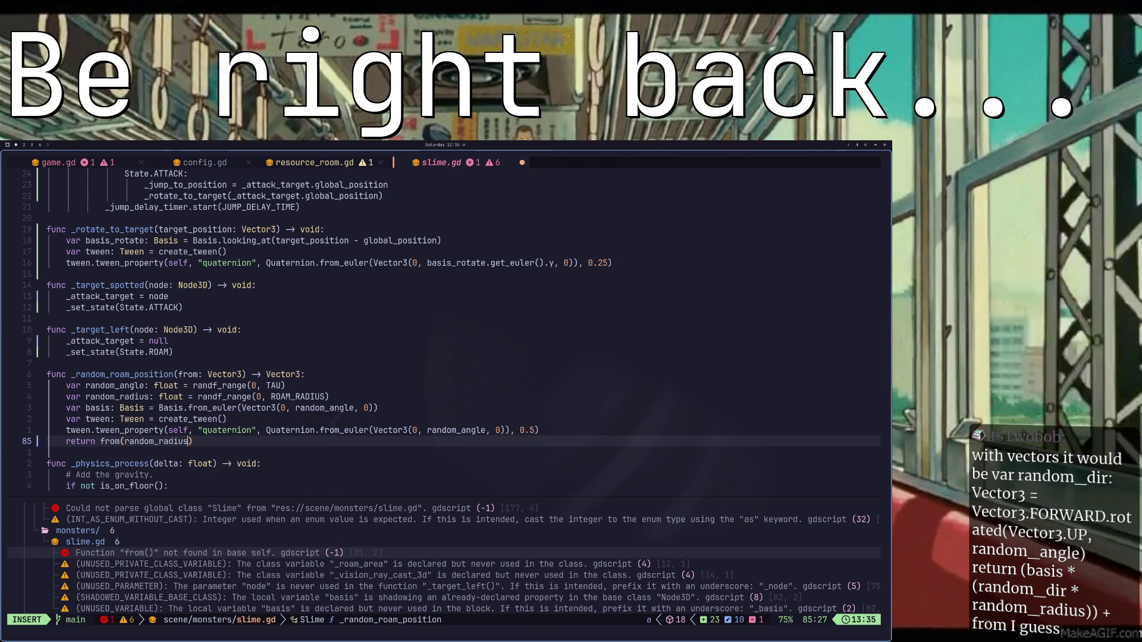
key(Left)
key(Left)
key(Left)
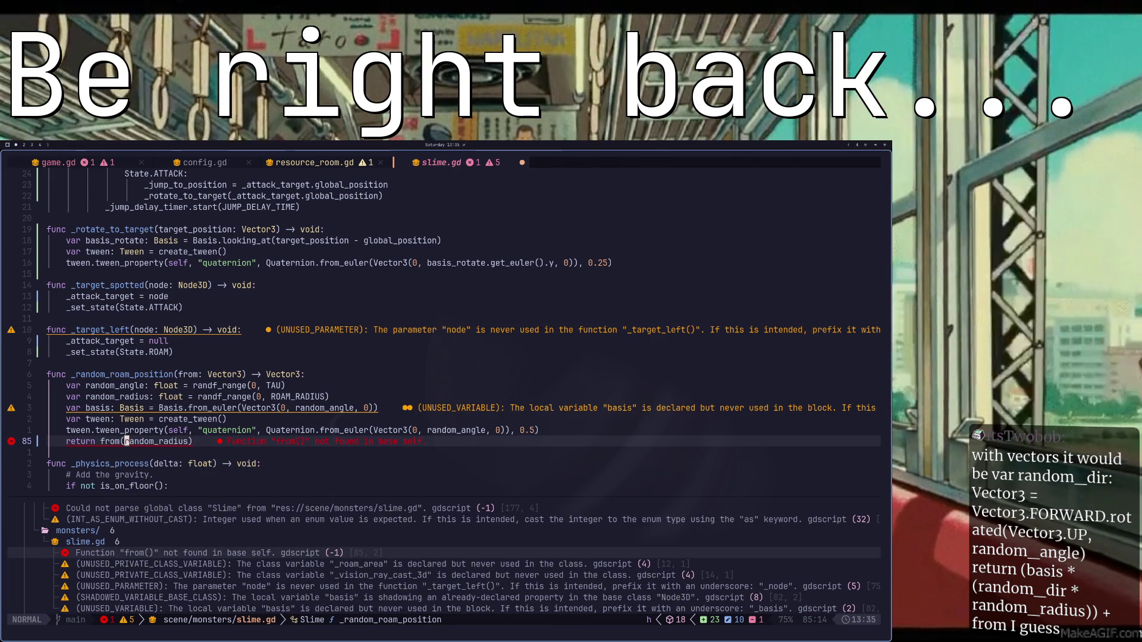
text(sin()
key(Escape)
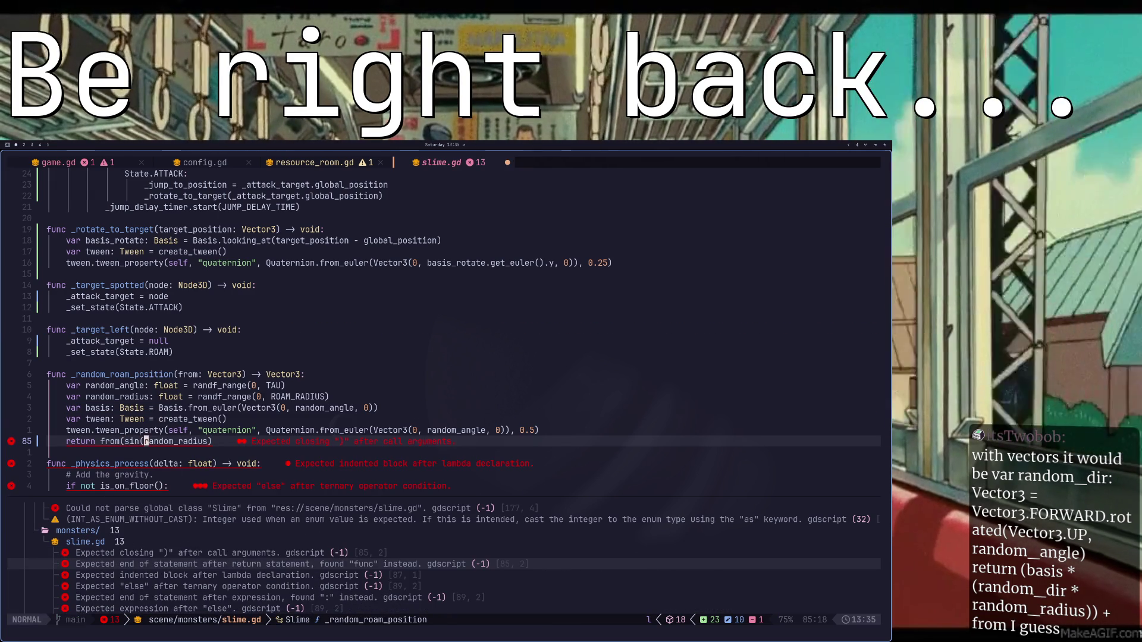
- Complete the return as from(sin(random_radius), 0, cos(random_radius)) * random_angle
key(dollar)
text(adius))
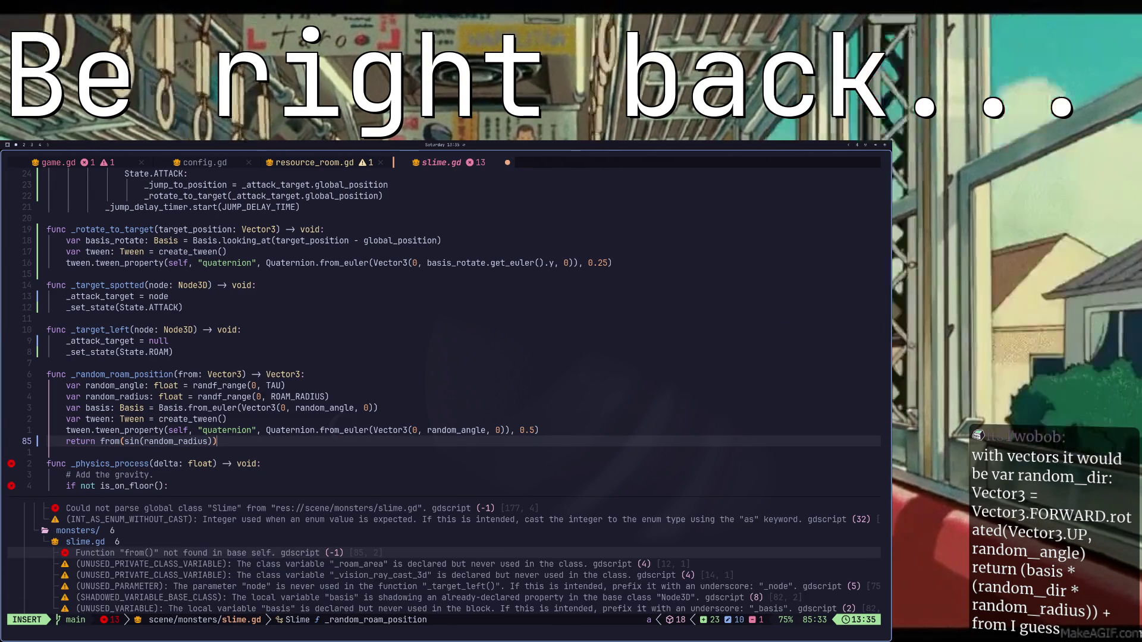
key(BackSpace)
text(, 9-)
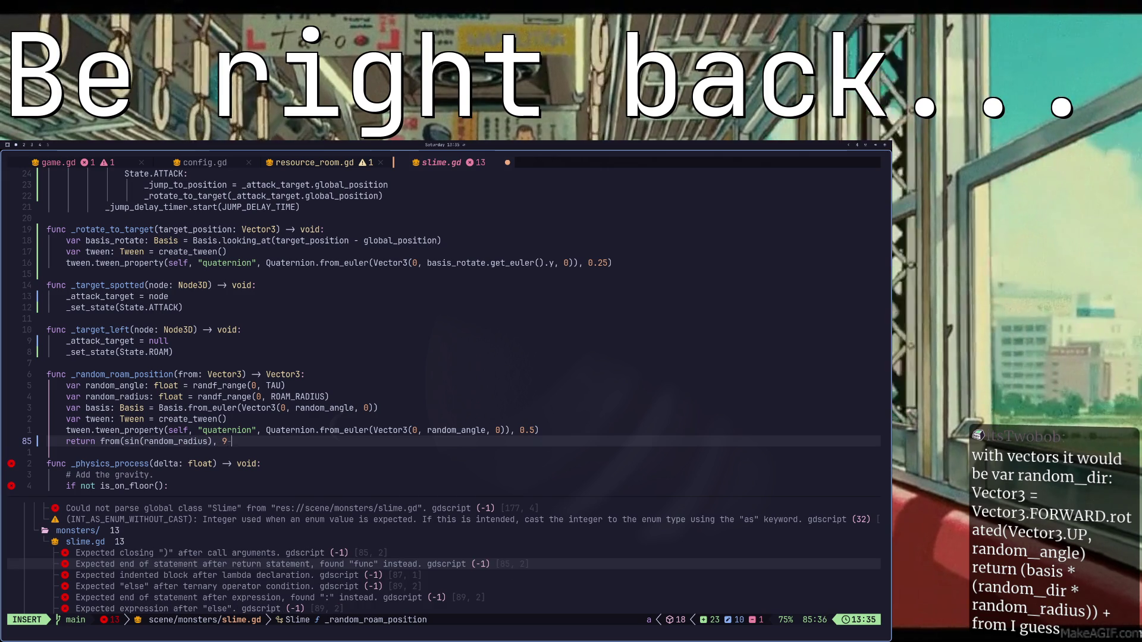
key(BackSpace)
text(0)
text(, cos)
text(()
text(random_radius)
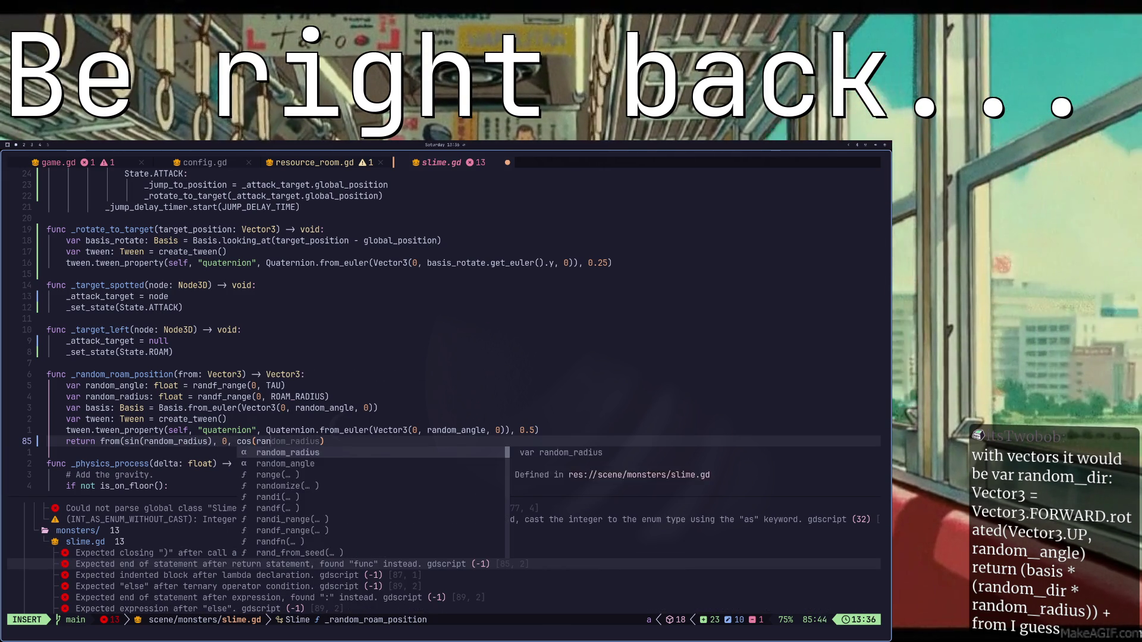
text()) )
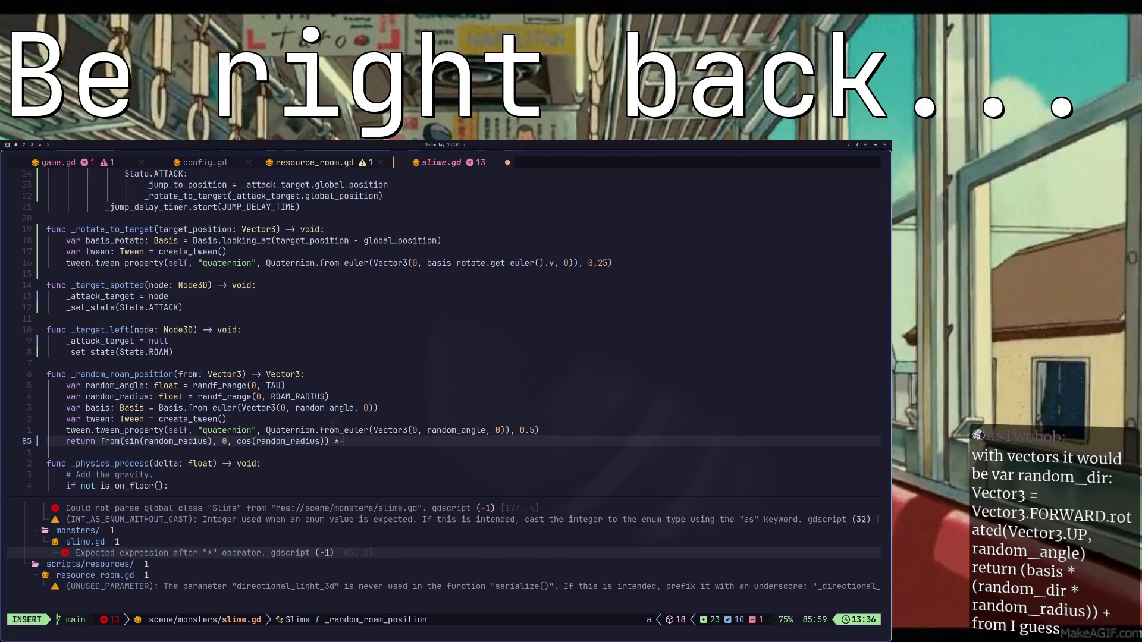
text(* random_an)
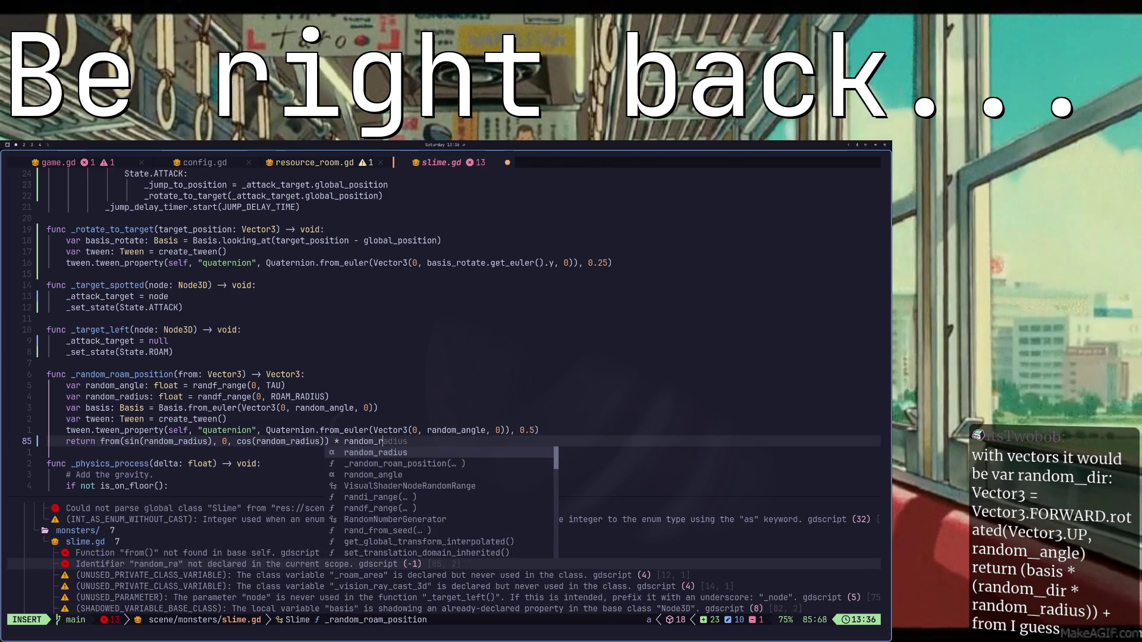
key(Tab)
key(Escape)
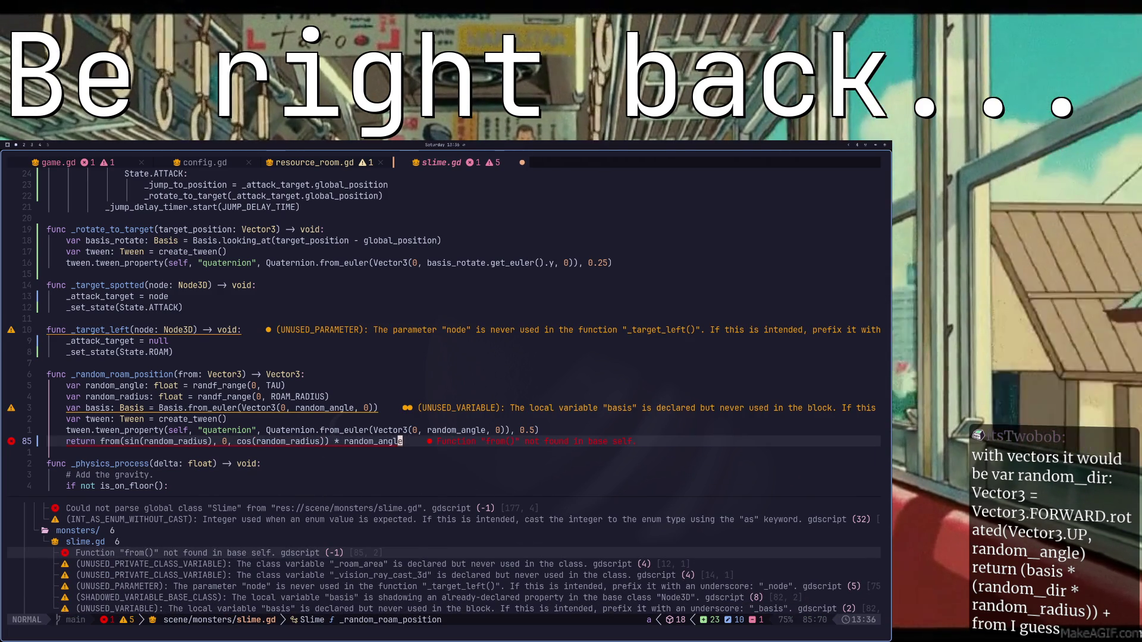
- Move back along the return line to the from call, leaving the line unchanged
key(h)
key(h)
key(h)
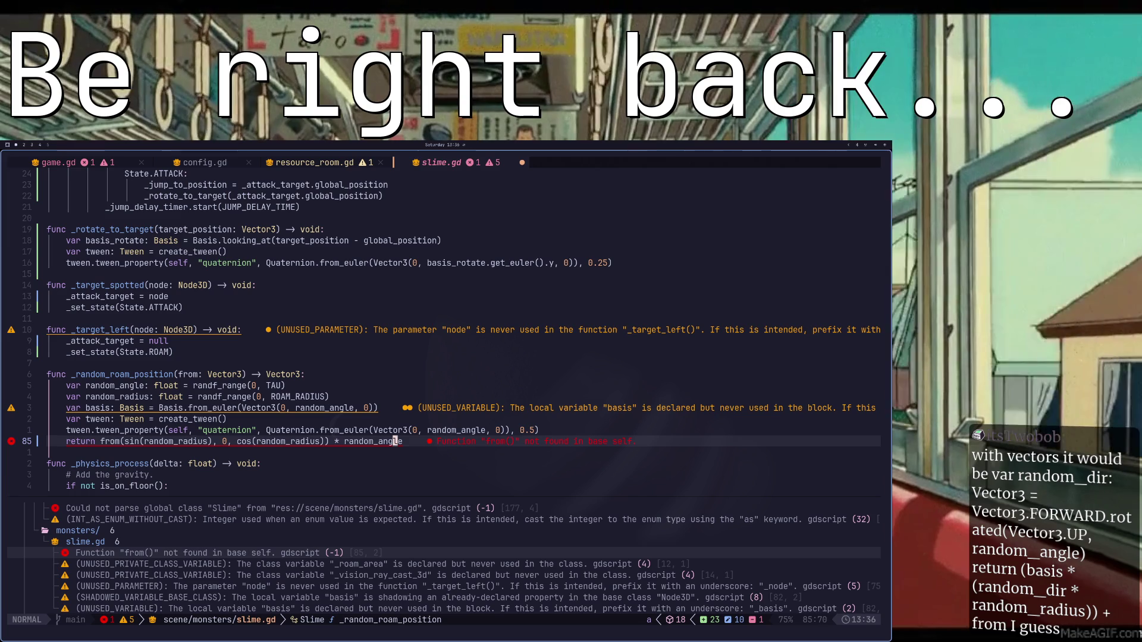
key(h)
key(h)
key(h)
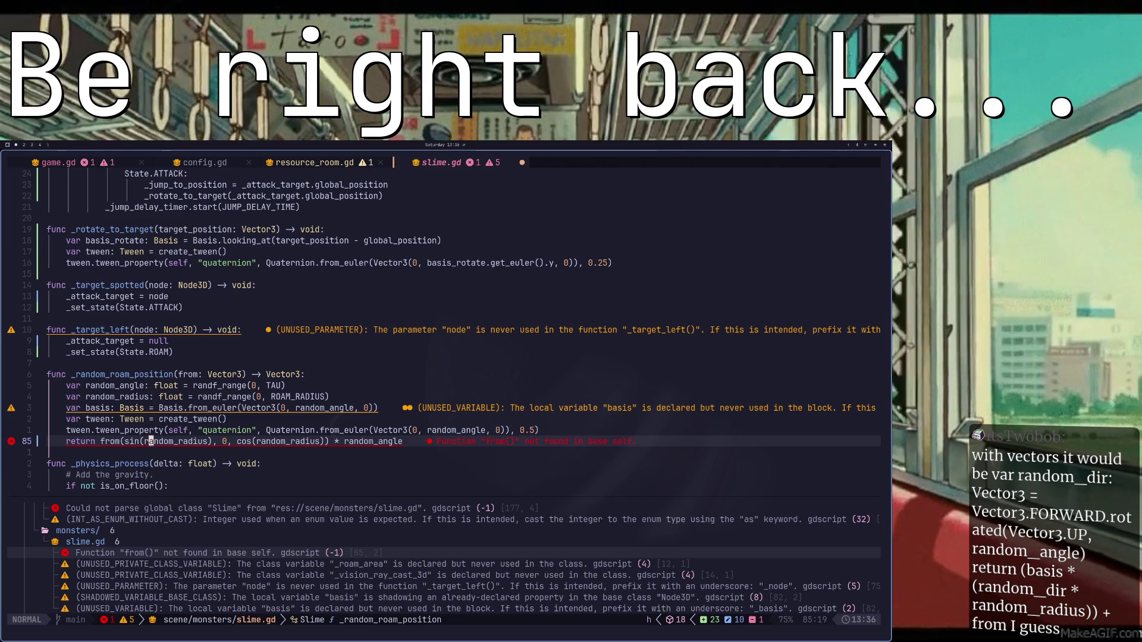
key(h)
key(h)
key(h)
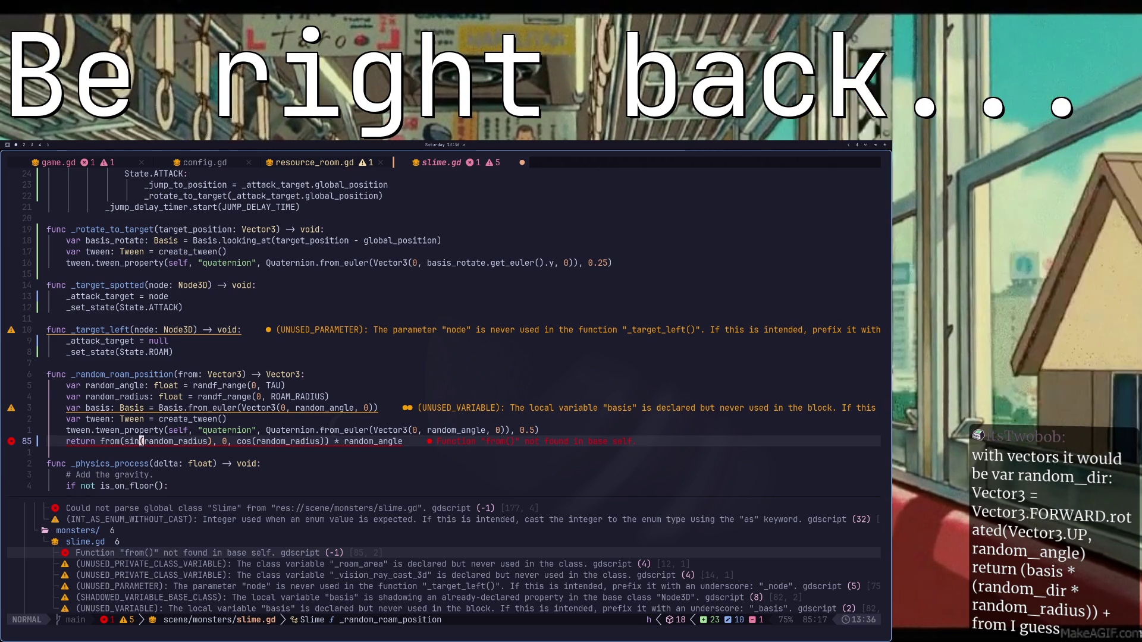
key(h)
key(h)
key(h)
key(i)
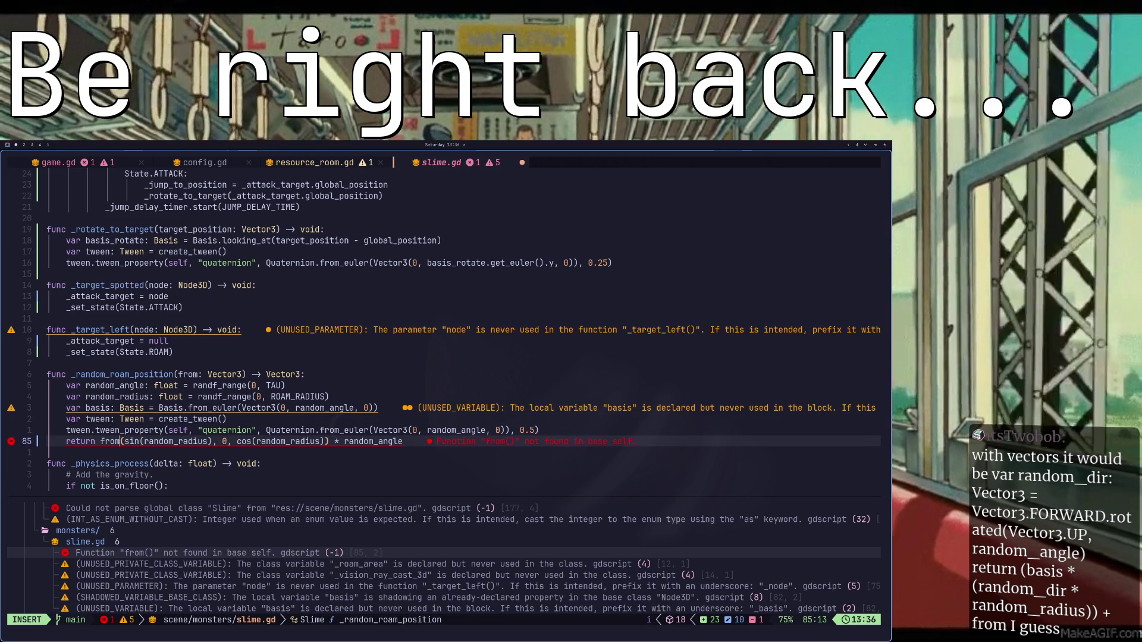
key(Escape)
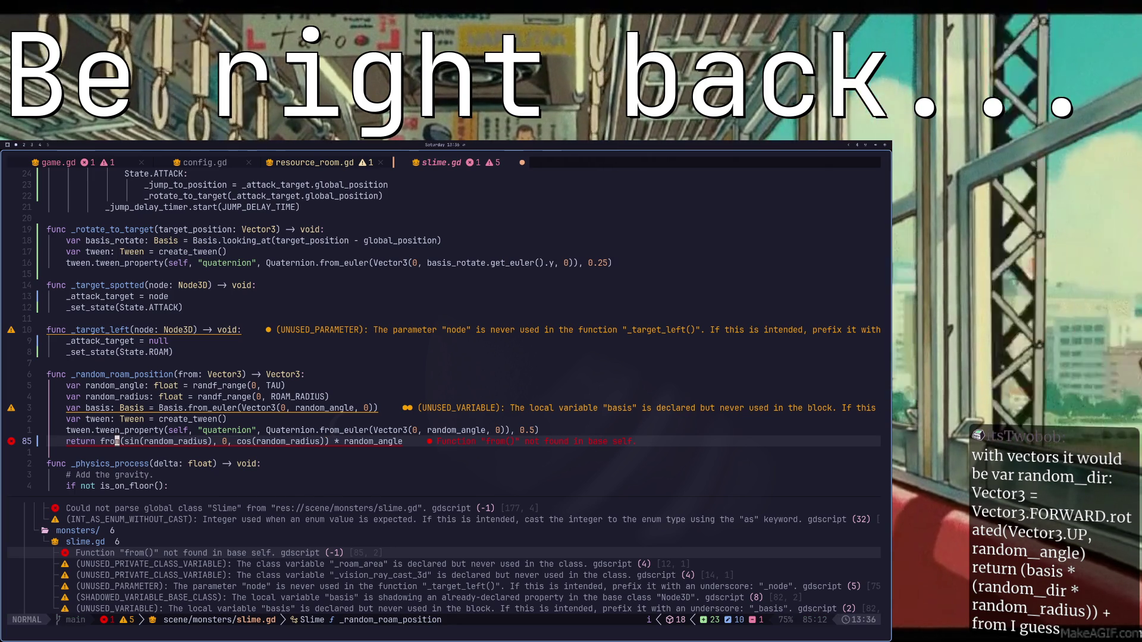
- Go to the ROAM _jump_to_position line 59 and reach the _random_roam_position call's parenthesis
key(k)
key(k)
key(k)
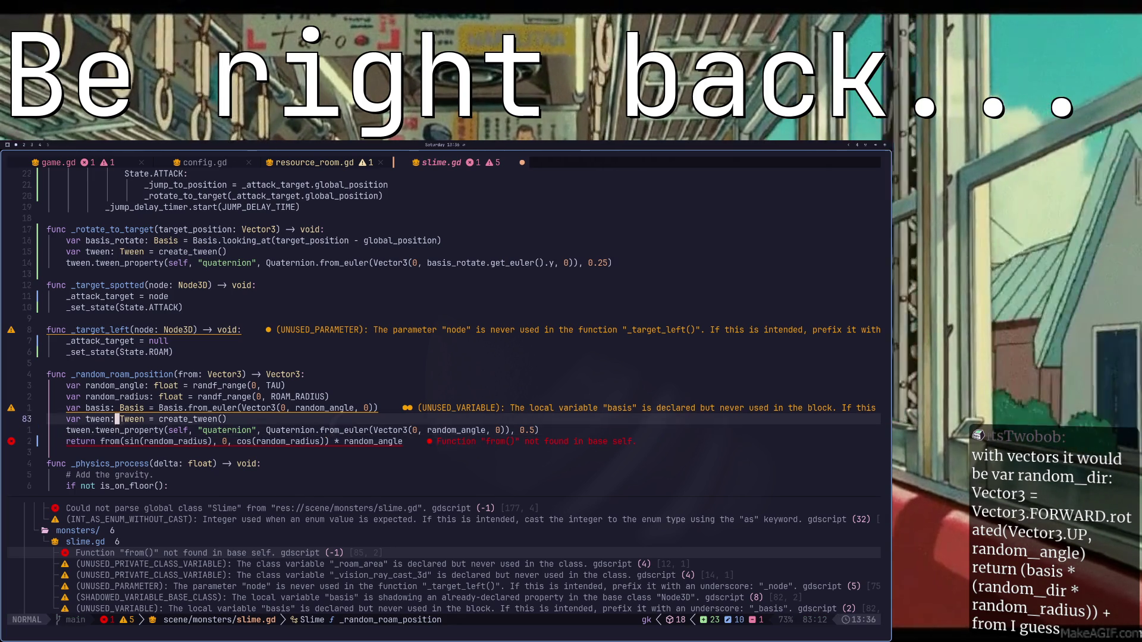
key(k)
key(k)
key(k)
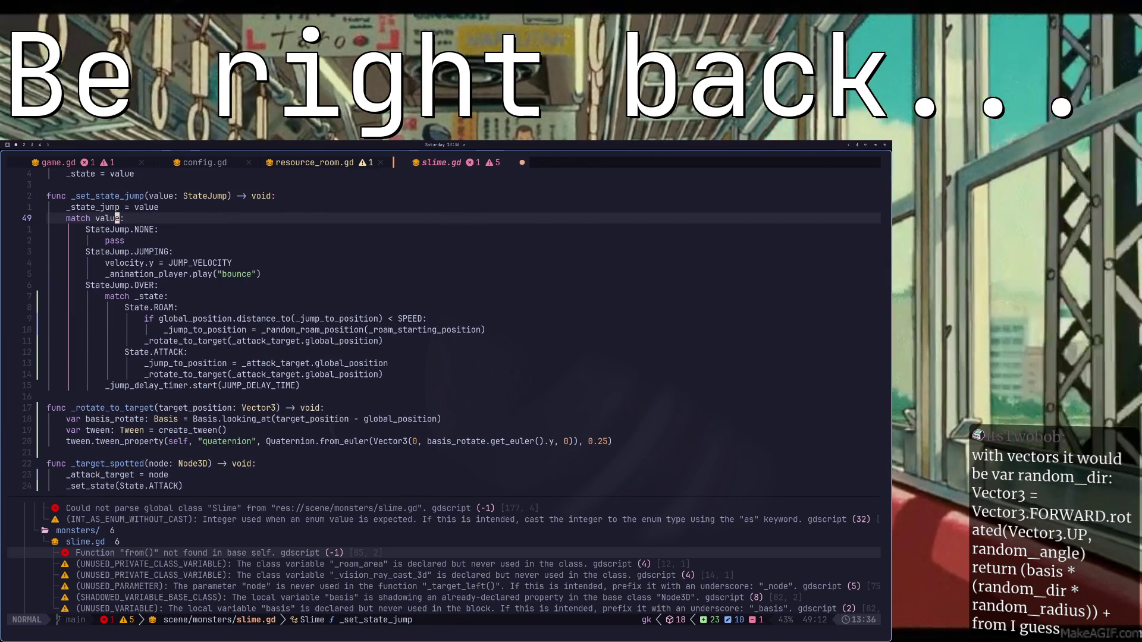
key(j)
key(j)
key(j)
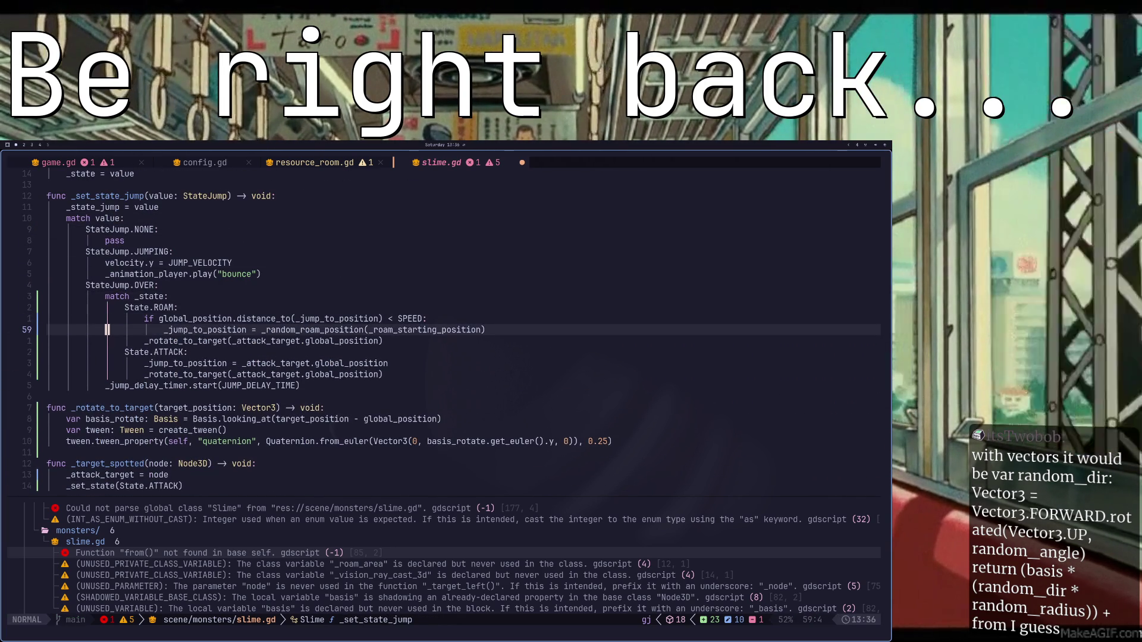
key(l)
key(l)
key(l)
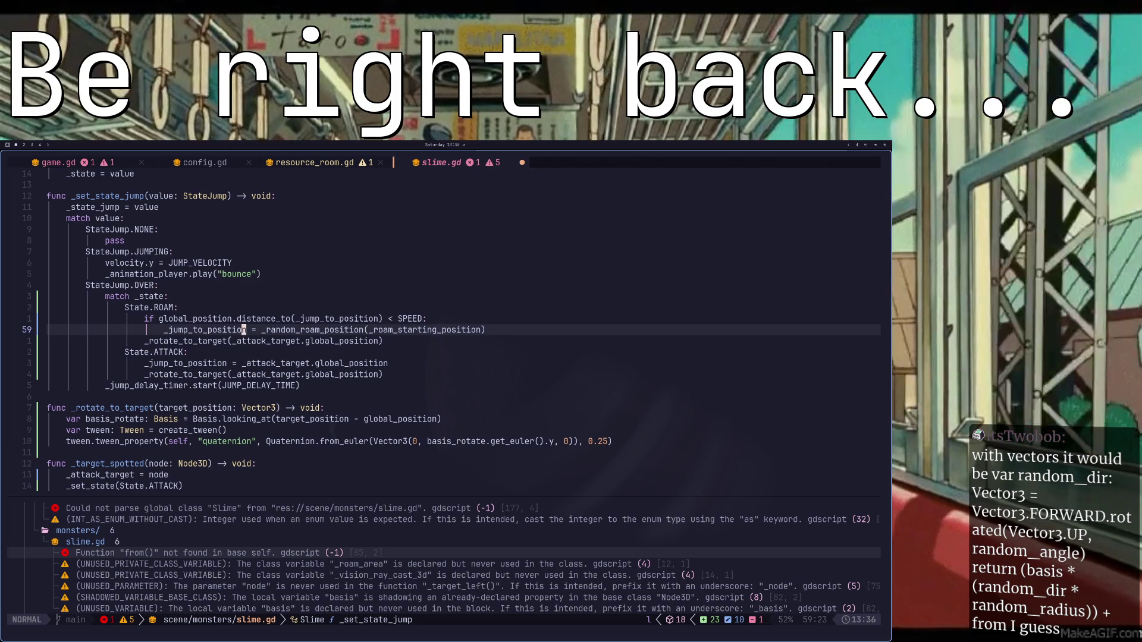
key(l)
key(l)
key(l)
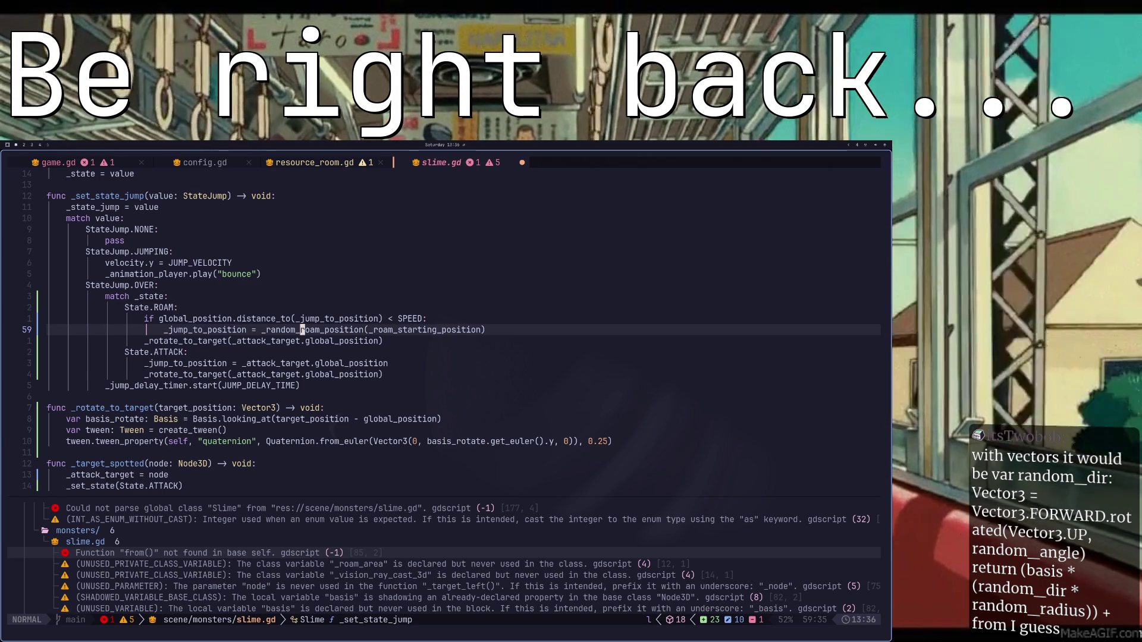
key(l)
key(l)
key(l)
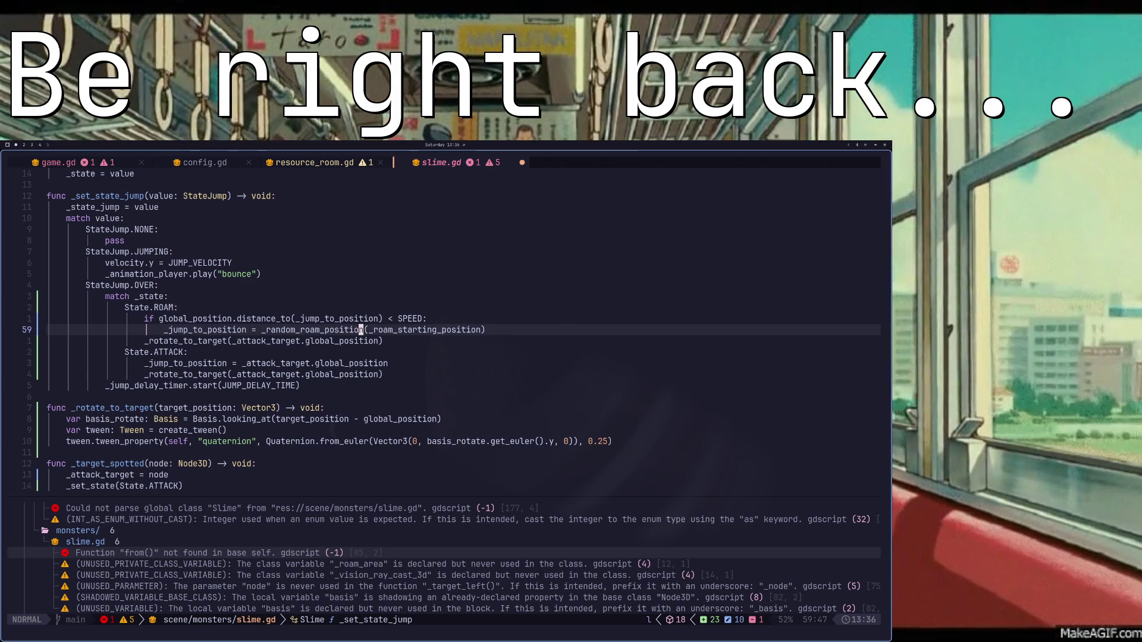
key(space)
key(c)
key(a)
key(Escape)
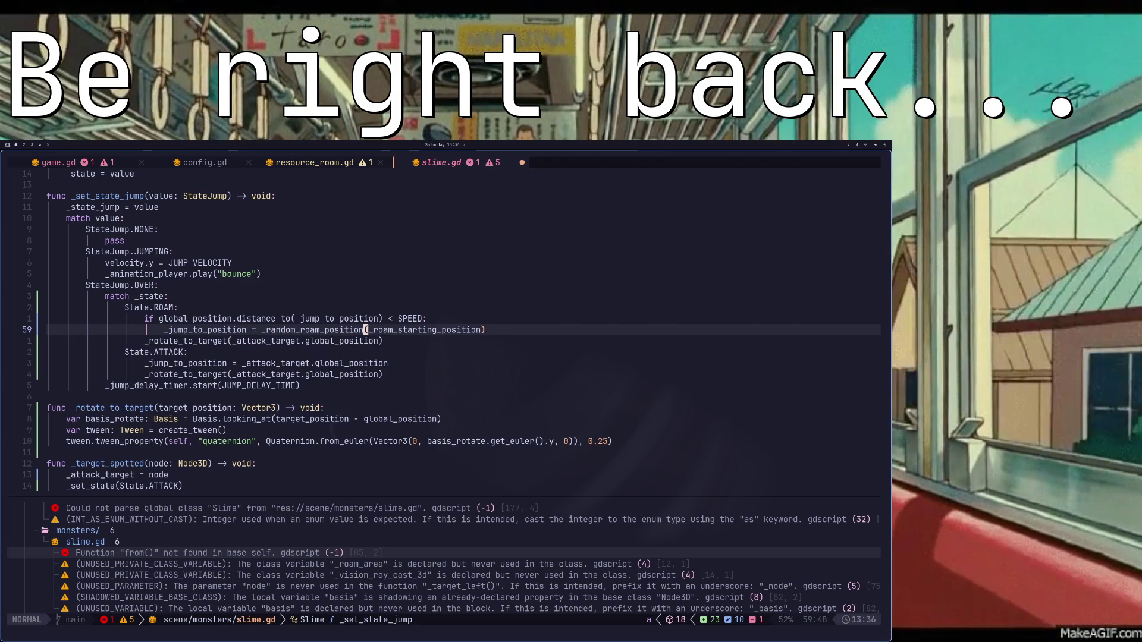
key(a)
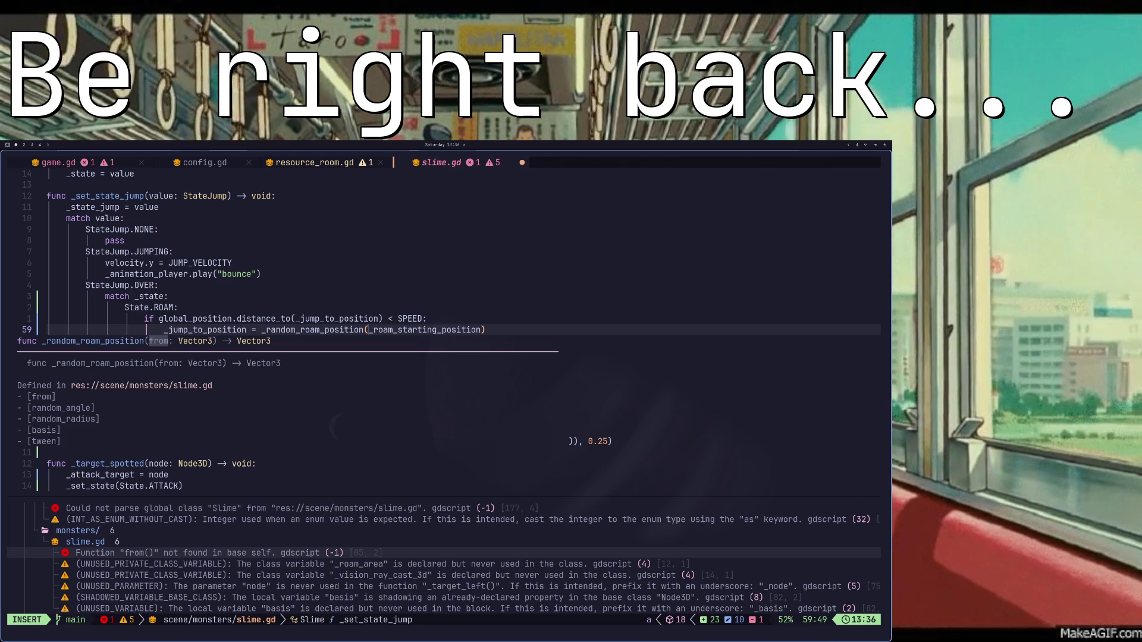
key(Escape)
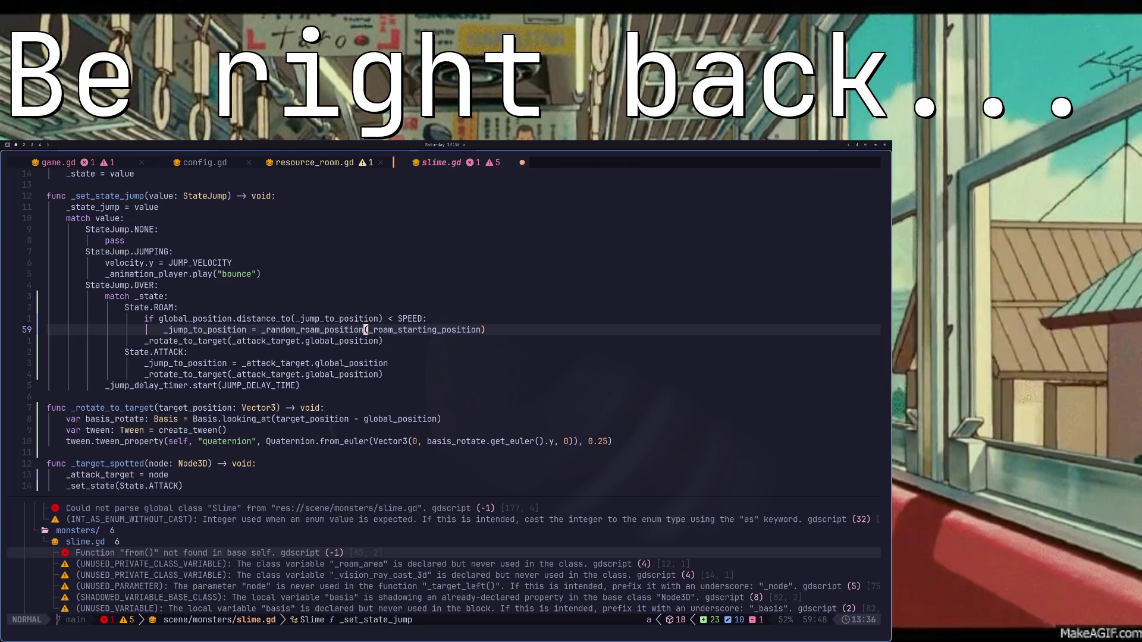
- Move _roam_starting_position out of the call so the line reads _random_roam_position() + _roam_starting_position
key(d)
key(i)
key(parenleft)
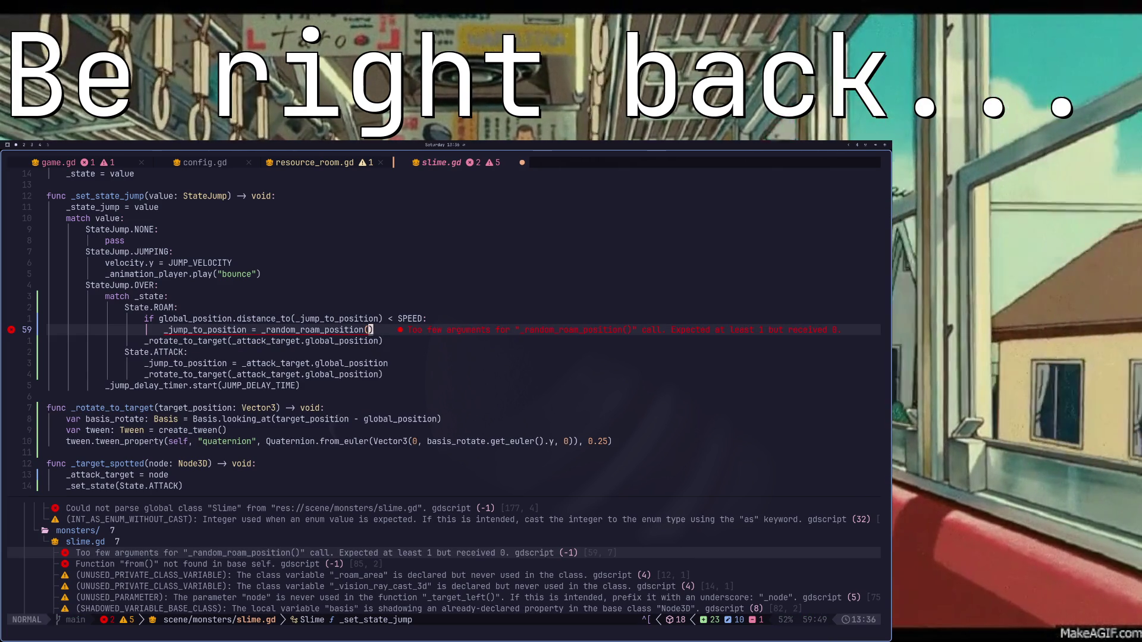
text(a)
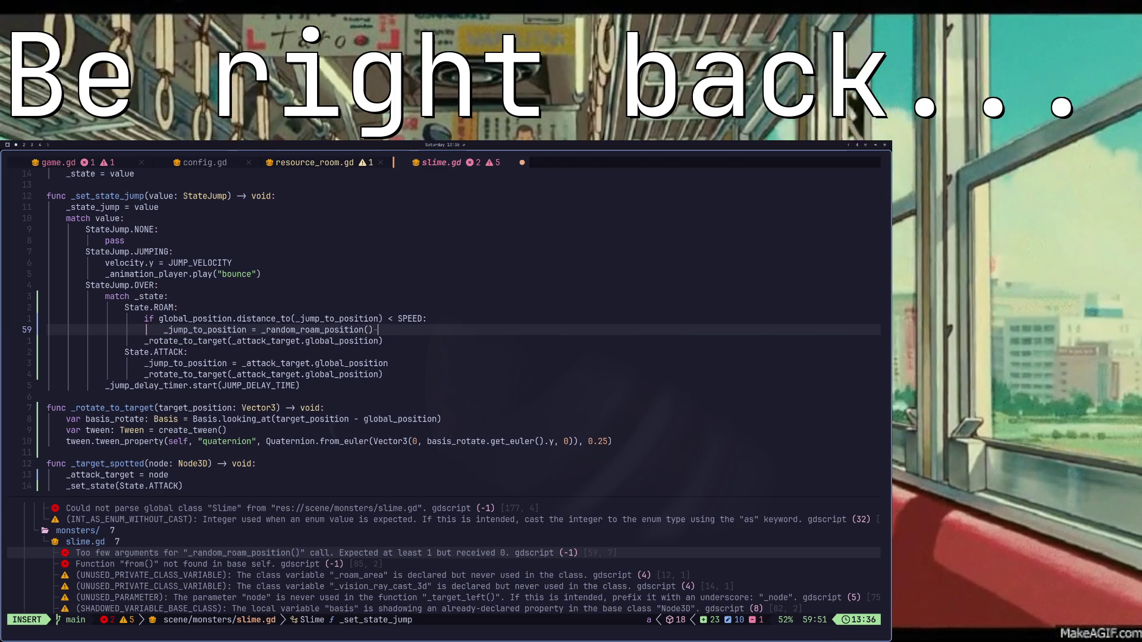
text( + p)
key(Escape)
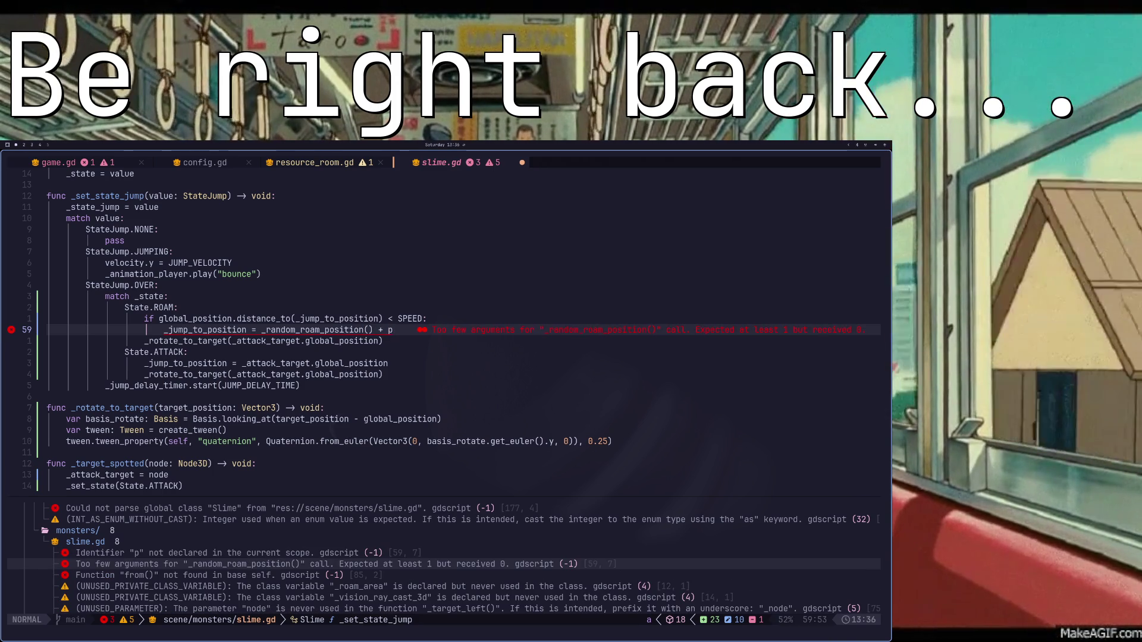
key(p)
key(b)
key(b)
key(b)
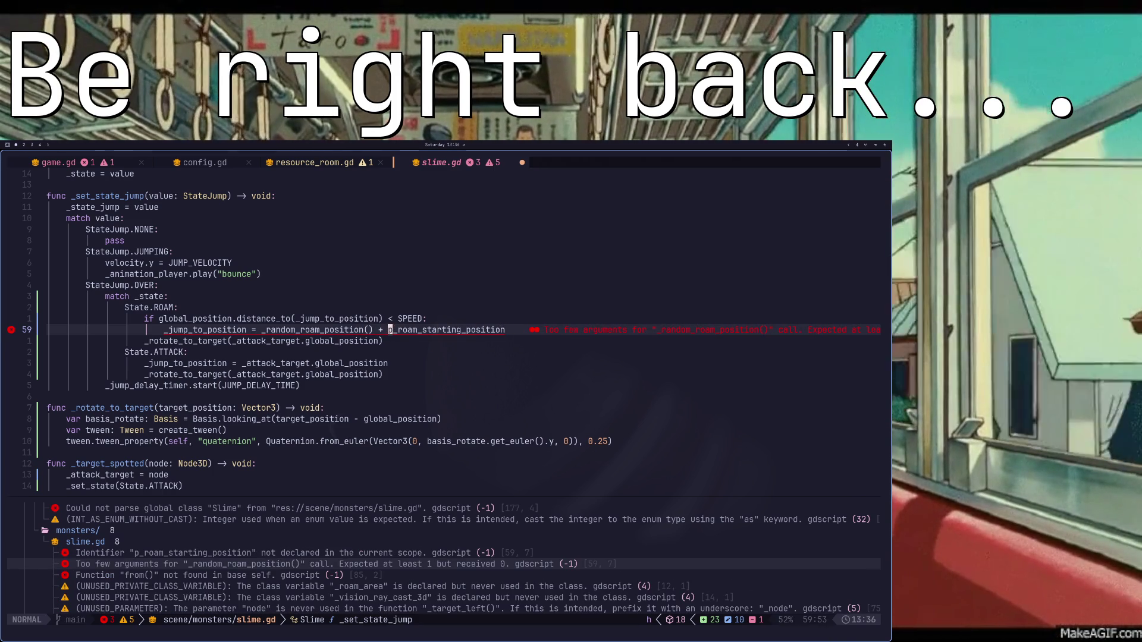
key(i)
key(Delete)
key(Escape)
- Delete the from: Vector3 parameter from the _random_roam_position signature
key(g)
key(j)
key(j)
key(j)
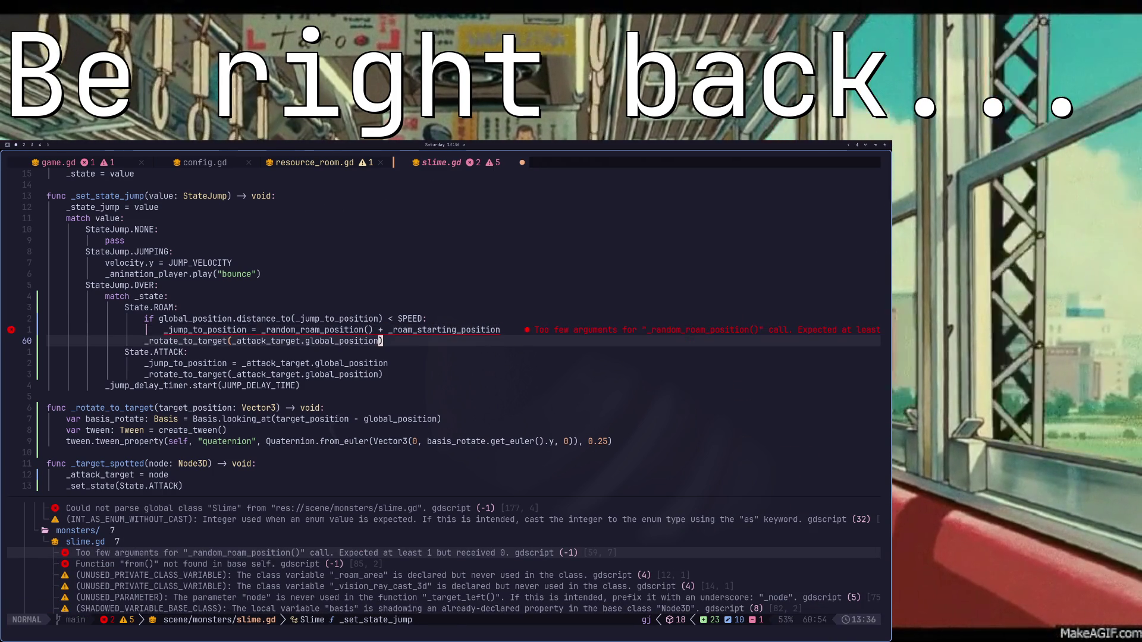
key(j)
key(j)
key(k)
key(k)
key(k)
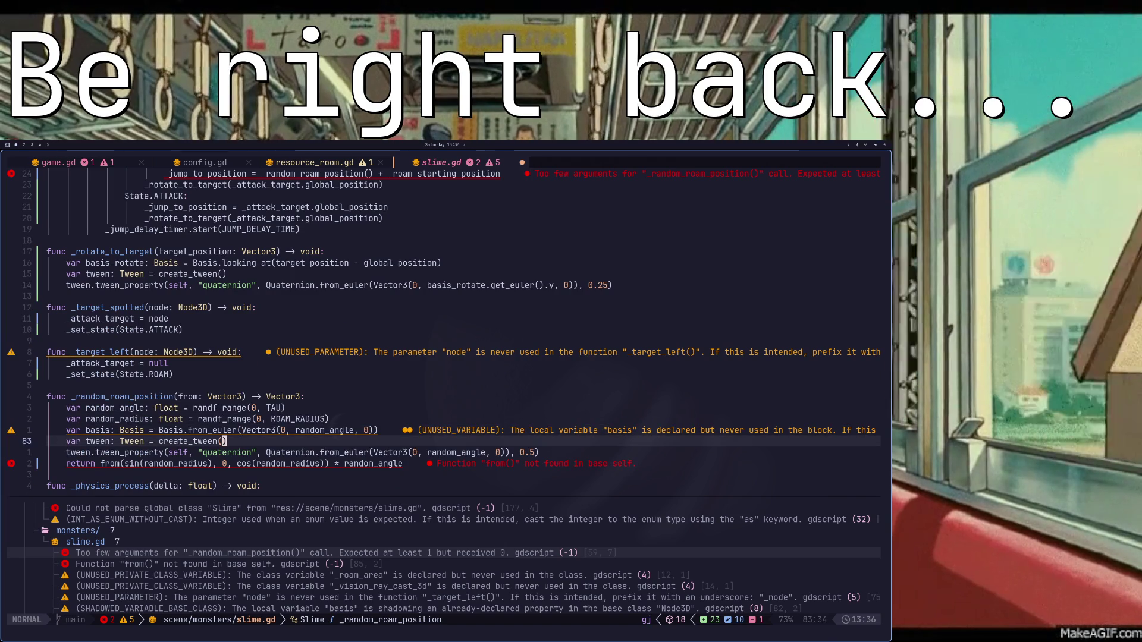
key(k)
key(b)
key(b)
key(b)
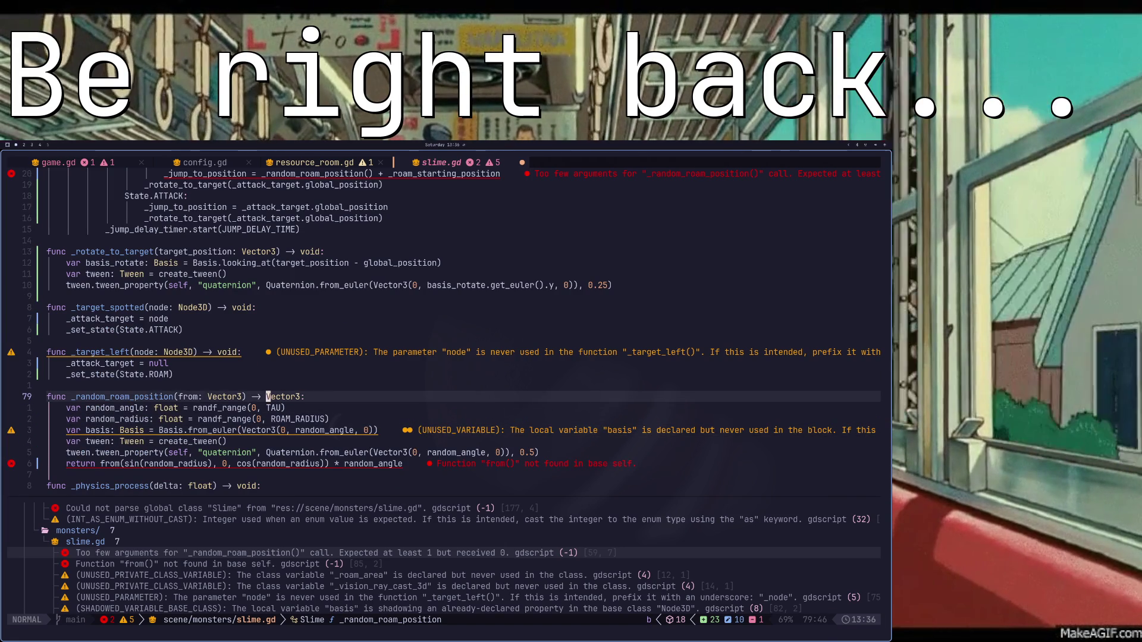
key(b)
key(d)
key(t)
key(parenright)
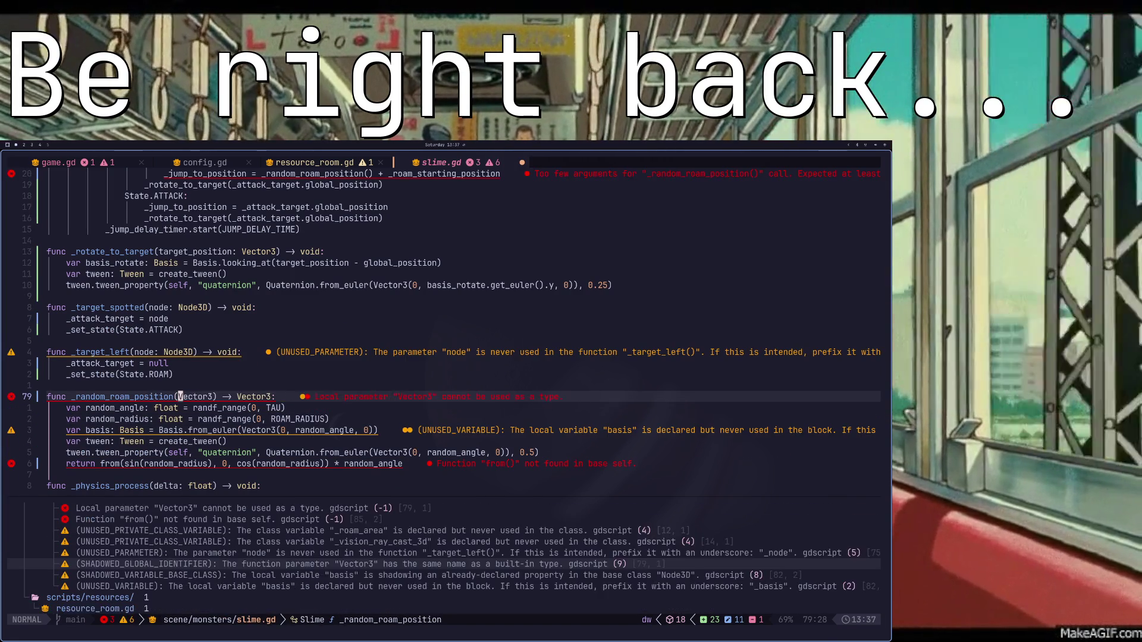
key(j)
key(j)
key(j)
key(j)
key(j)
- Change from to Vector3 on the return line, delete the three unused lines above, and save
key(b)
key(b)
key(b)
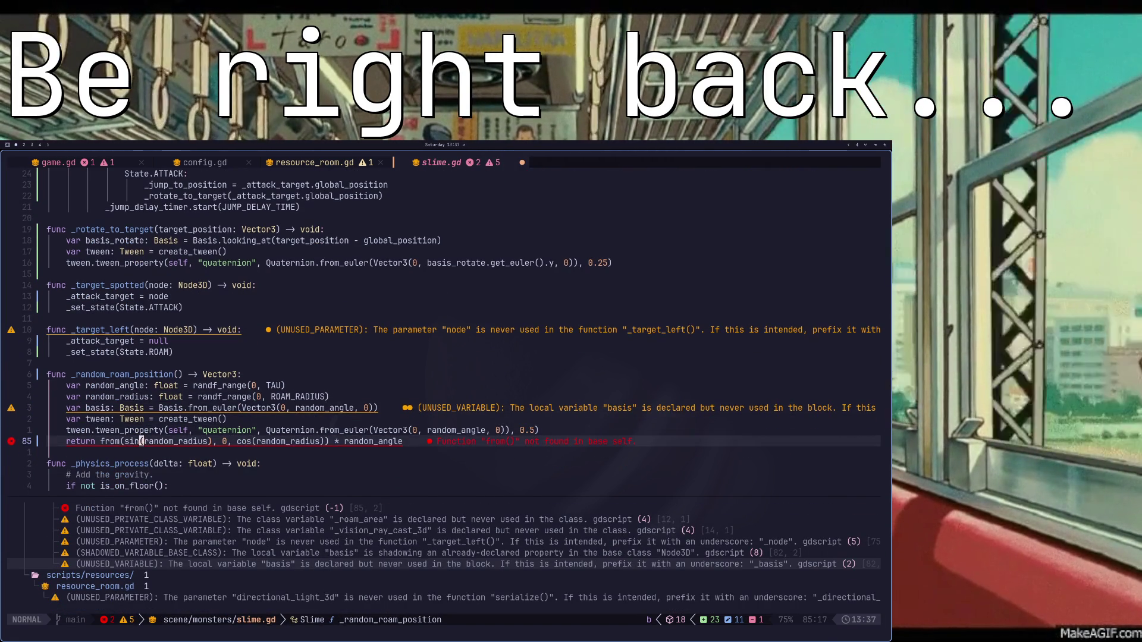
text(cbVector3)
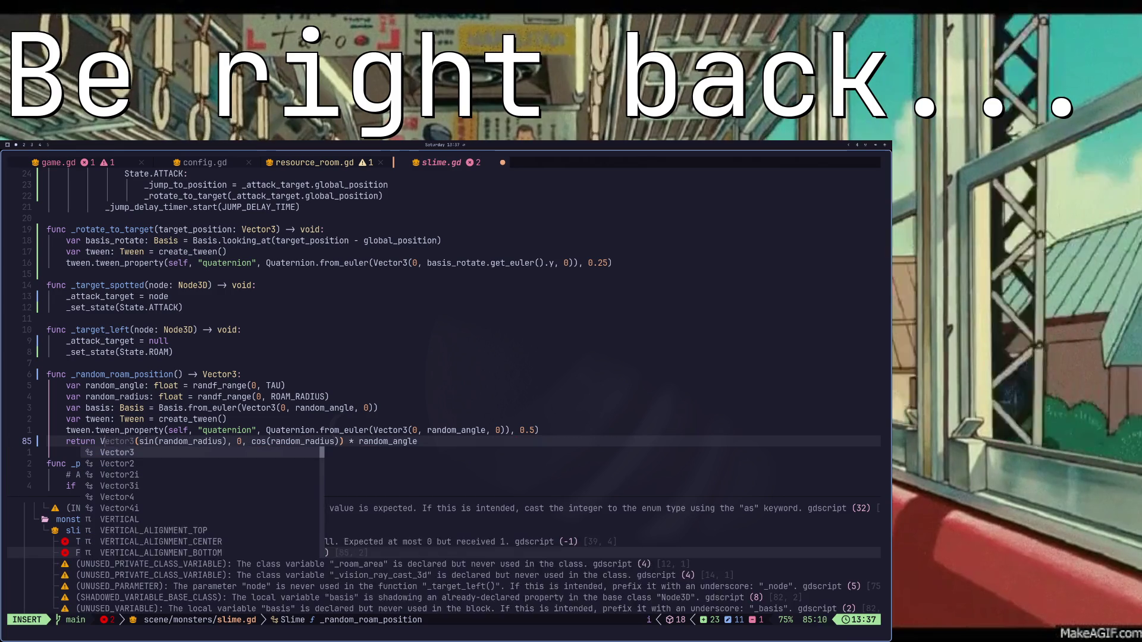
key(Escape)
key(k)
key(d)
key(d)
key(k)
key(d)
key(d)
key(k)
key(d)
key(d)
text(:w)
key(Return)
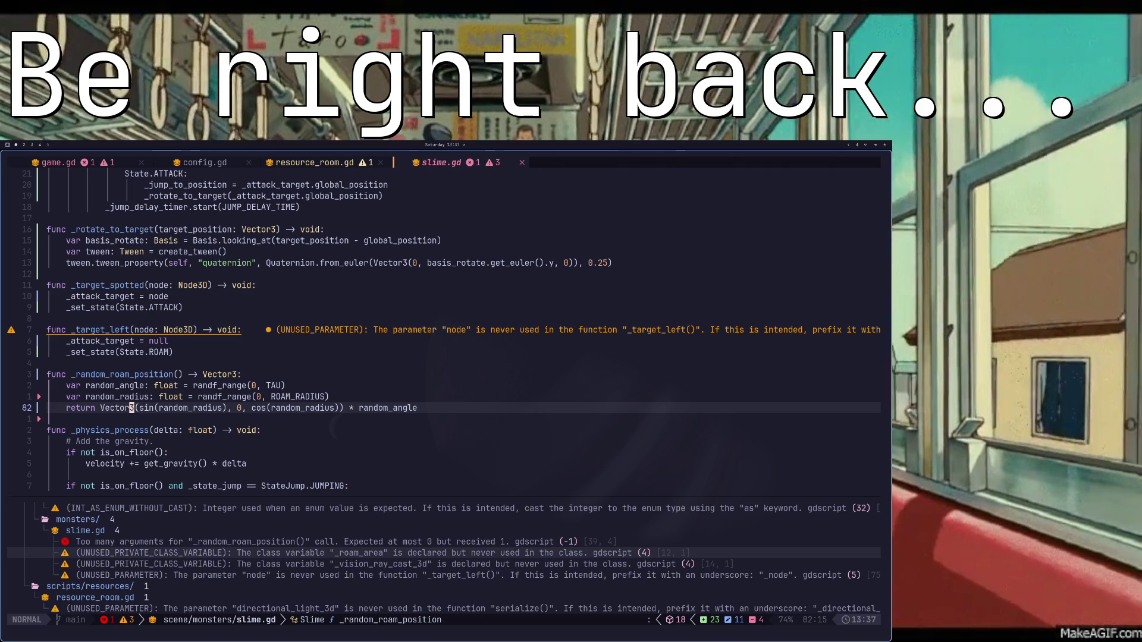
- Append ' + _roam_starting_position' to the ROAM line 39, empty the call's argument, and save
key(k)
key(k)
key(k)
key(k)
key(k)
key(k)
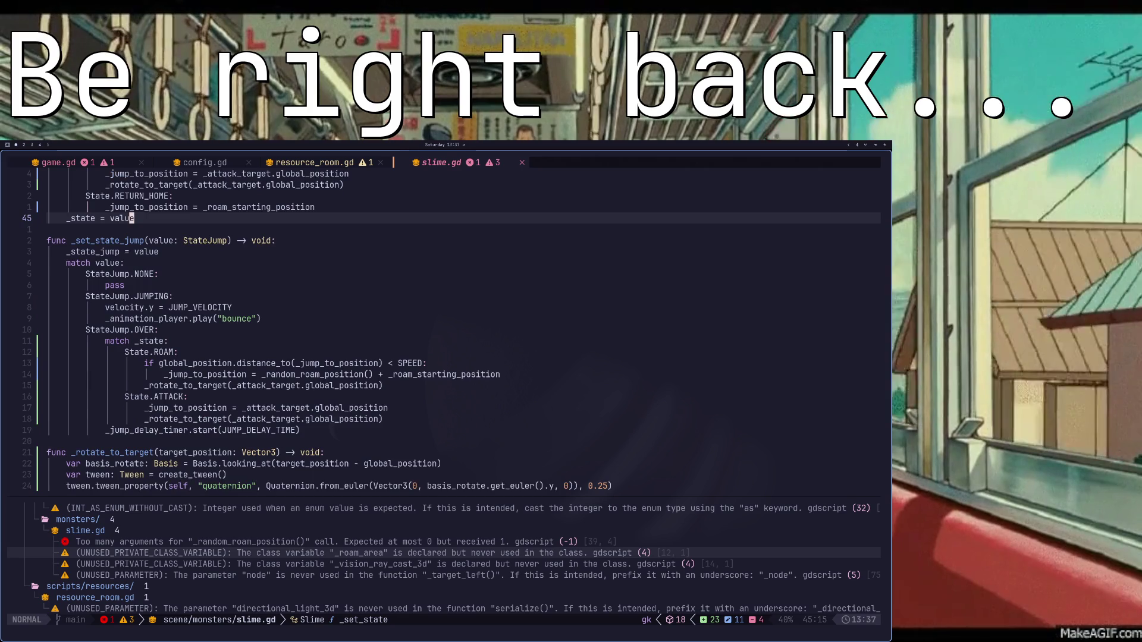
key(j)
key(j)
key(j)
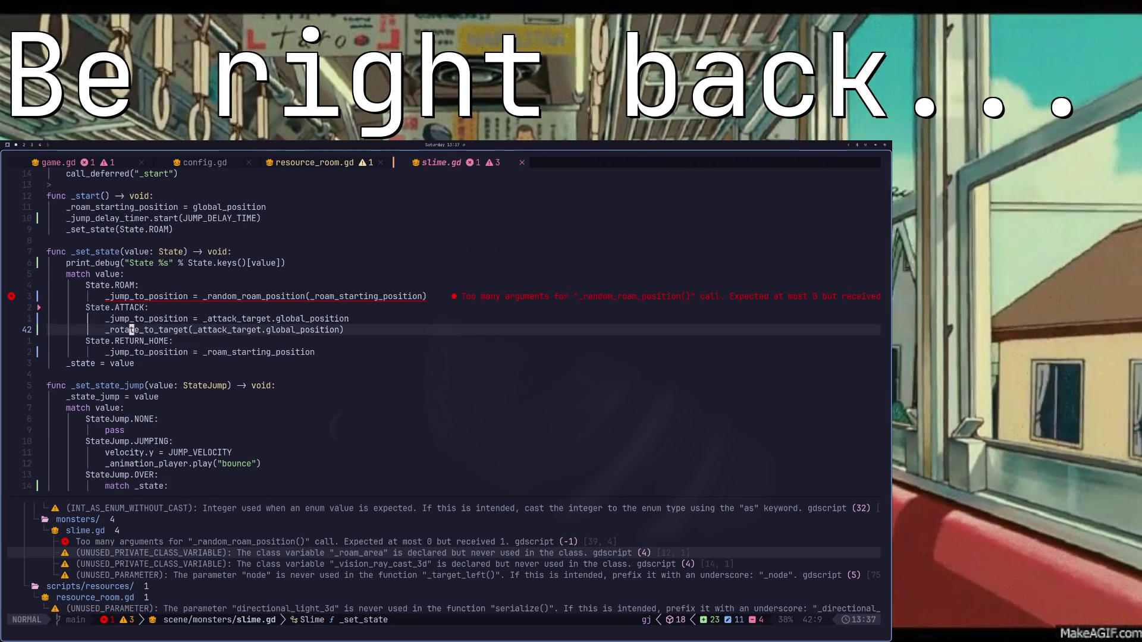
key(k)
key(k)
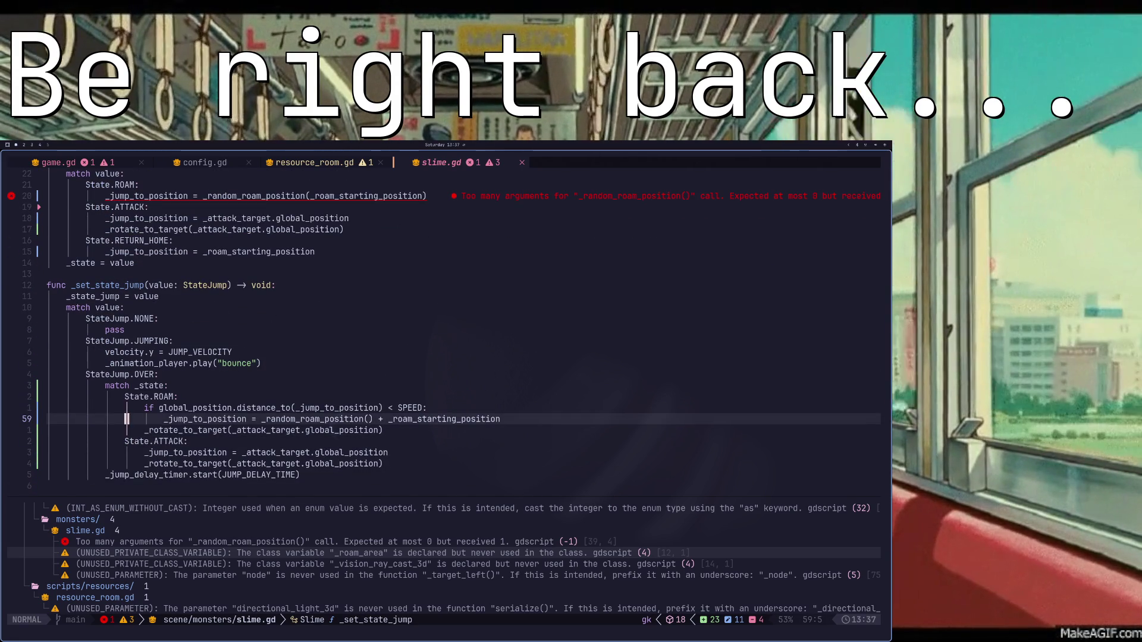
key(w)
key(w)
key(w)
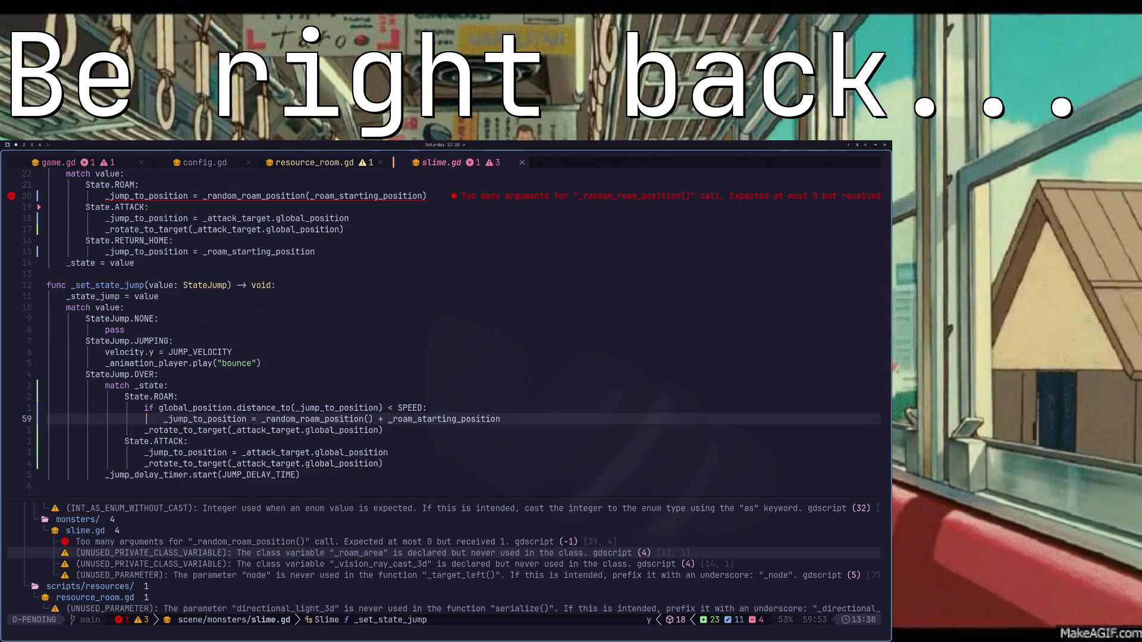
key(k)
key(k)
key(k)
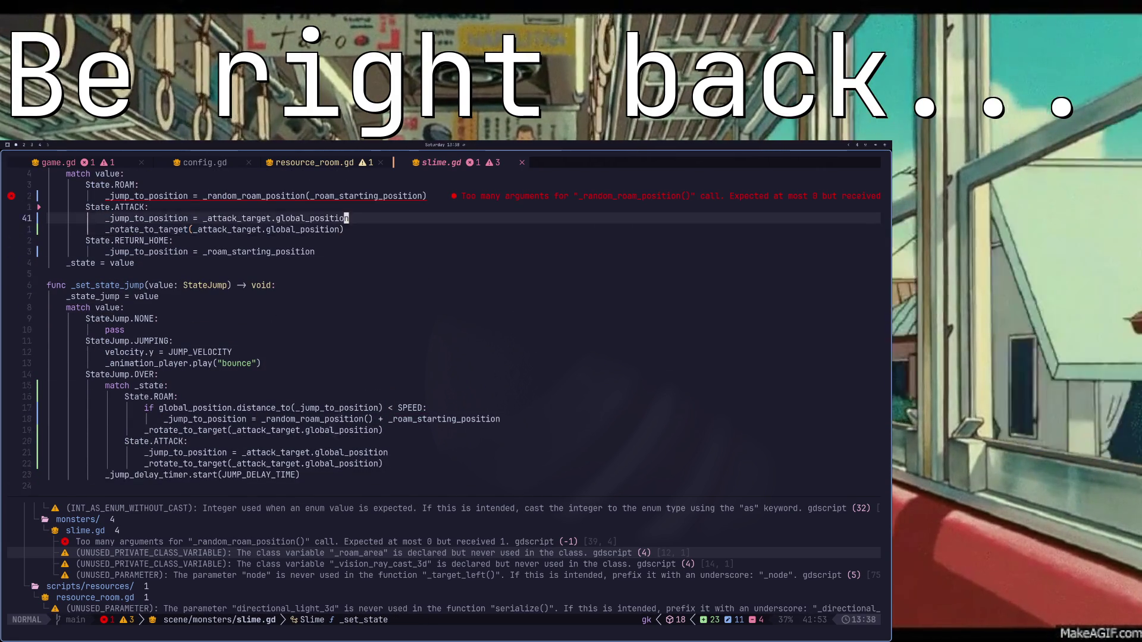
key(k)
key(k)
text(A + _roam_starting_position)
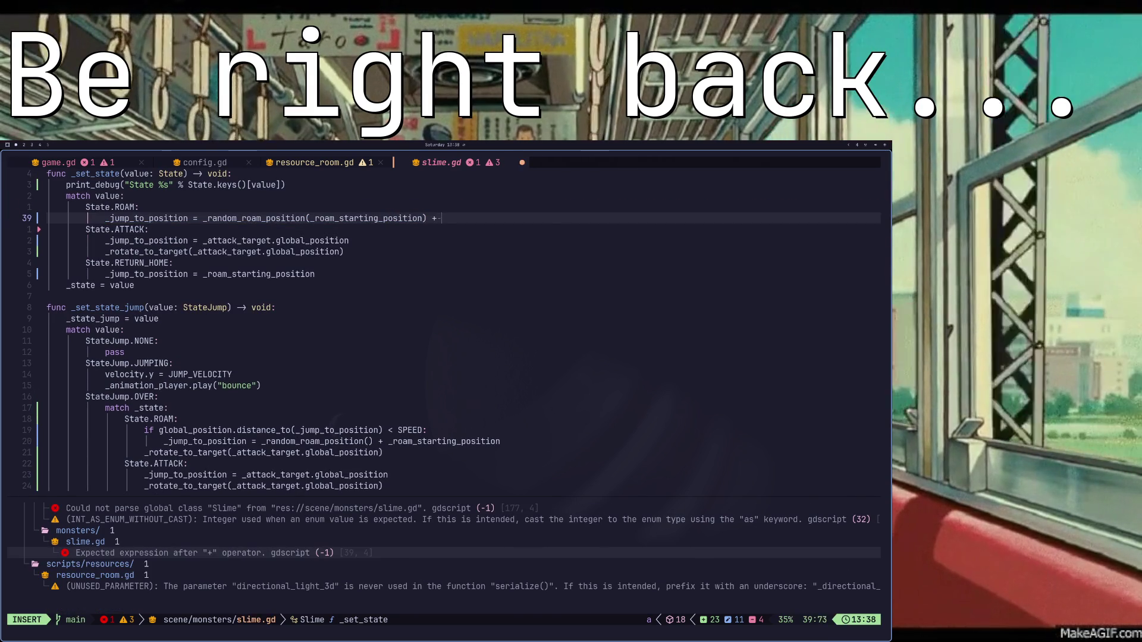
key(Escape)
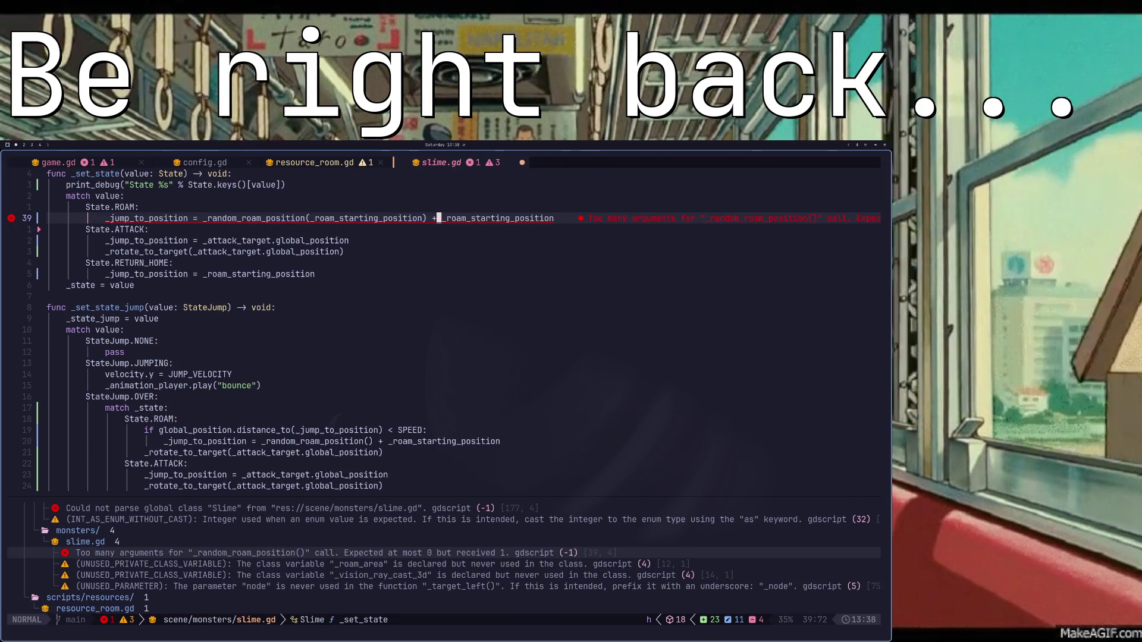
key(c)
key(i)
key(parenleft)
text(_roa)
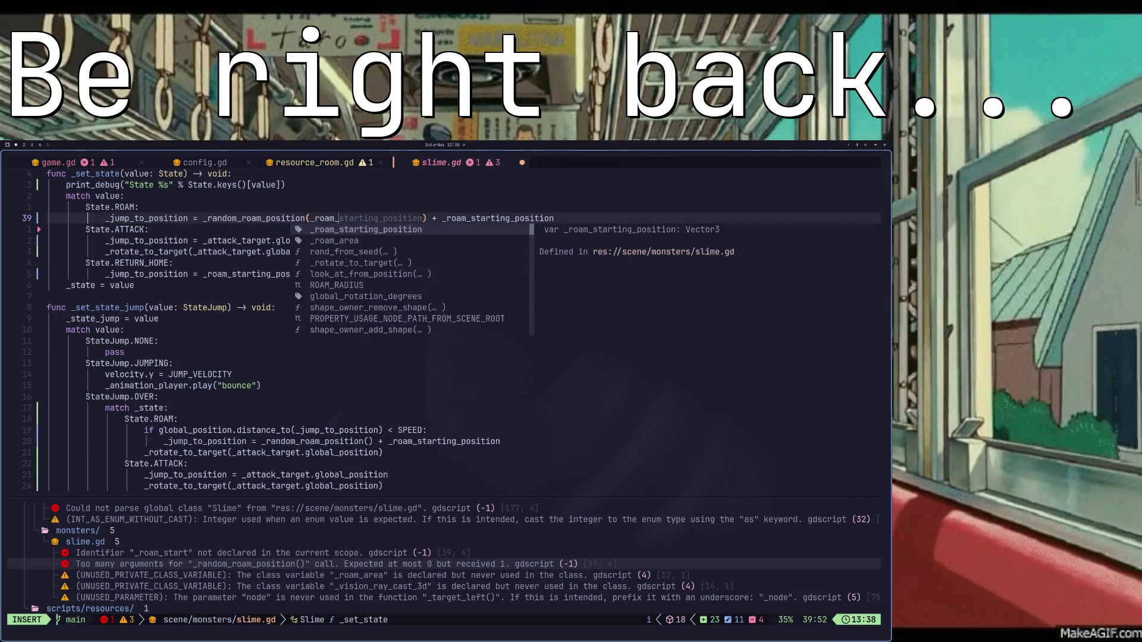
key(BackSpace)
key(BackSpace)
key(BackSpace)
key(Escape)
key(ctrl+s)
- Launch the game from Godot to test the change, stop it with F8, and return to slime.gd
key(alt+Tab)
key(F8)
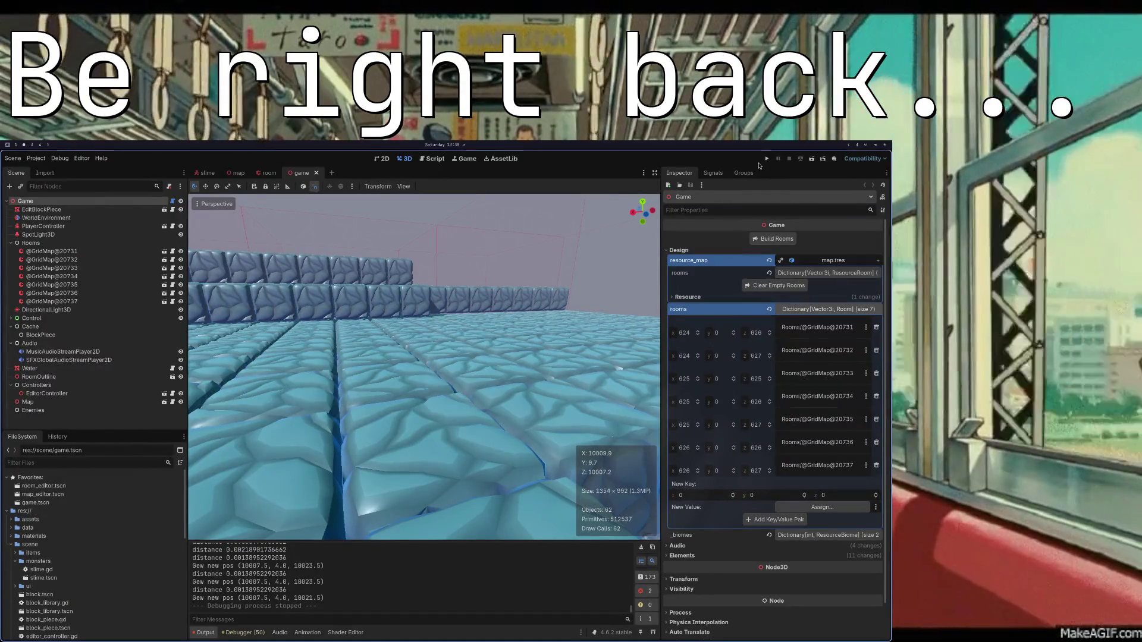
click(767, 159)
key(alt+Tab)
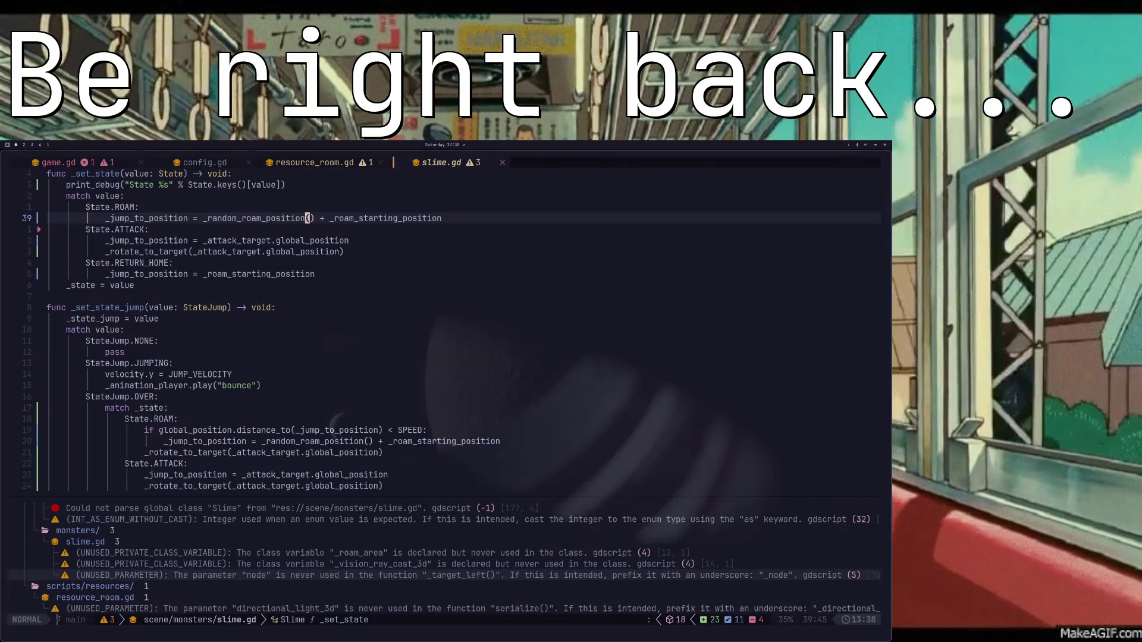
key(alt+Tab)
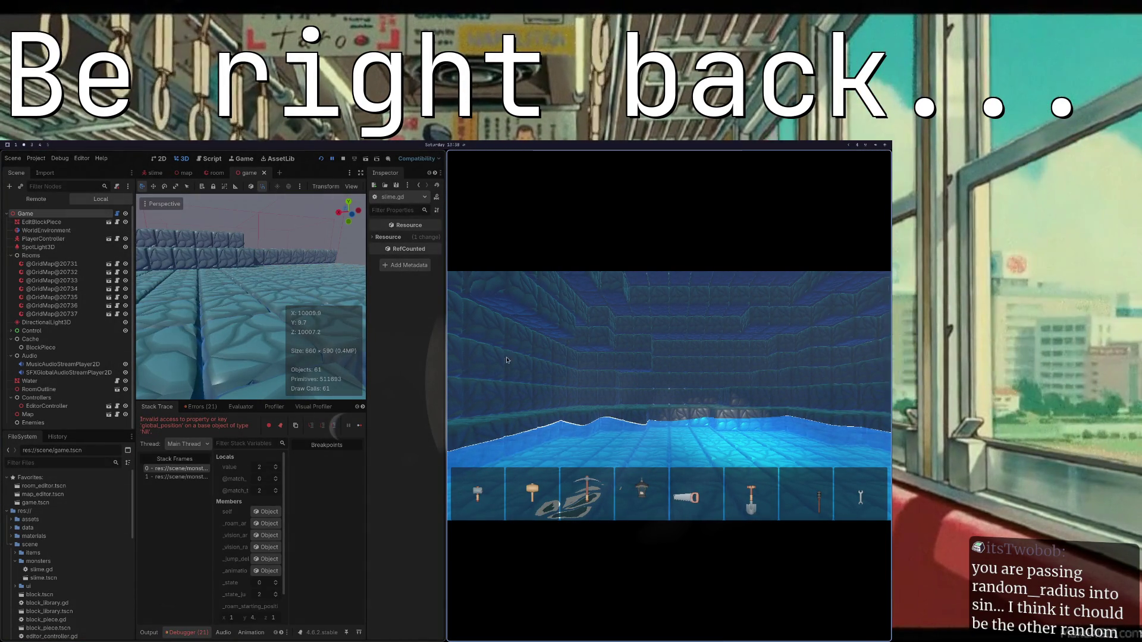
key(F8)
key(alt+Tab)
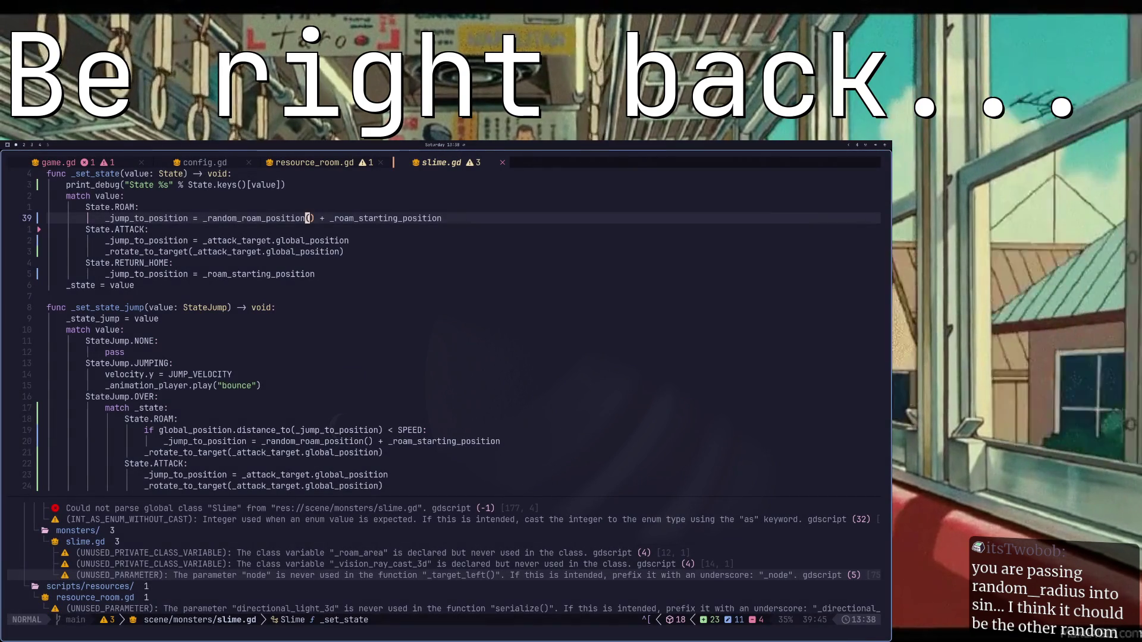
- Undo recent edits until the basis and tween_property lines reappear in _random_roam_position
key(j)
key(j)
key(j)
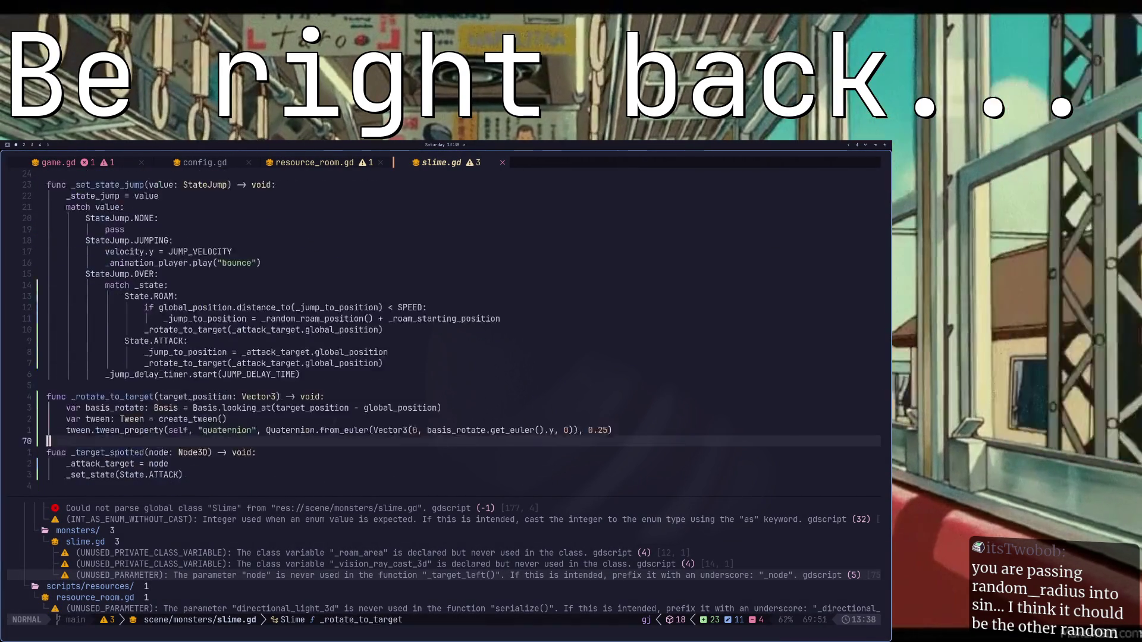
key(u)
key(u)
key(u)
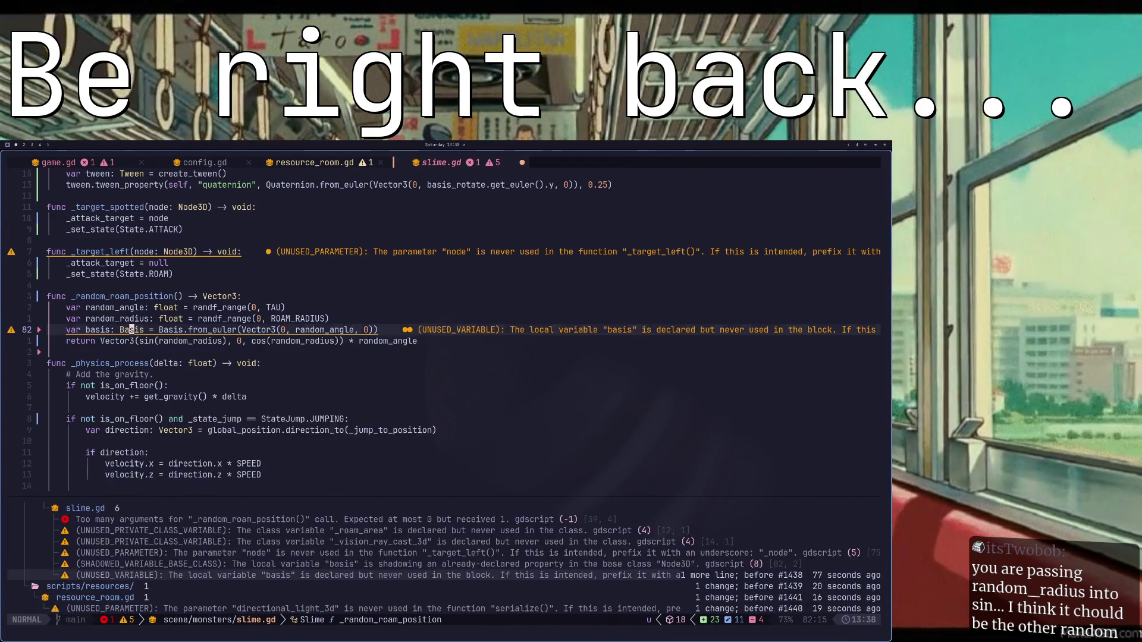
key(u)
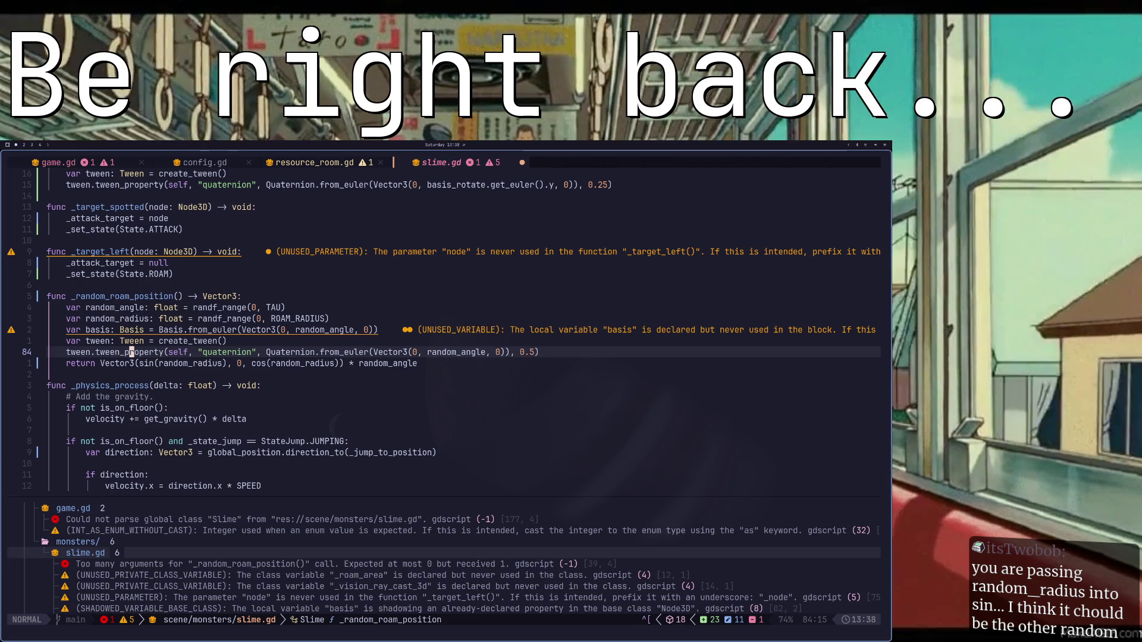
key(k)
key(k)
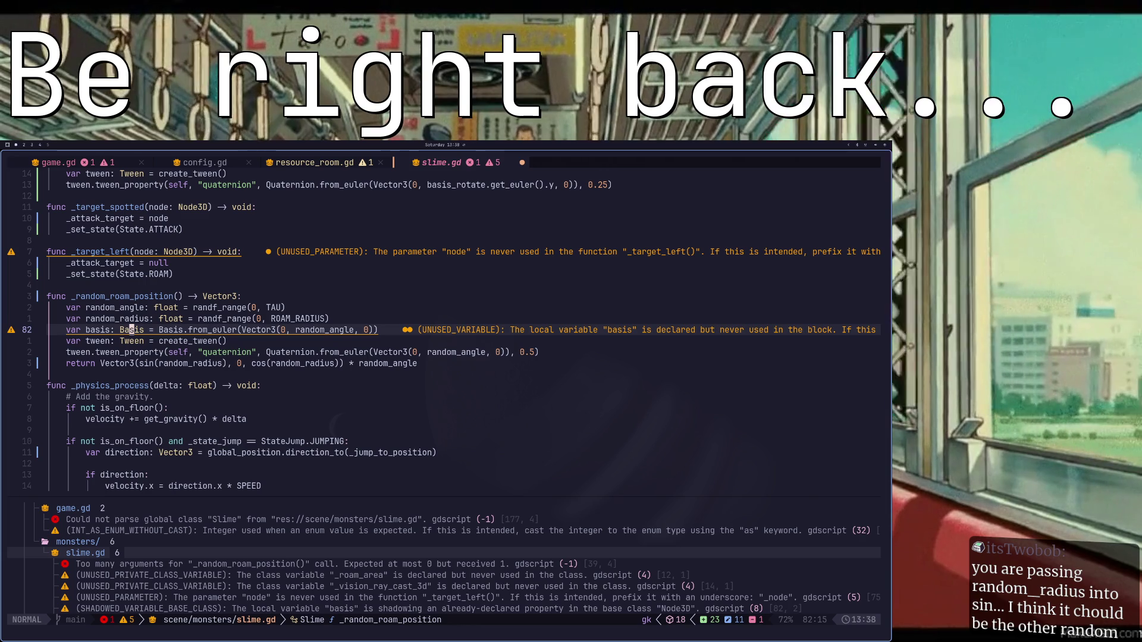
- Delete the var basis line with dd, save with :w, and move to random_radius inside sin()
key(d)
key(d)
text(:w)
key(Return)
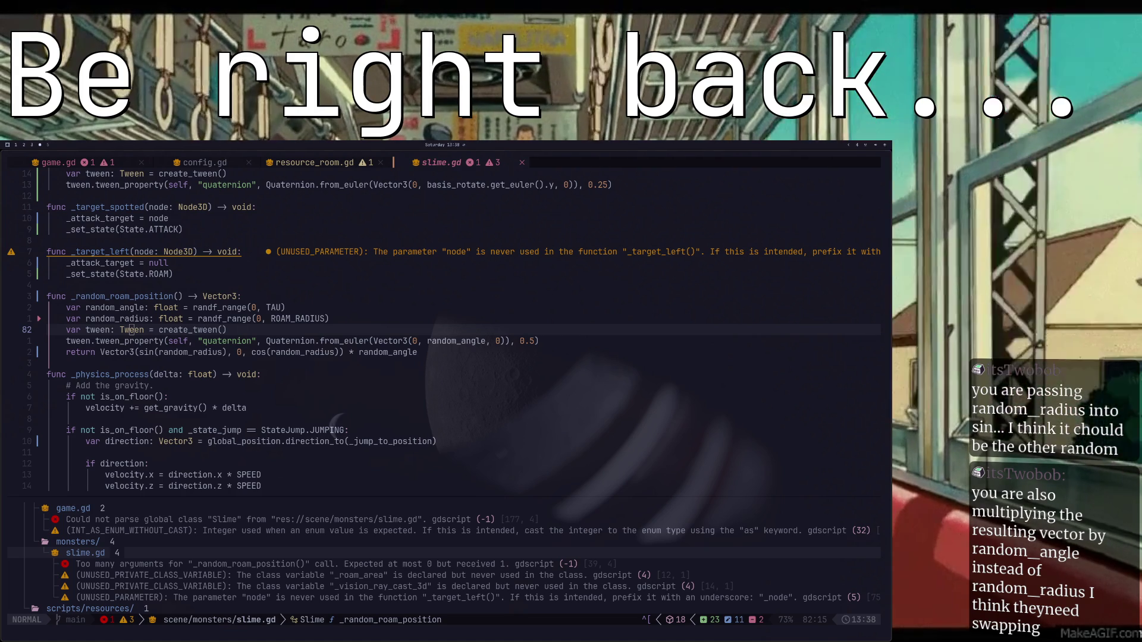
scroll(320, 283, down, 2)
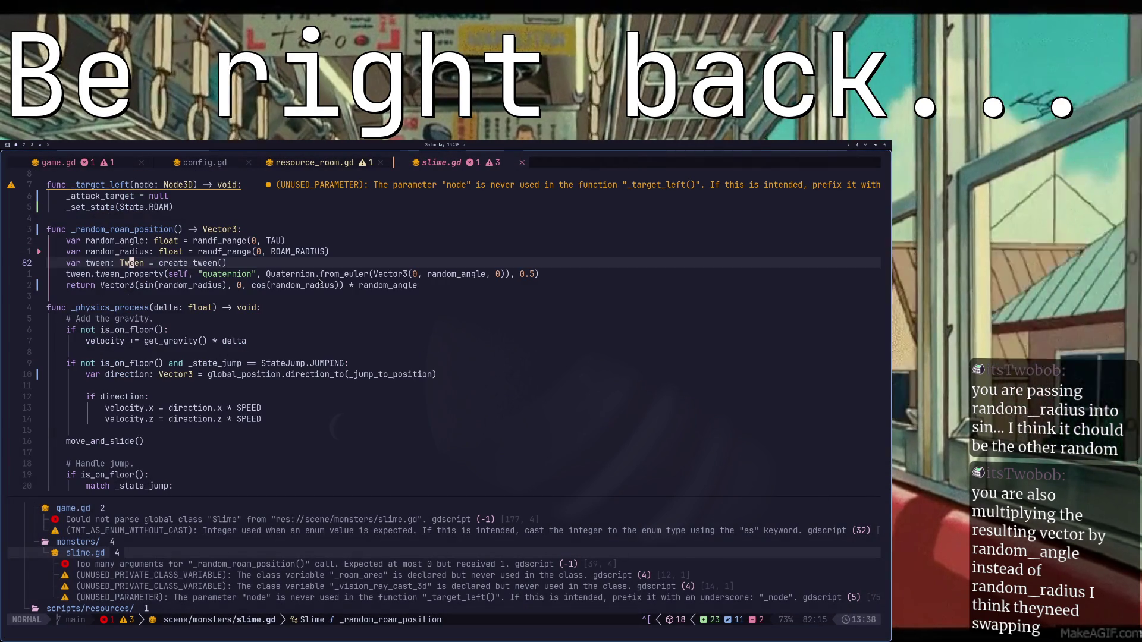
click(162, 286)
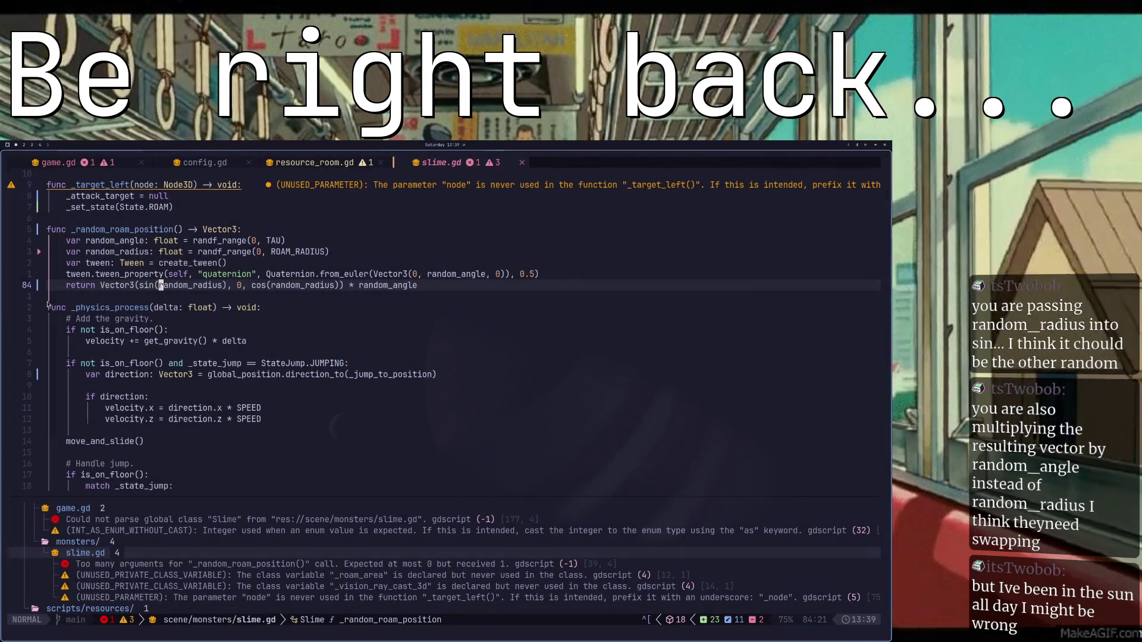
- Swap random_radius for random_angle inside both sin() and cos() on the return line
text(ciw)
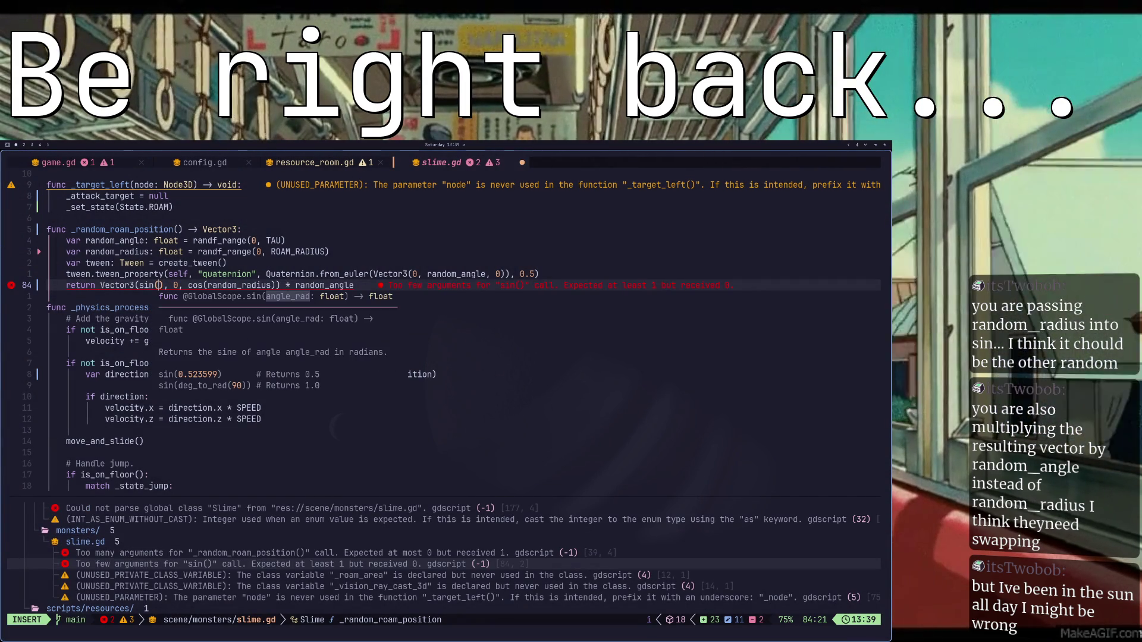
text(random_radiu)
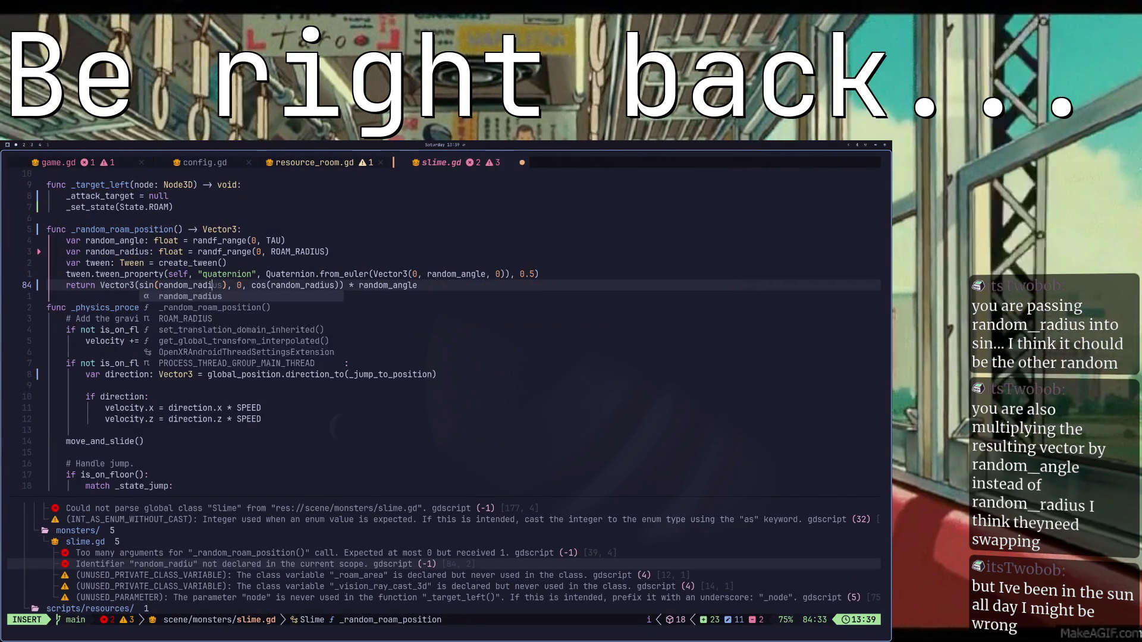
text(ngle)
key(Escape)
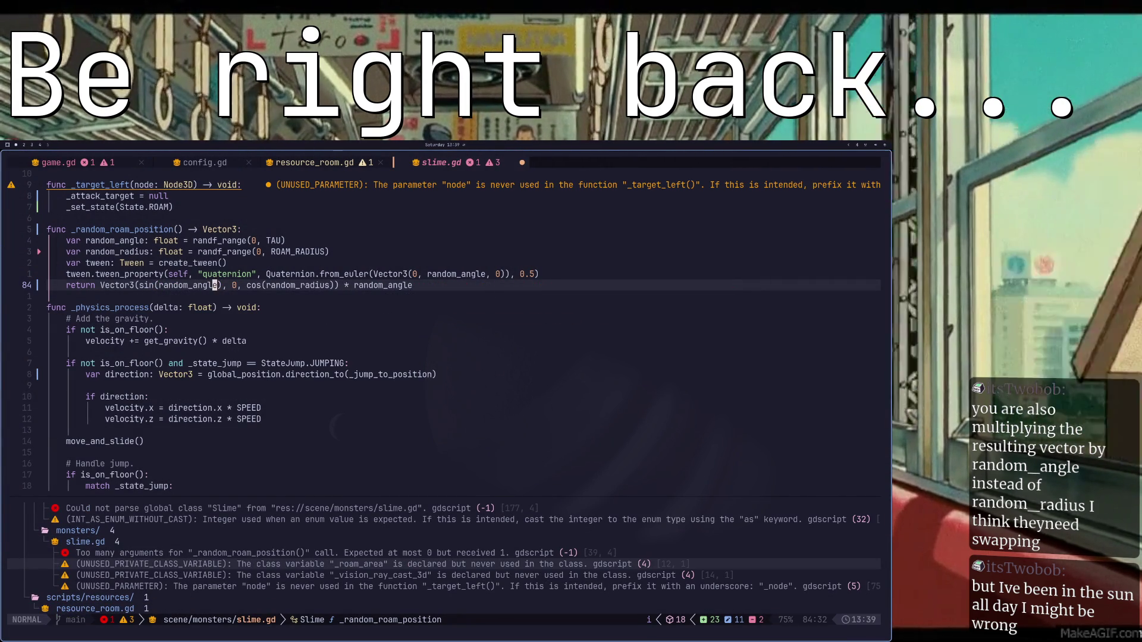
click(258, 286)
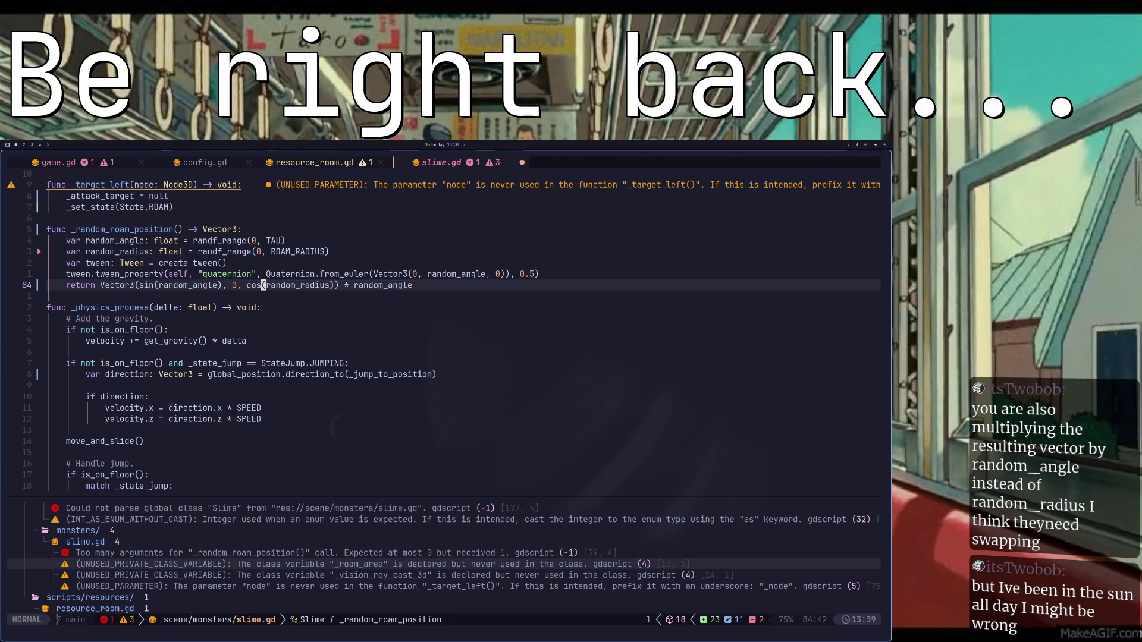
text(cw)
text(_an)
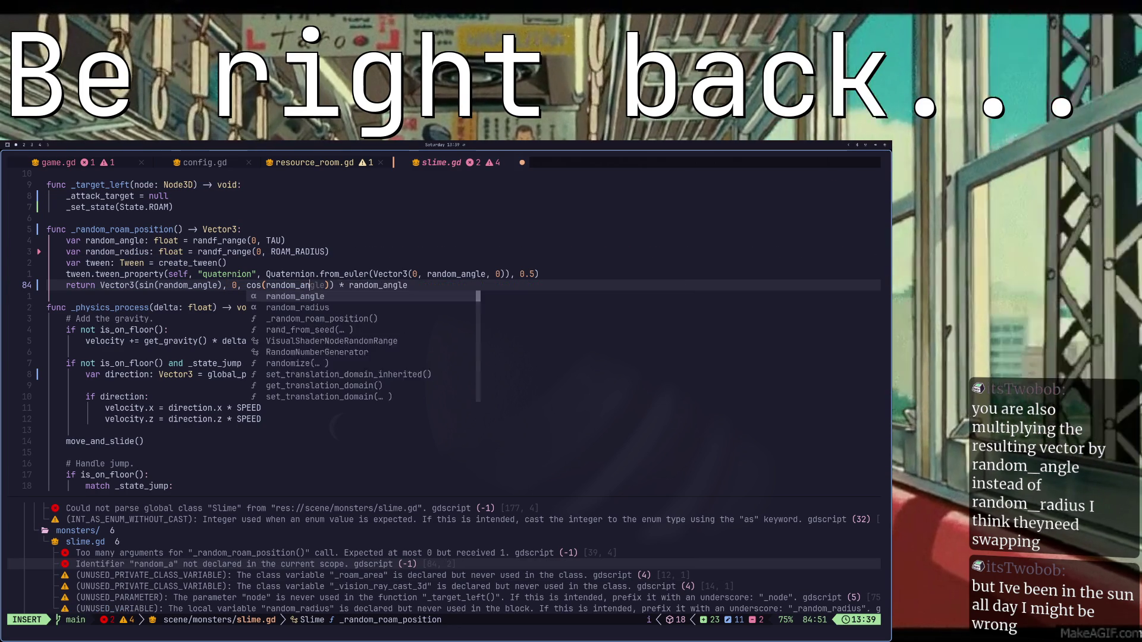
text(gle)
key(Escape)
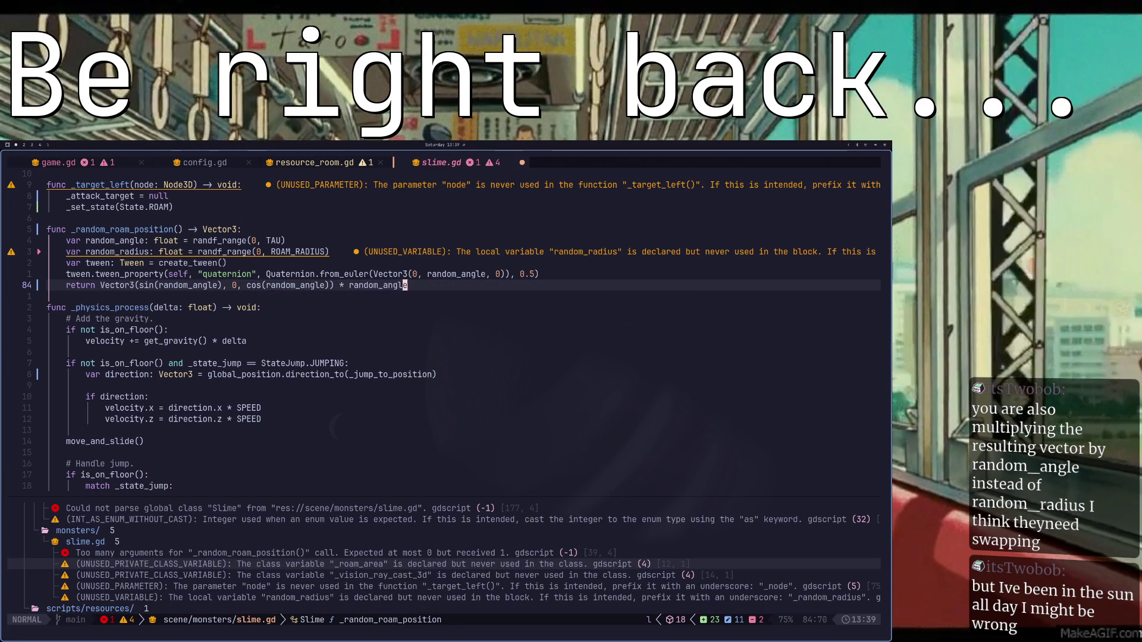
- Change the trailing multiplier to random_radius and save slime.gd
key(F)
key(underscore)
text(cw_radius)
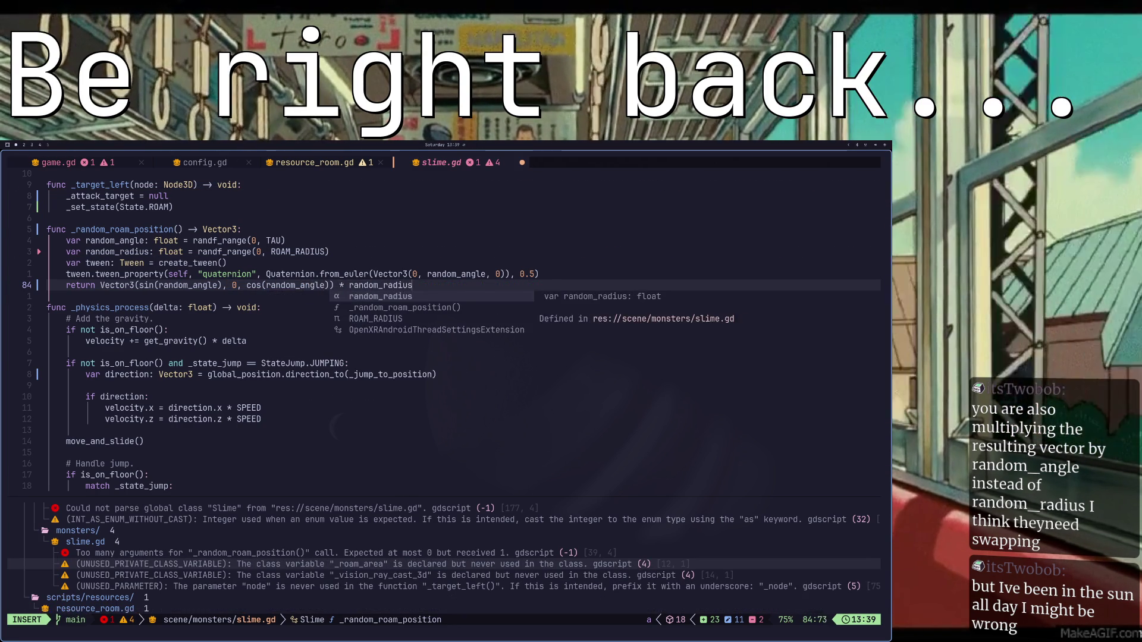
key(Escape)
key(k)
key(space)
key(w)
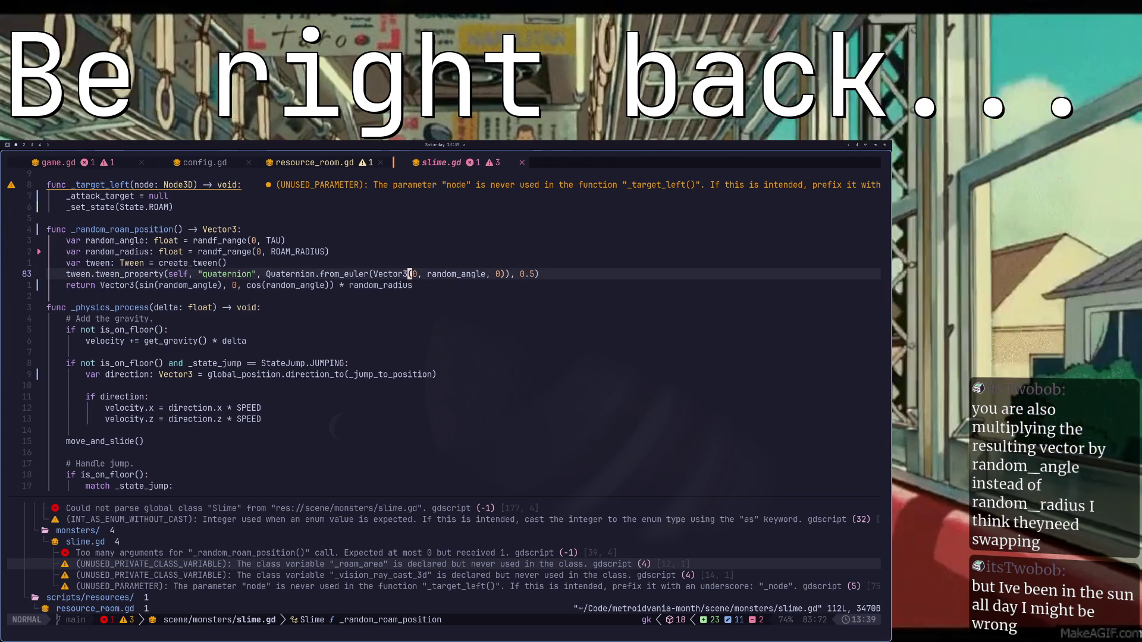
key(ctrl+u)
key(ctrl+u)
key(ctrl+u)
- Change the ROAM call to _random_roam_position() + _roam_starting_position, then bring up Godot
key(k)
key(k)
key(k)
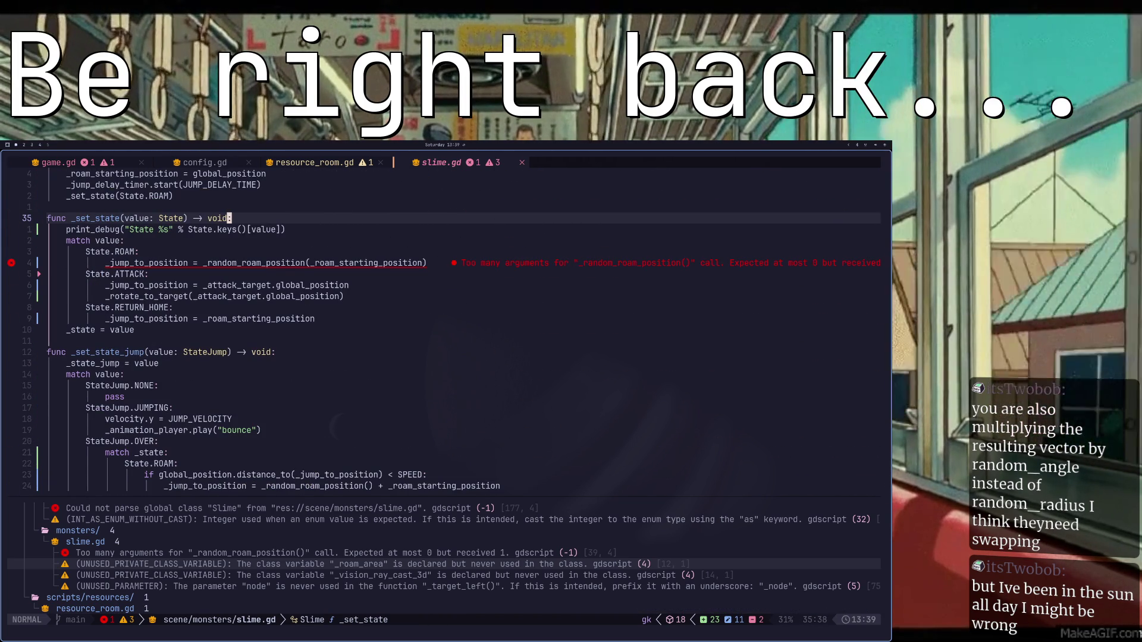
key(j)
key(j)
key(j)
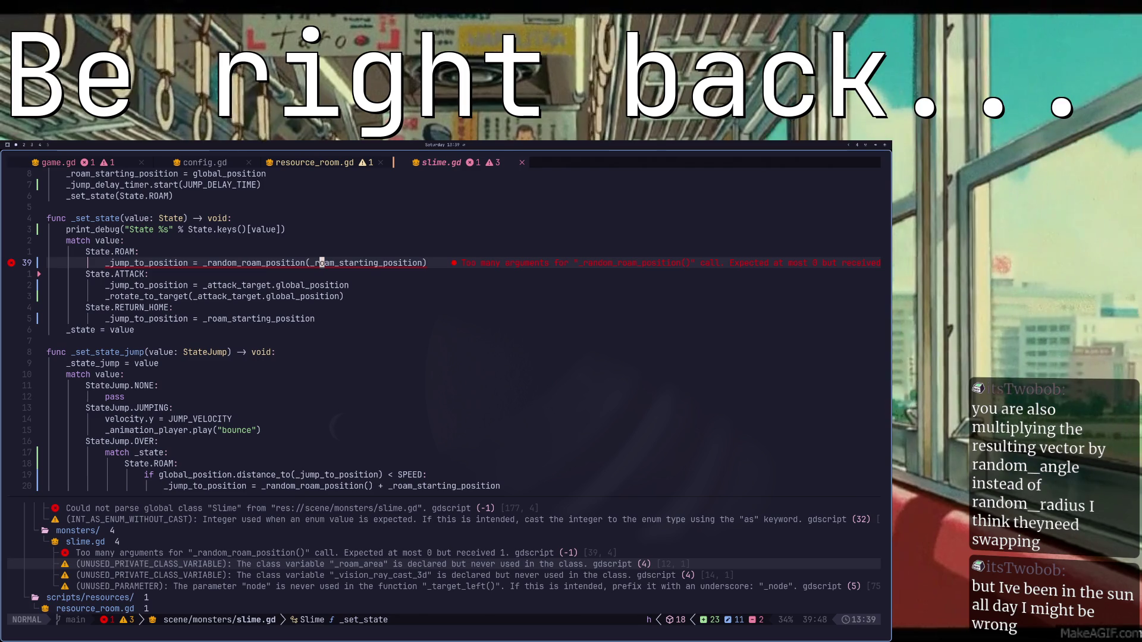
key(d)
key(w)
key(u)
key(h)
key(h)
key(d)
key(w)
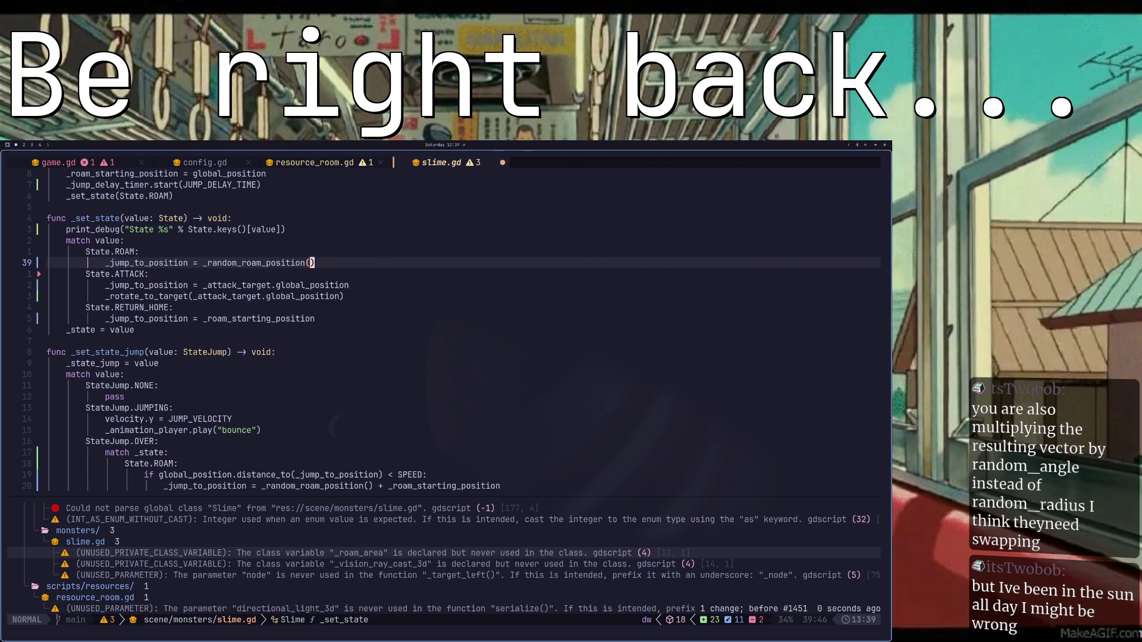
key(p)
key(j)
key(j)
key(j)
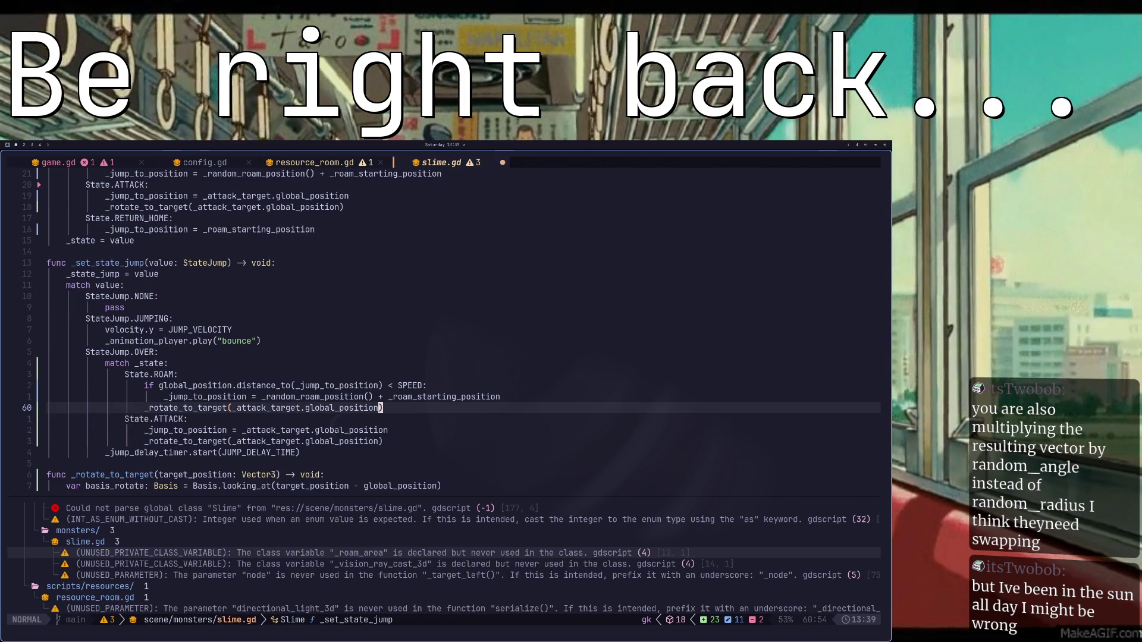
key(alt+Tab)
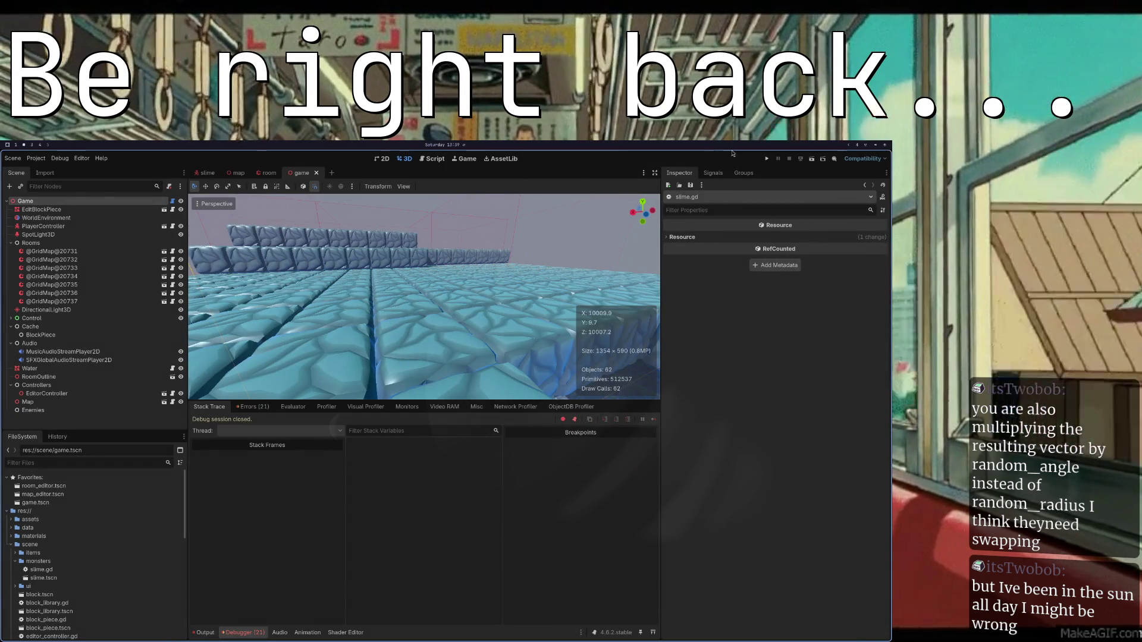
- Run the game, hit the invalid-access error, and open slime.gd line 60 from the stack frame
click(767, 158)
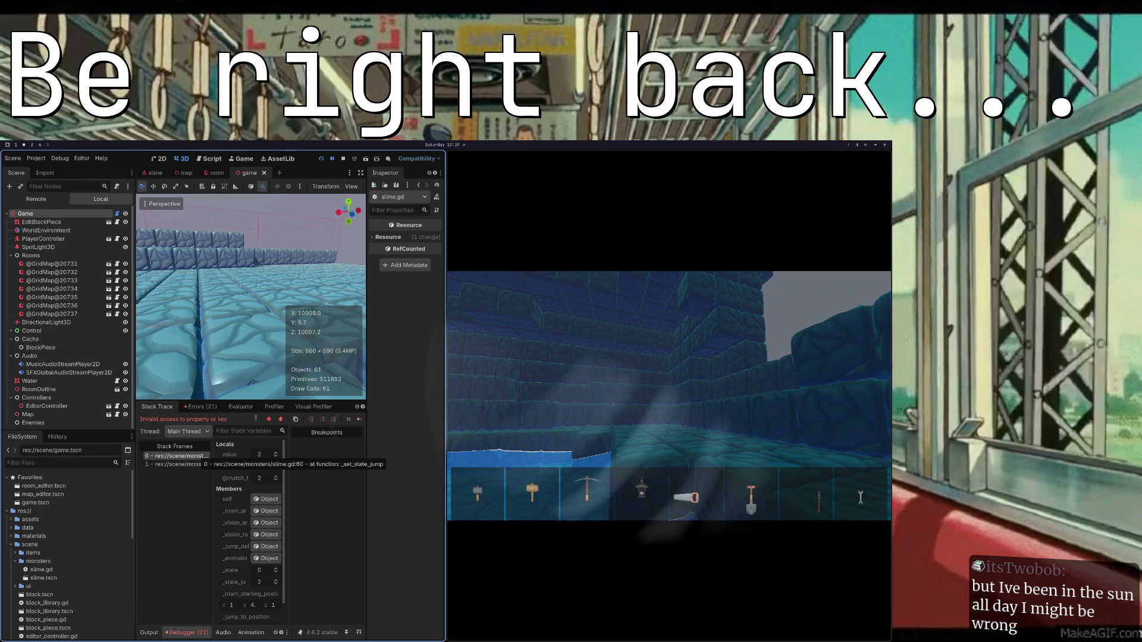
click(178, 455)
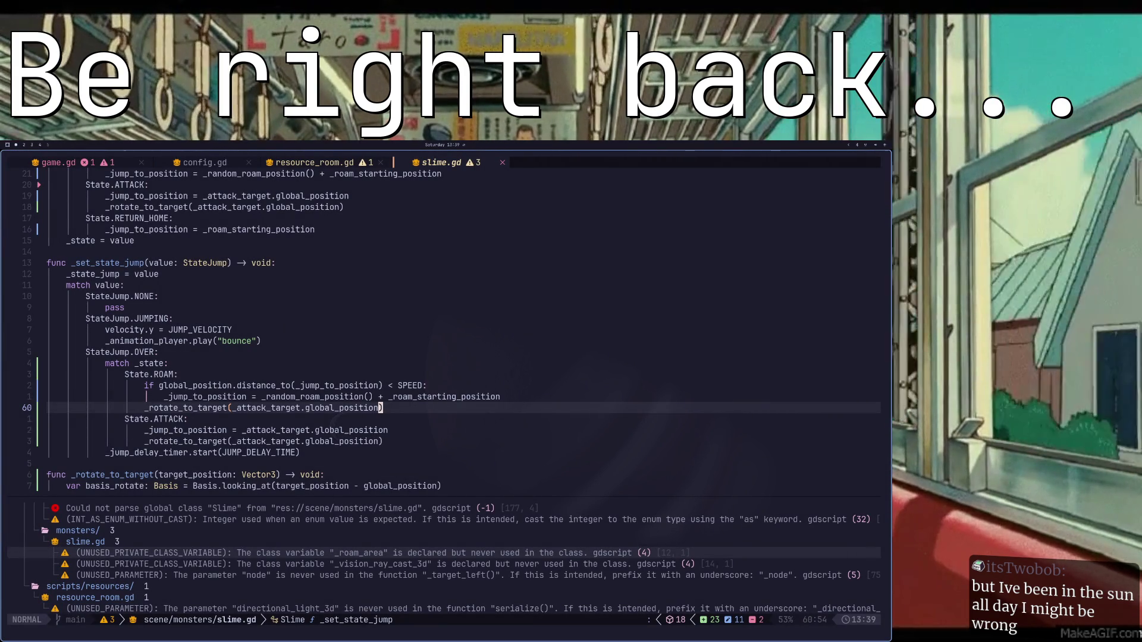
- Replace _attack_target with _jump_to_position in line 60's _rotate_to_target call
key(h)
key(h)
key(h)
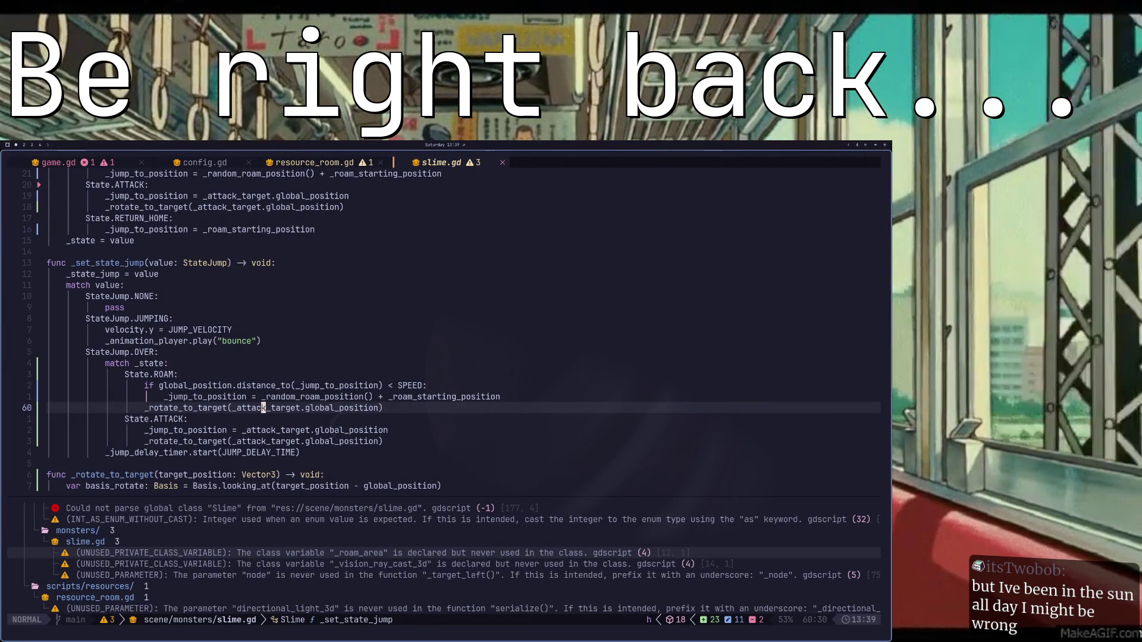
key(l)
key(l)
key(l)
key(l)
key(l)
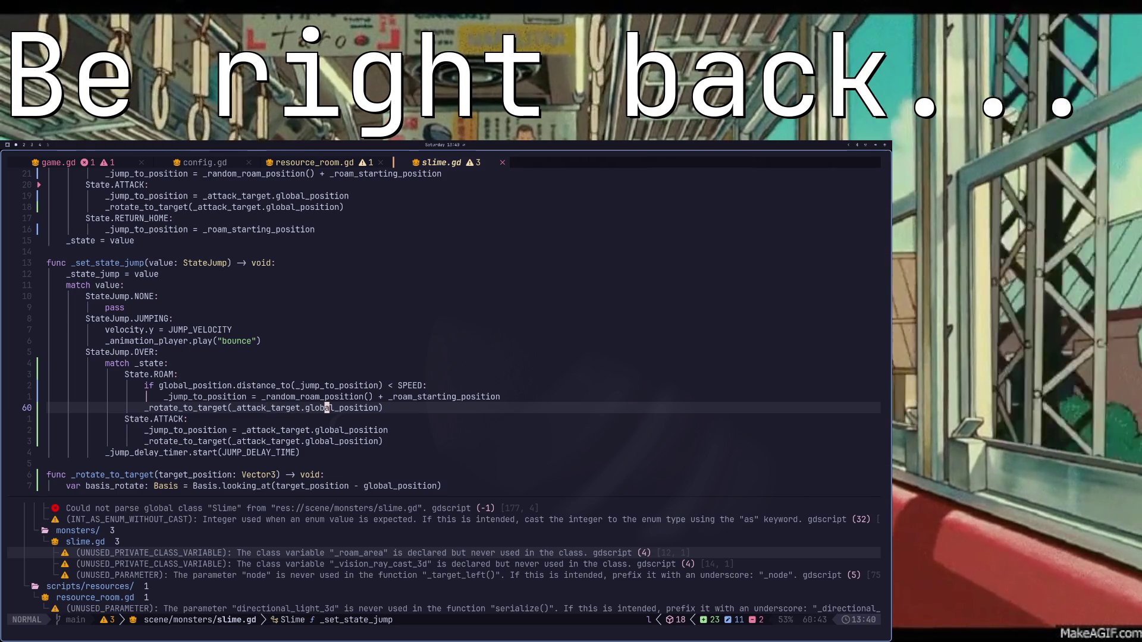
key(j)
key(j)
key(j)
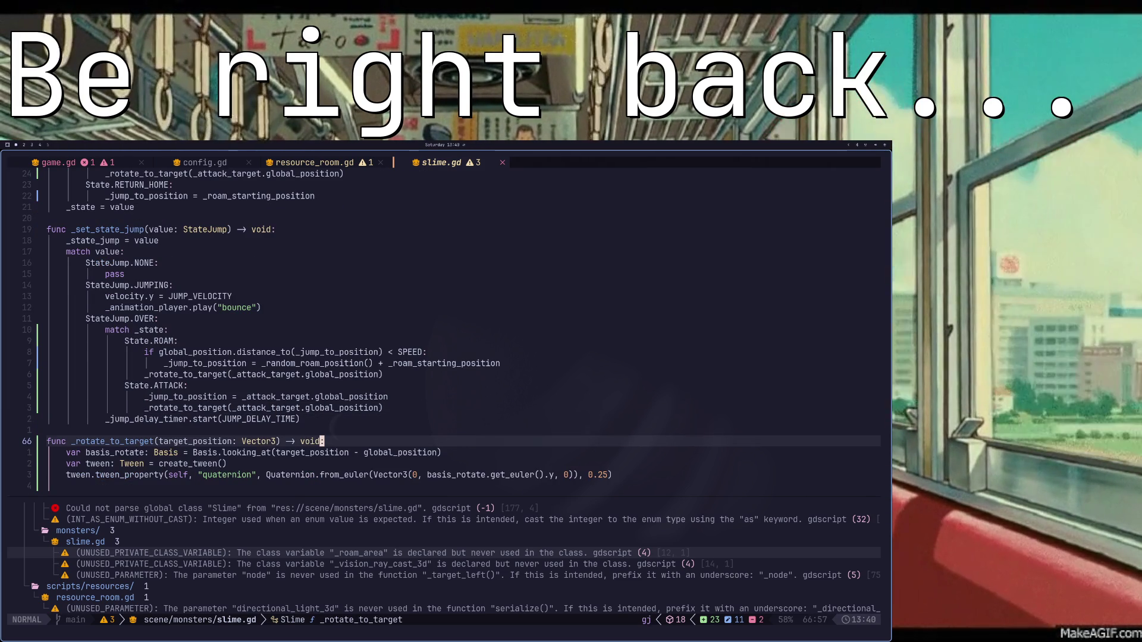
key(k)
key(k)
key(k)
key(j)
key(b)
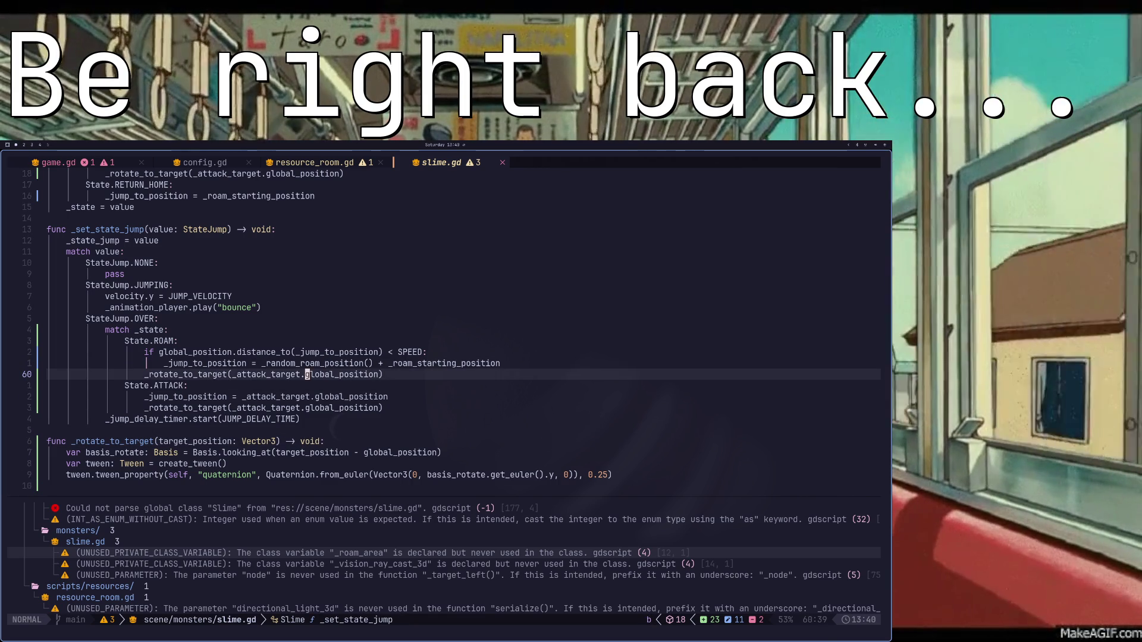
key(b)
key(d)
key(w)
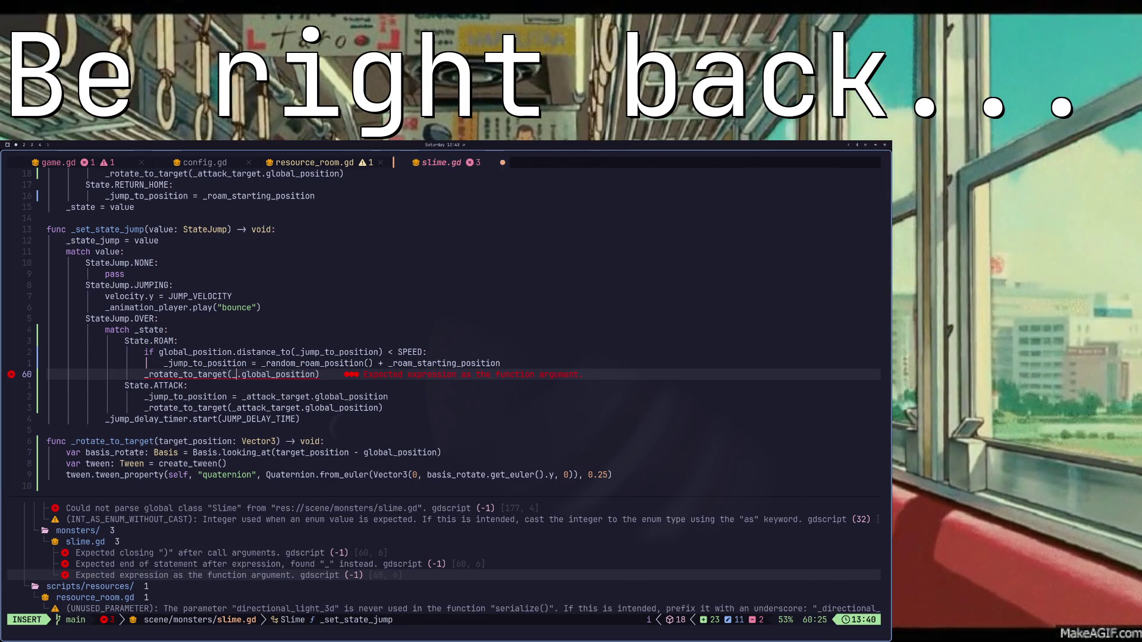
text(dwdwi)
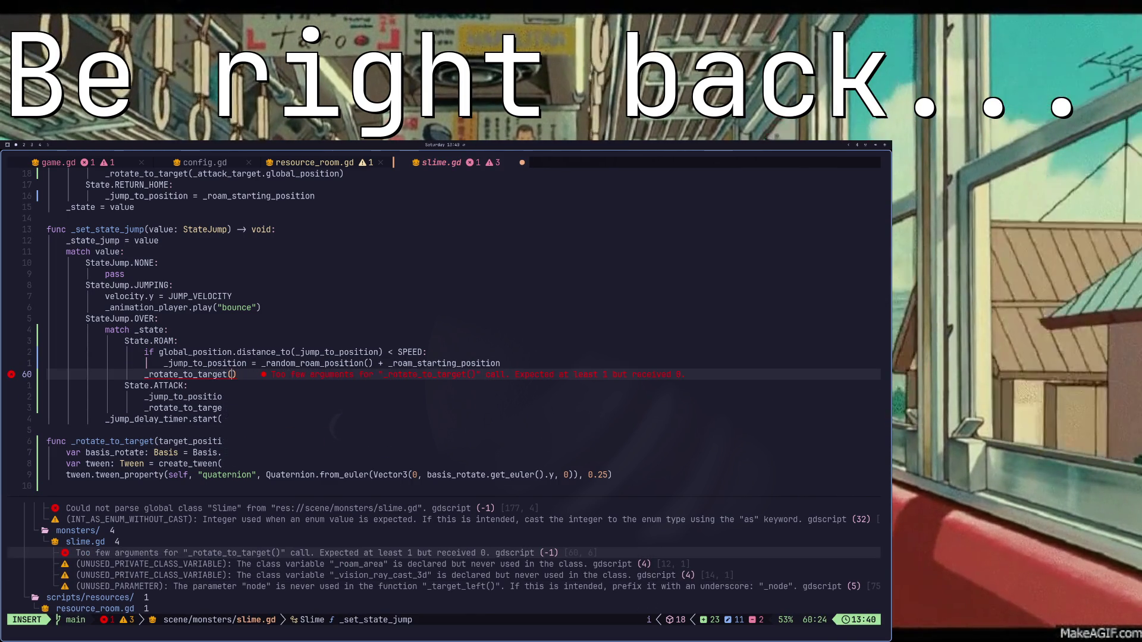
text(_j)
key(Return)
key(Escape)
- Save slime.gd with :w and return to Godot
text(:w)
key(Return)
key(super+2)
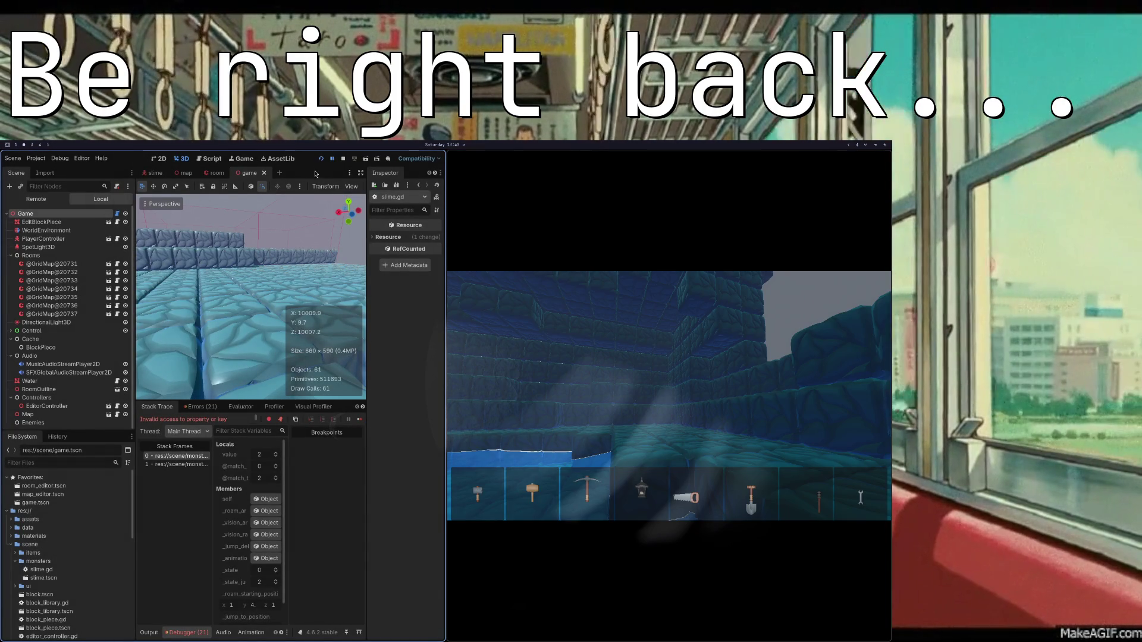
- Relaunch the game with F5, watch the slime hop error-free, then return to slime.gd
key(F5)
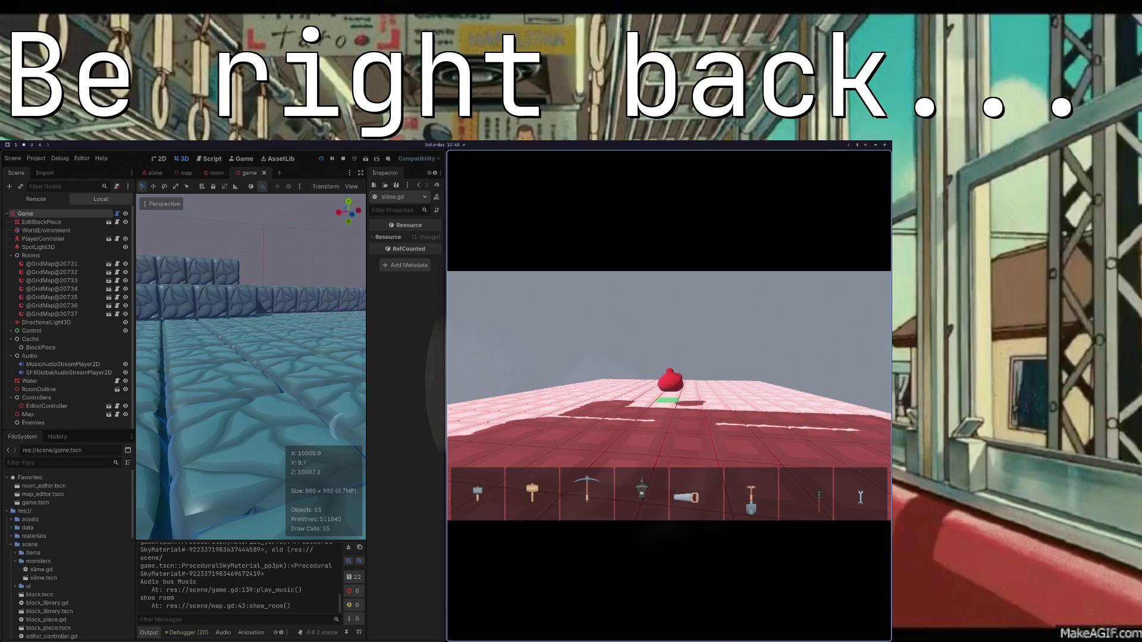
key(super+1)
- Delete the create_tween and quaternion tween_property lines from _random_roam_position and return to the game
key(j)
key(j)
key(j)
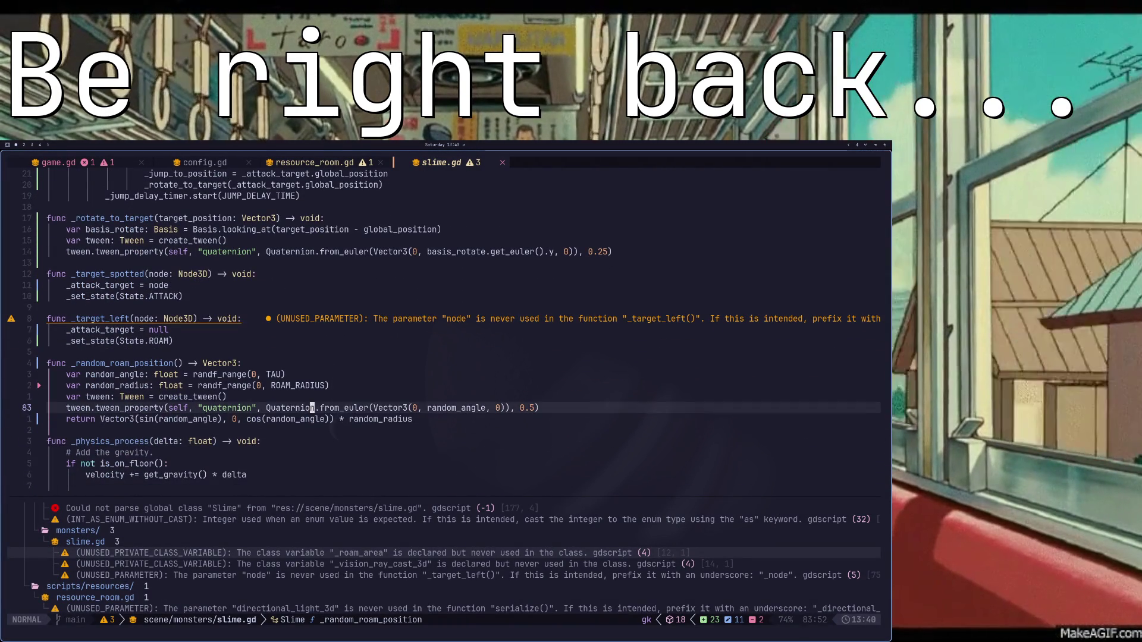
key(k)
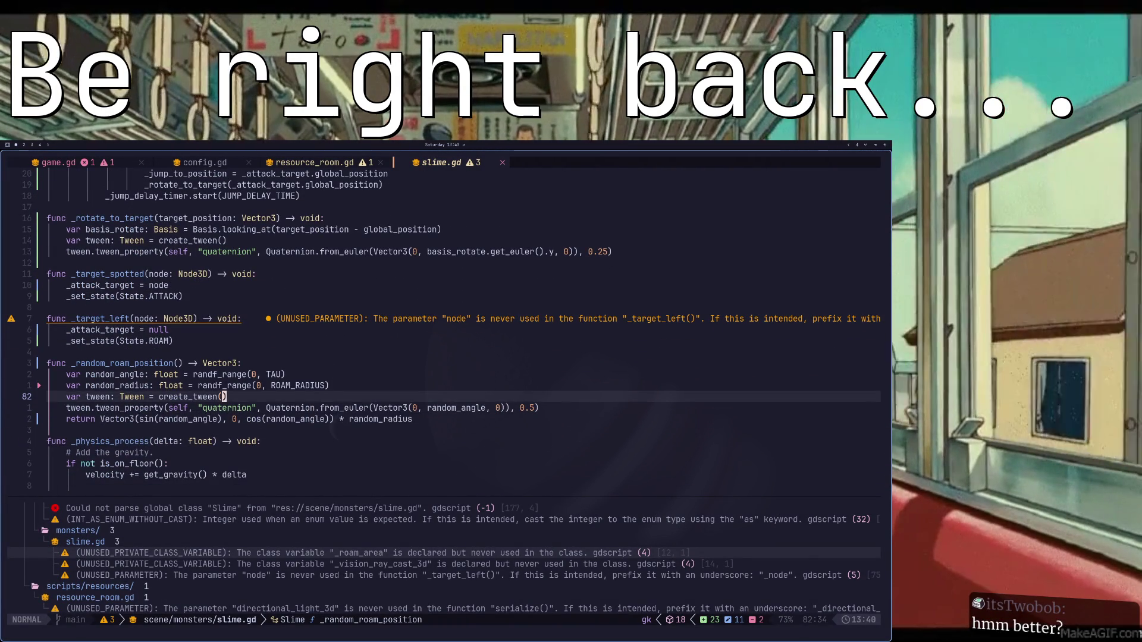
key(d)
key(d)
key(d)
key(d)
key(super+2)
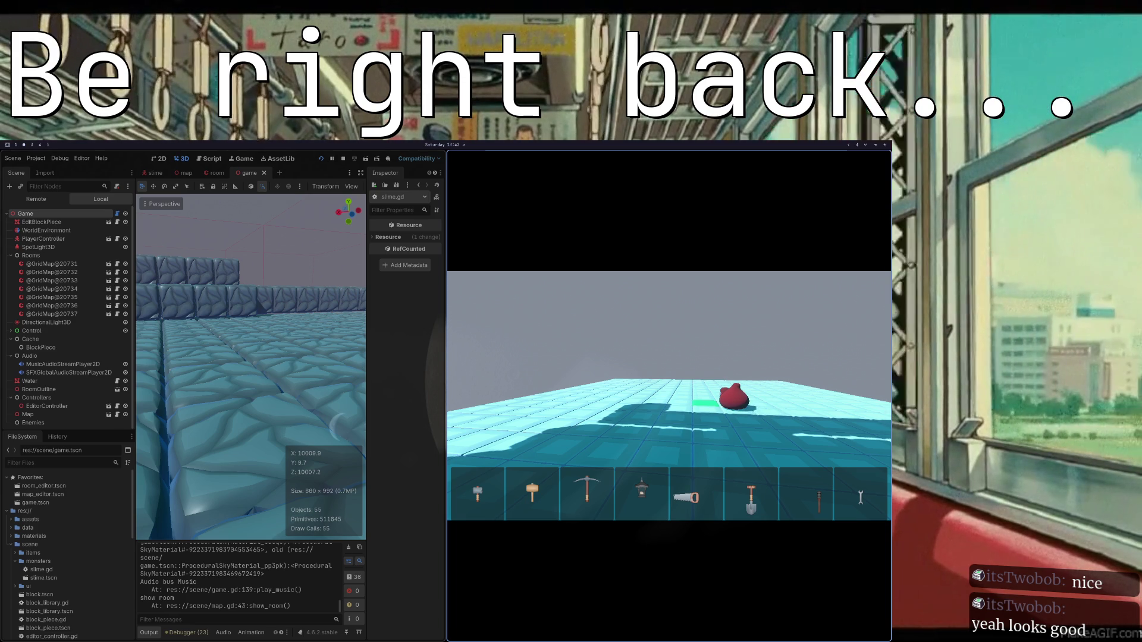
- Review _random_roam_position's angle, radius and Vector3 return lines, placing the cursor on ROAM_RADIUS
key(super+1)
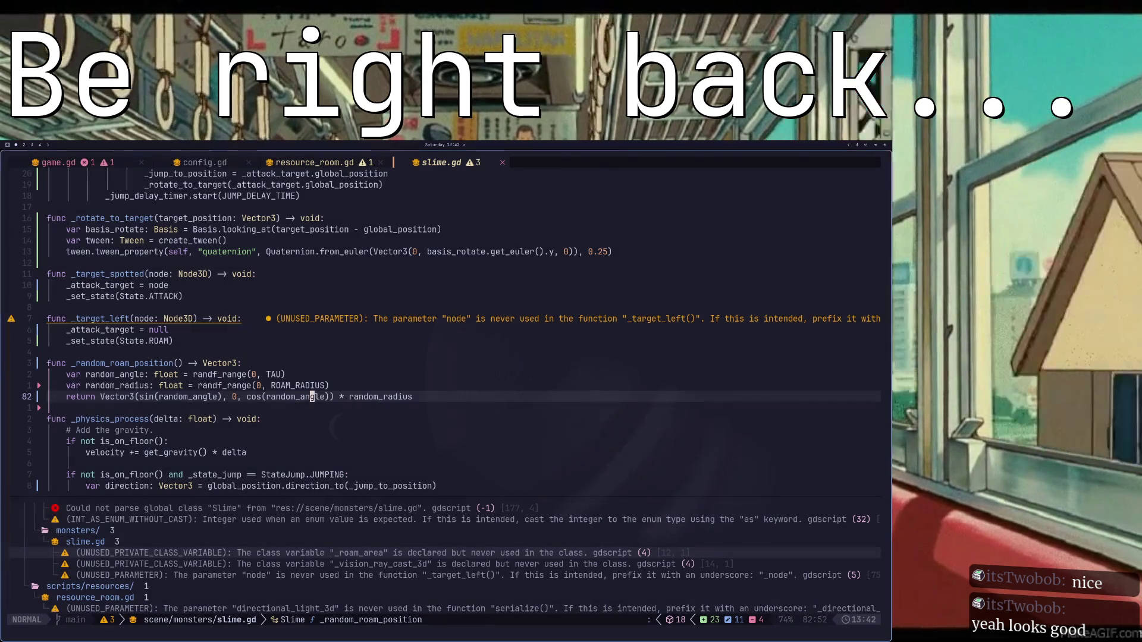
key(k)
key(k)
key(k)
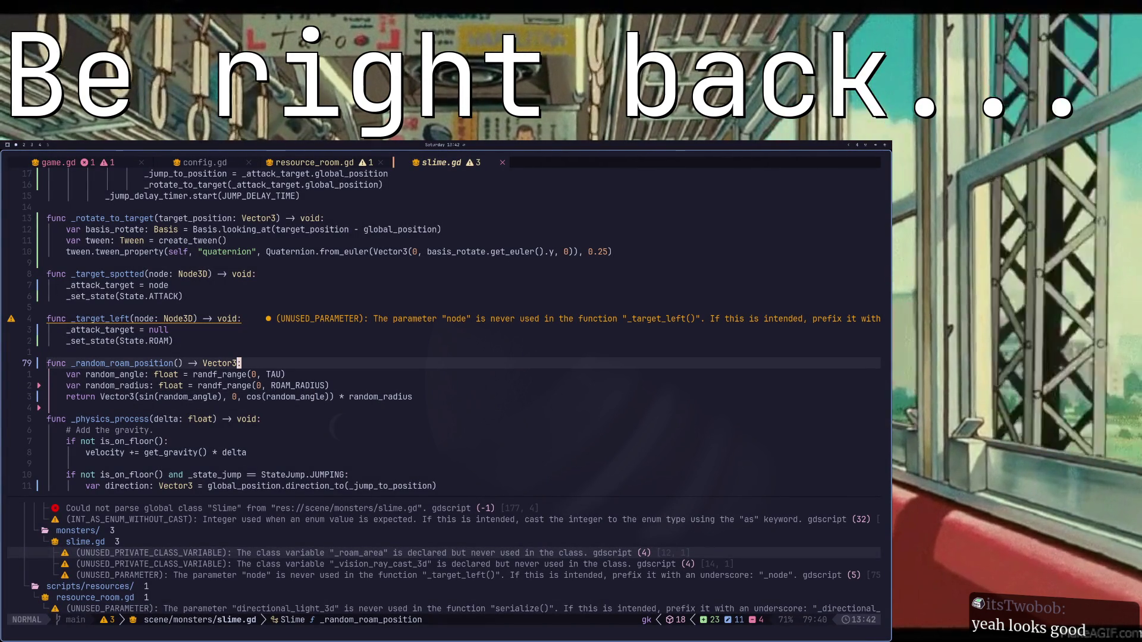
scroll(417, 397, up, 2)
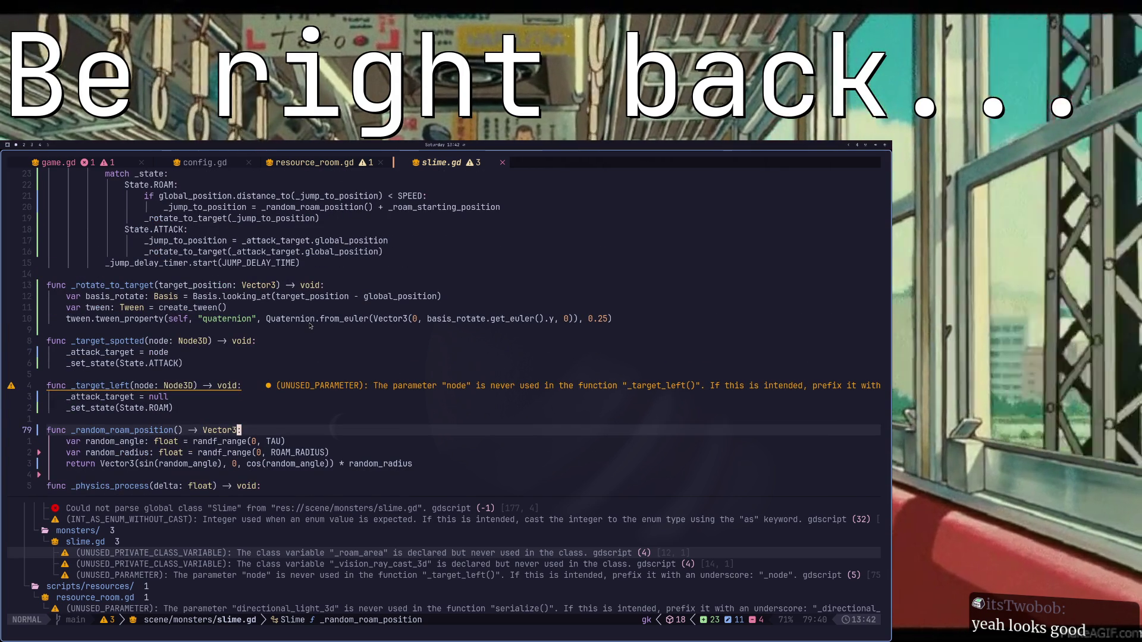
scroll(292, 382, down, 3)
scroll(292, 383, down, 4)
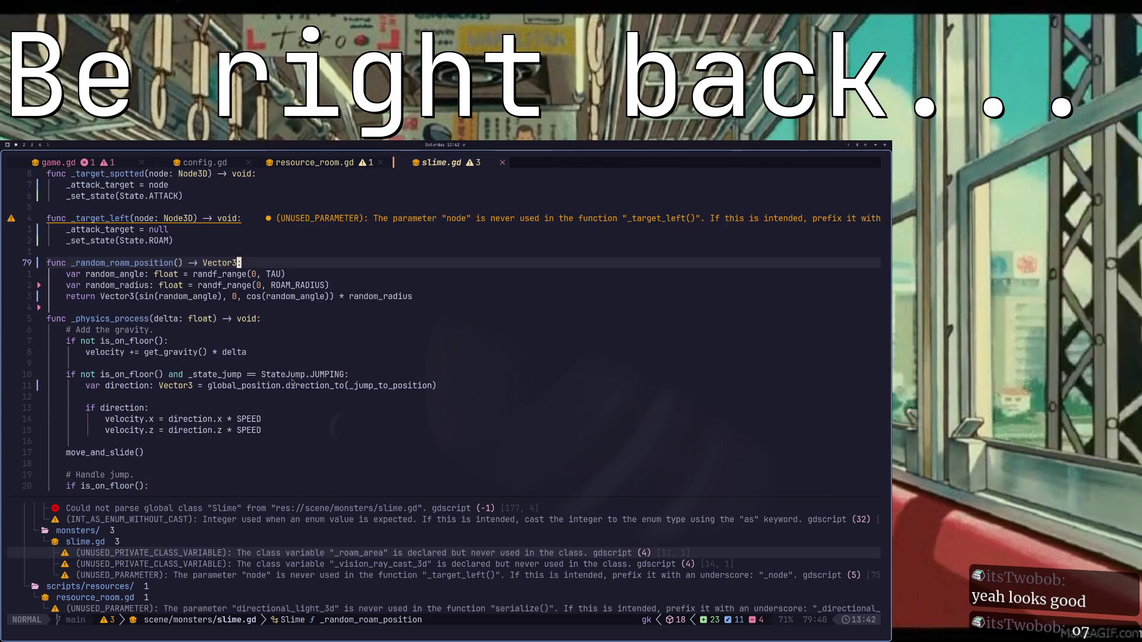
click(312, 218)
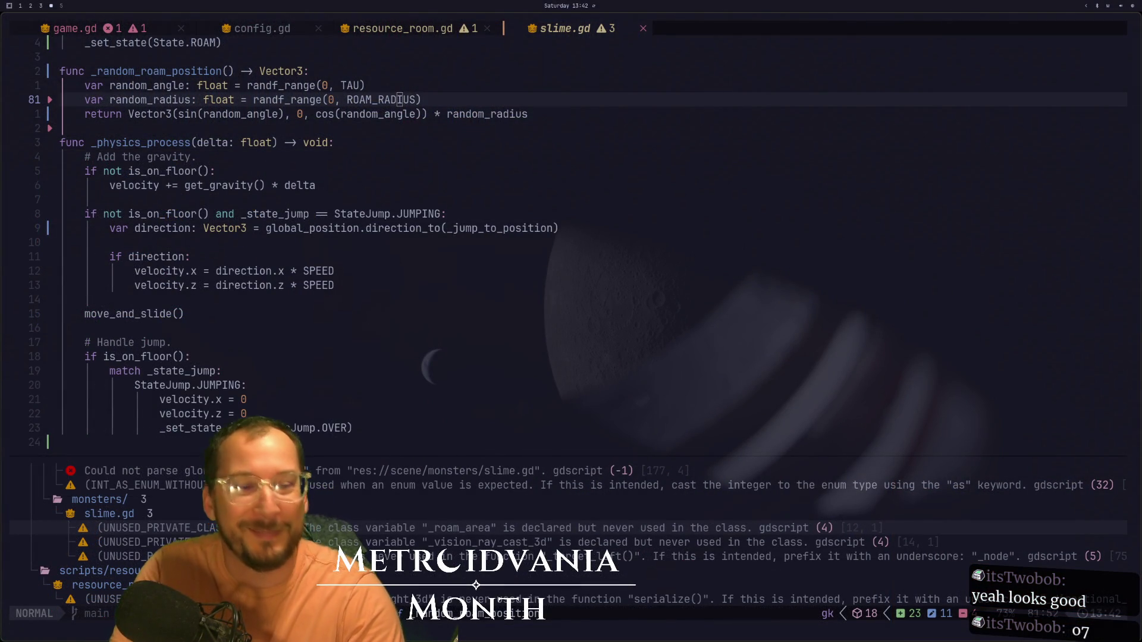
- Scroll through _set_state and _set_state_jump to review the slime state machine
scroll(415, 299, down, 5)
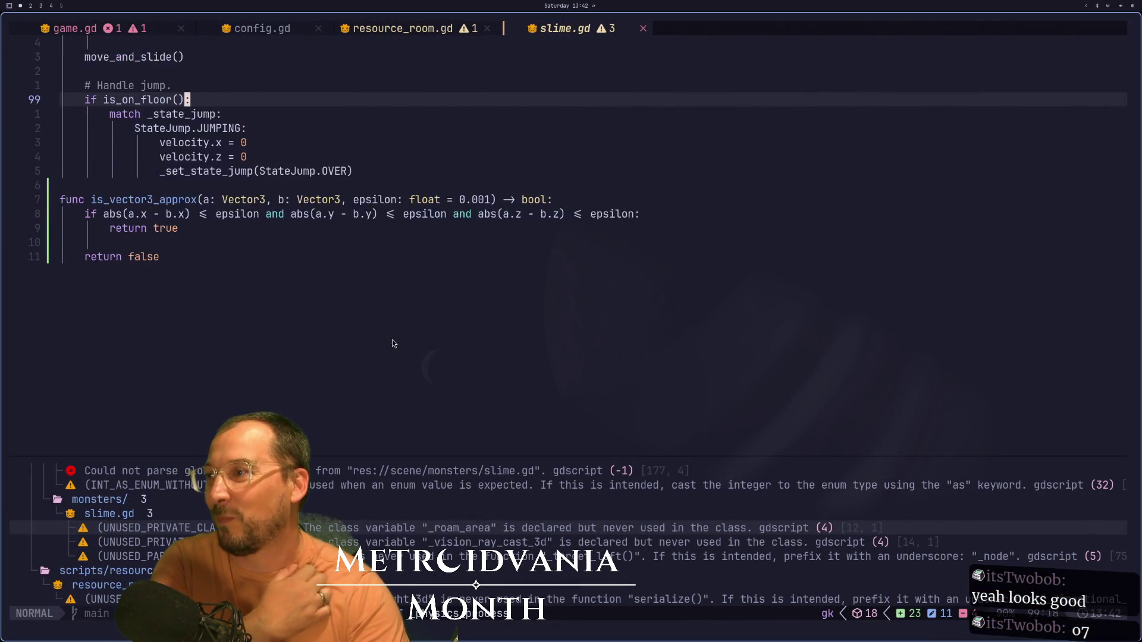
scroll(415, 299, up, 12)
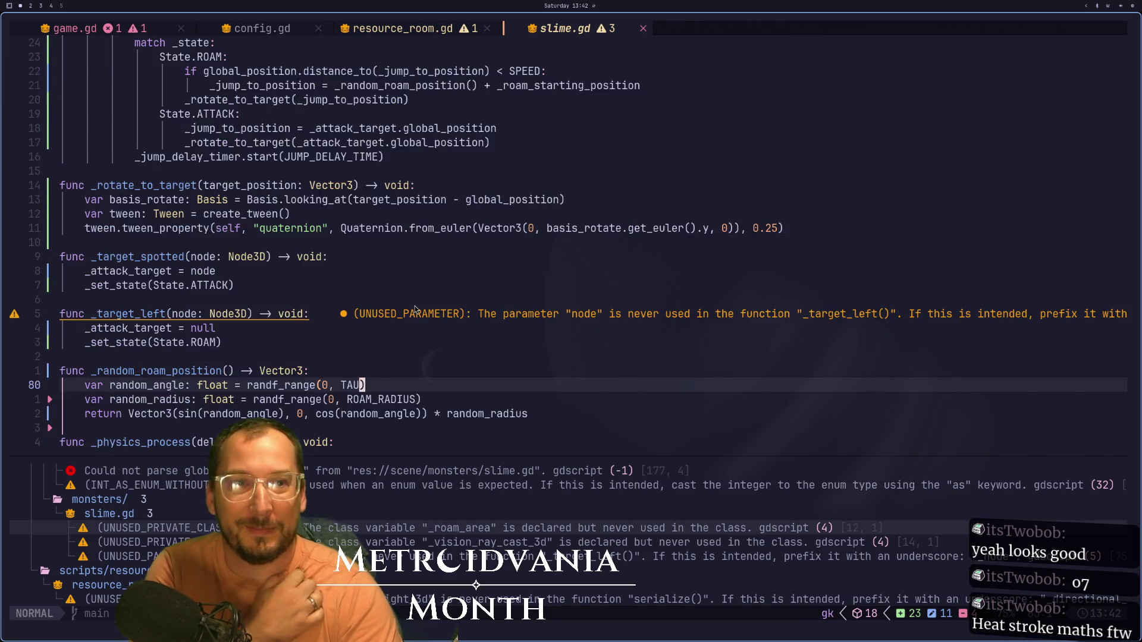
scroll(415, 309, up, 4)
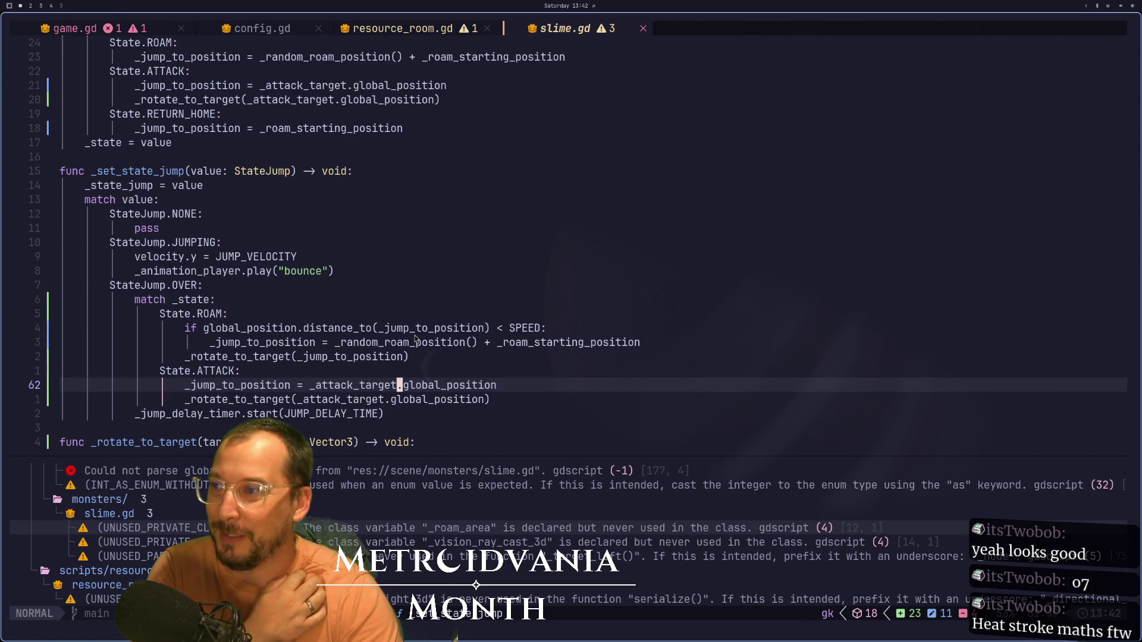
scroll(415, 339, up, 7)
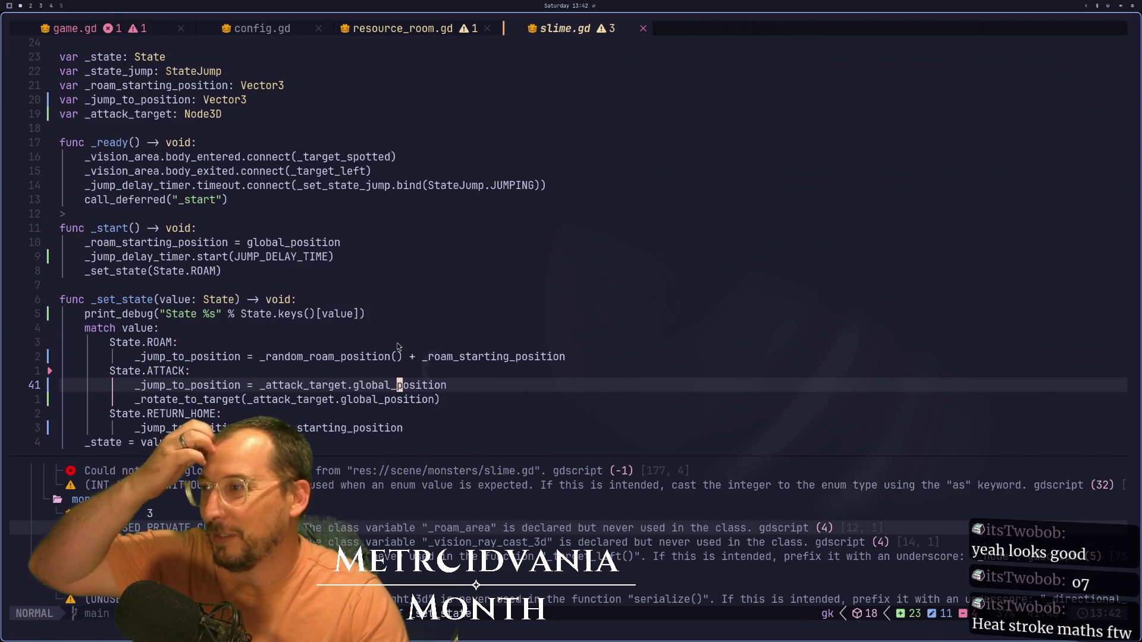
scroll(399, 346, down, 3)
- Save slime.gd with :w and switch to the running game in Godot
text(:w)
key(Return)
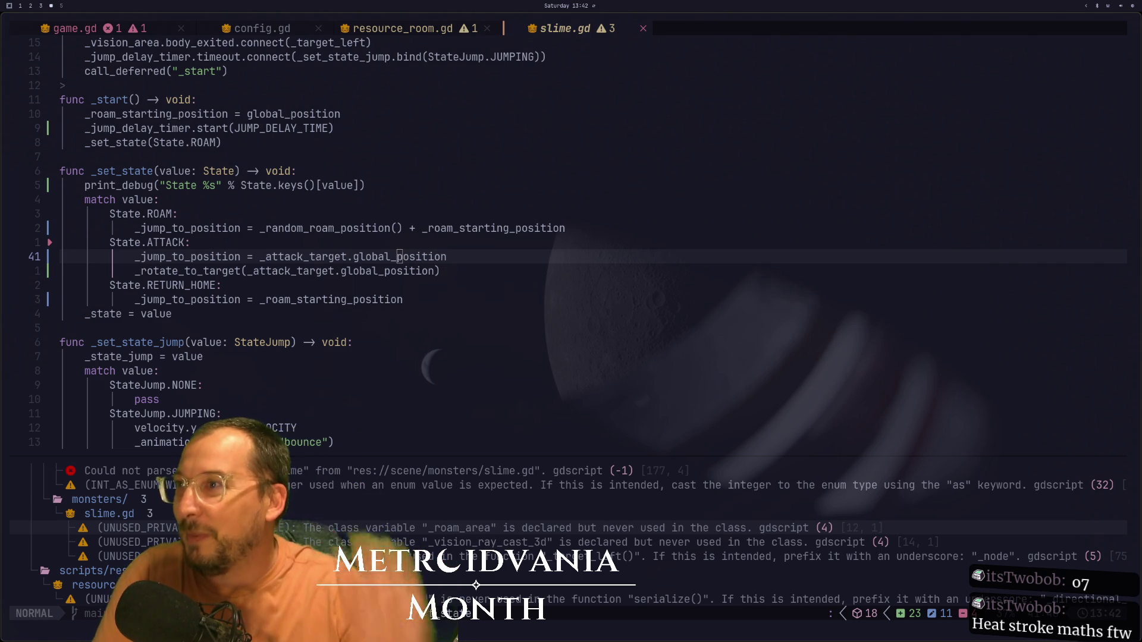
key(super+2)
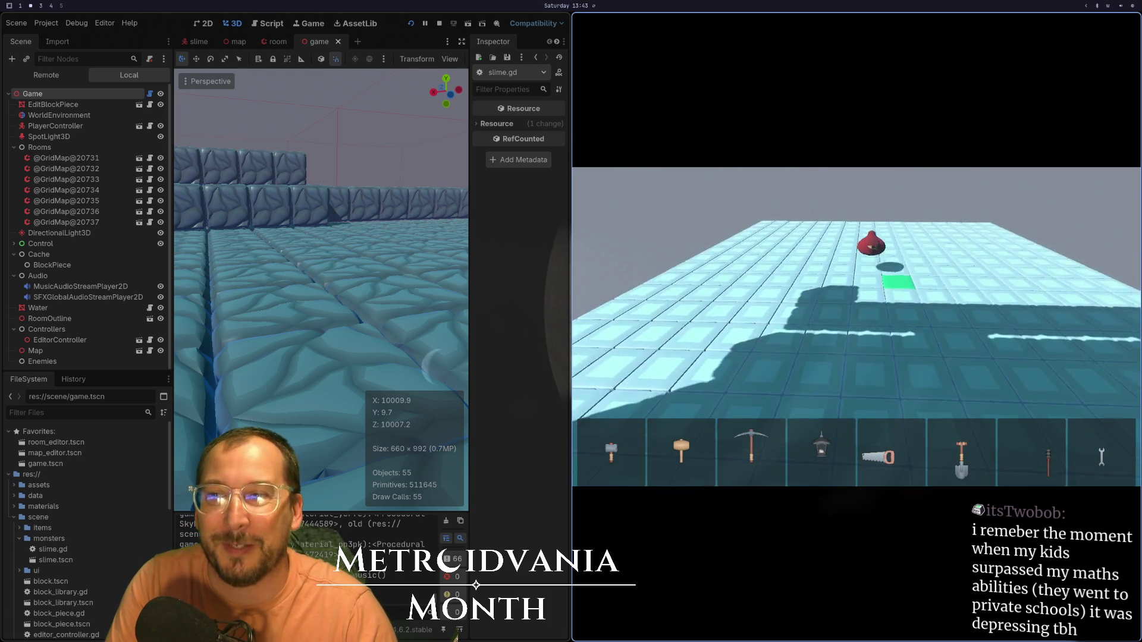
- Stop the running game with F8 and bring up the Basis docs and Excalidraw sketch
key(F8)
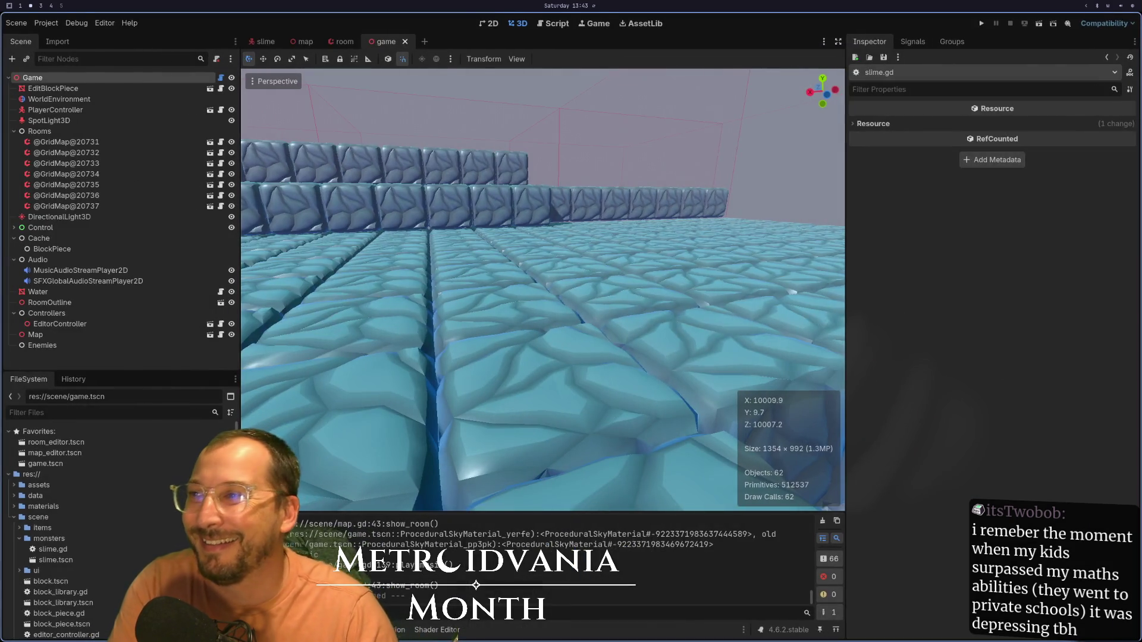
key(super+1)
key(super+2)
key(super+3)
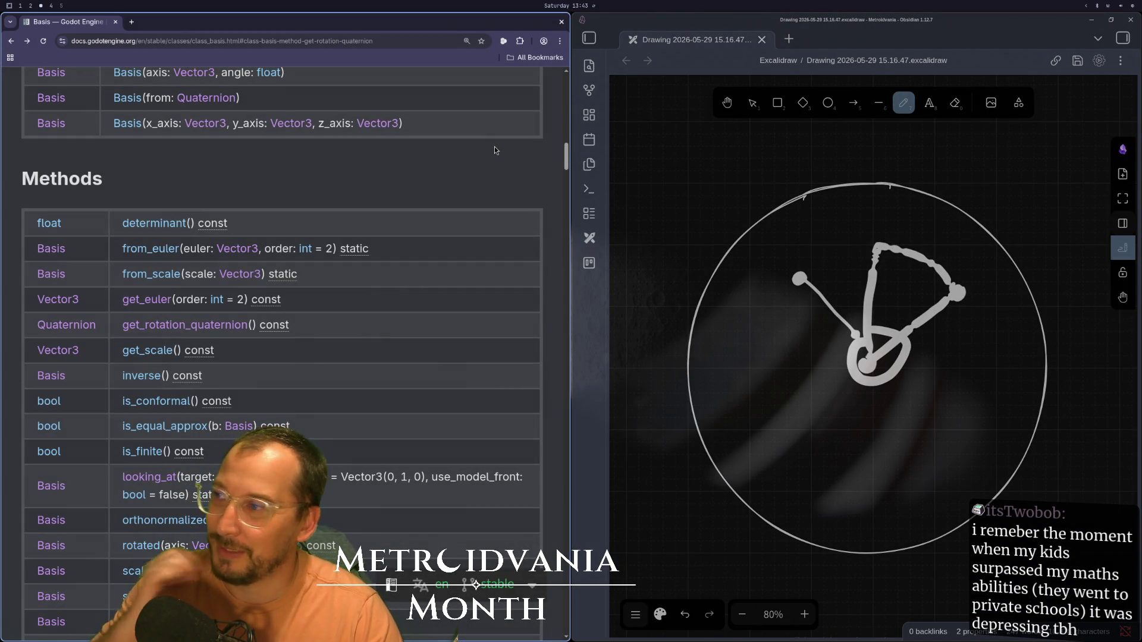
- Cycle between the docs, Godot and Neovim workspaces, ending on slime.gd's _set_state code
key(super+1)
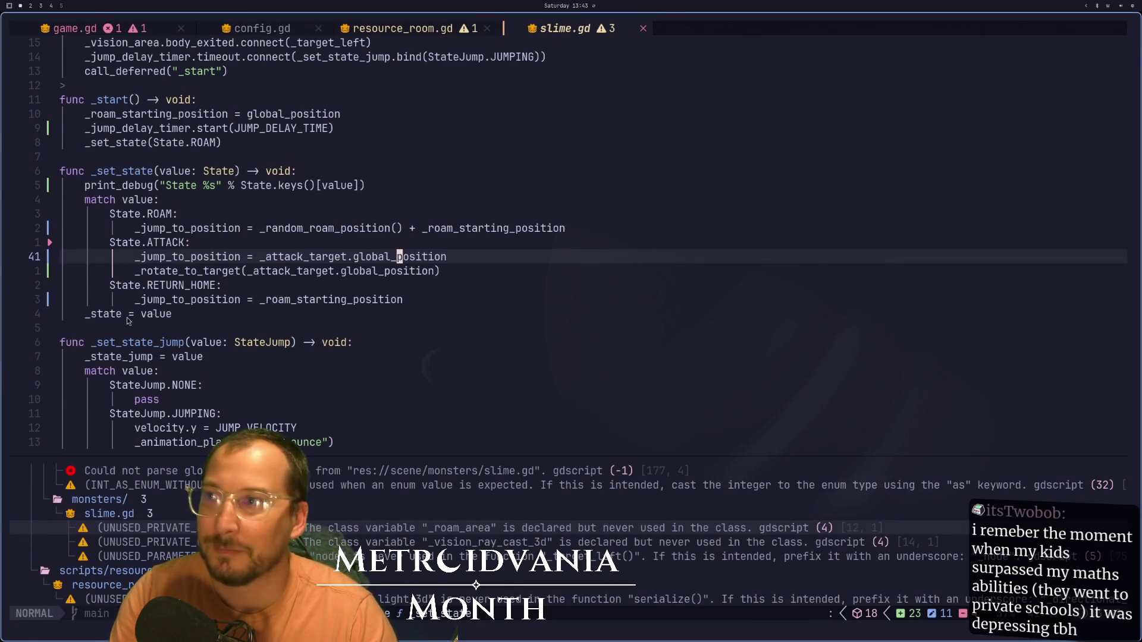
key(super+3)
key(super+2)
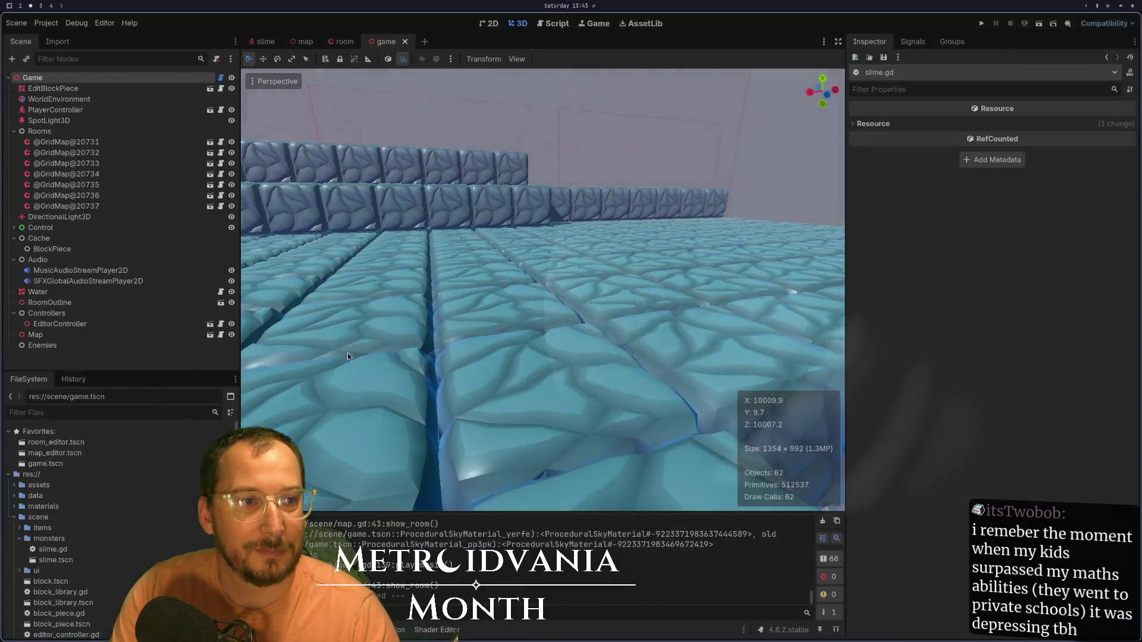
key(super+1)
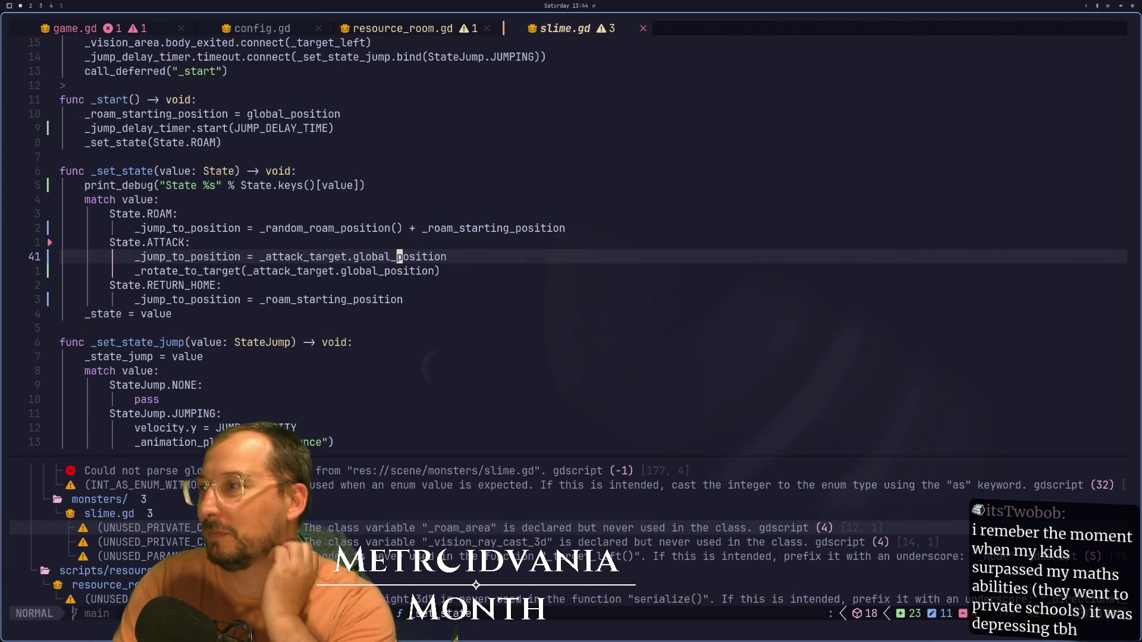
key(super+2)
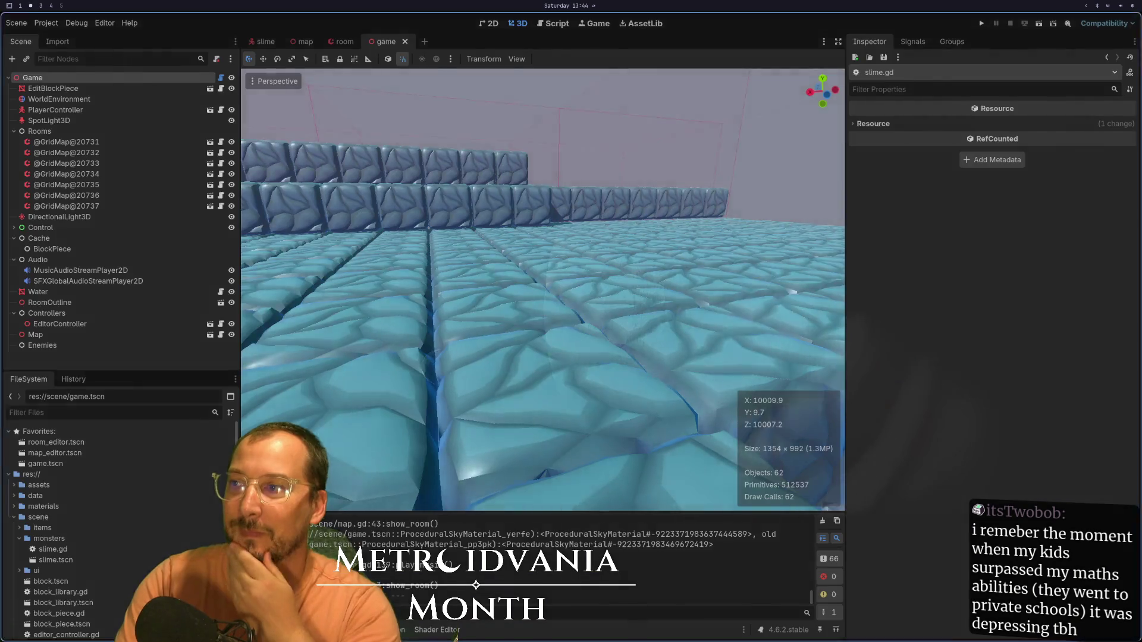
key(super+3)
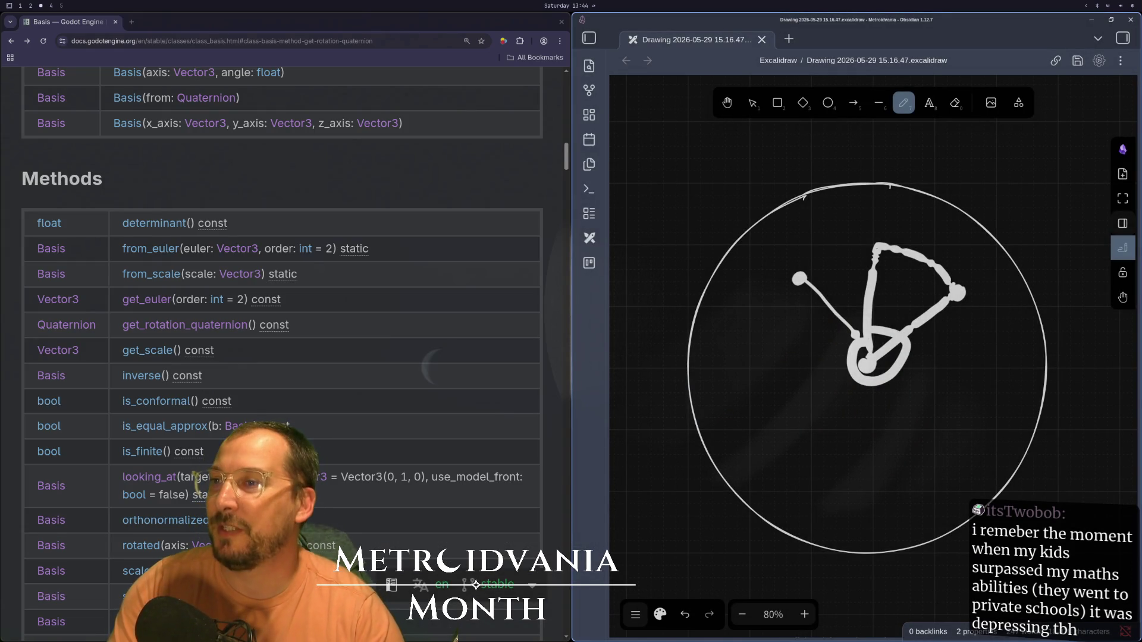
key(super+1)
key(space)
- Open lazygit and stage the modified scene/monsters/slime.gd
key(g)
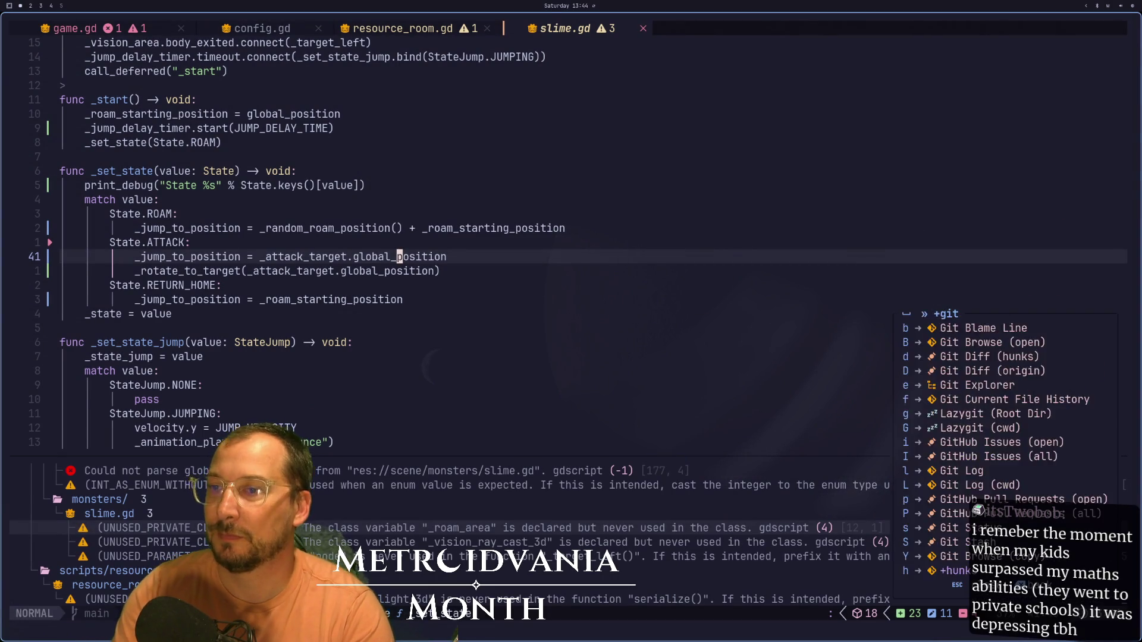
key(g)
key(j)
key(j)
key(j)
key(j)
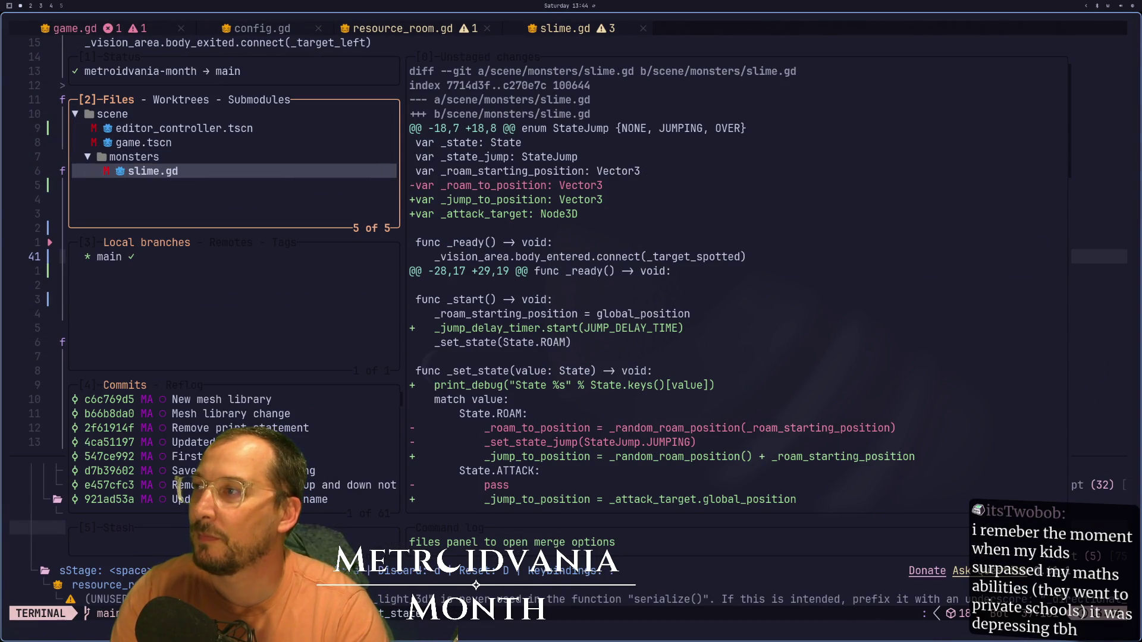
key(space)
- Scroll through the staged slime.gd diff to review the state machine changes
scroll(599, 303, down, 16)
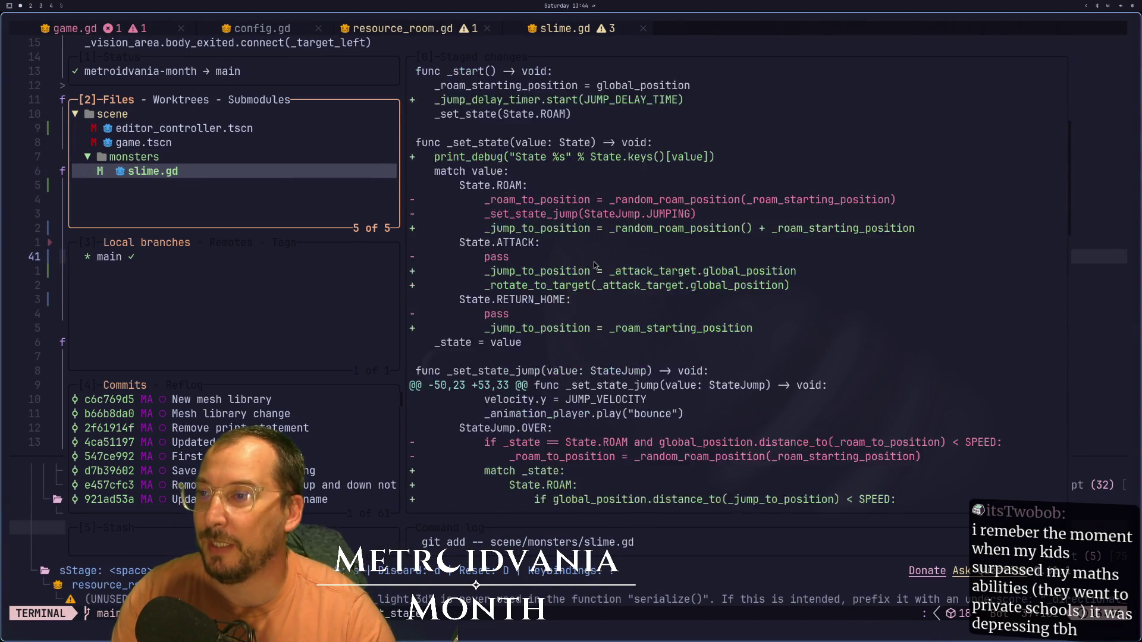
scroll(599, 303, down, 10)
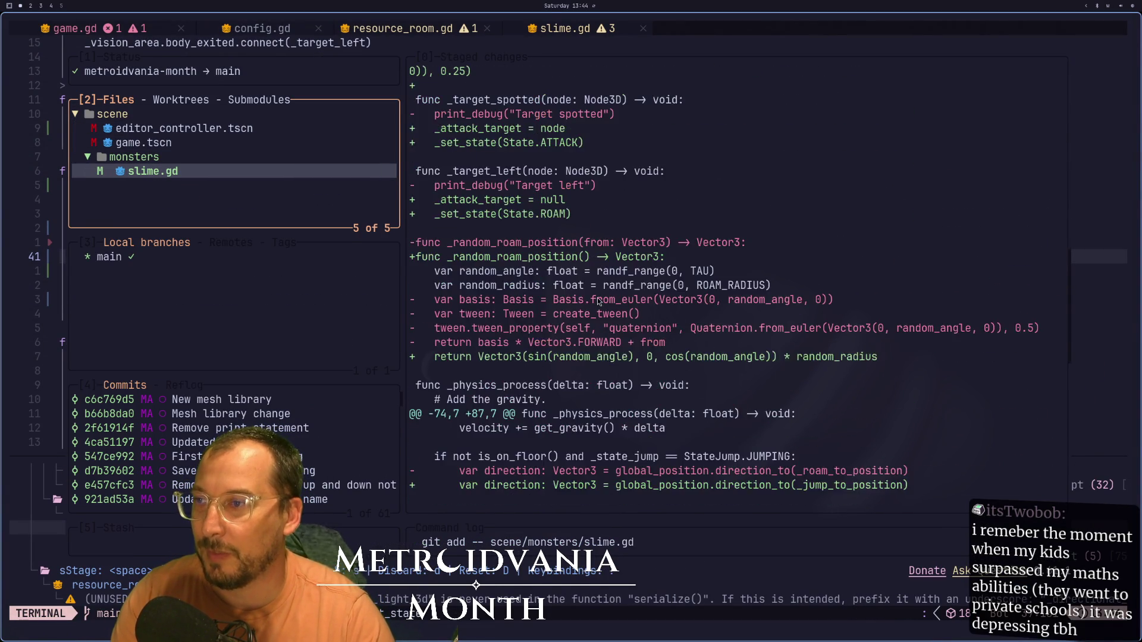
scroll(600, 307, down, 2)
scroll(592, 289, up, 9)
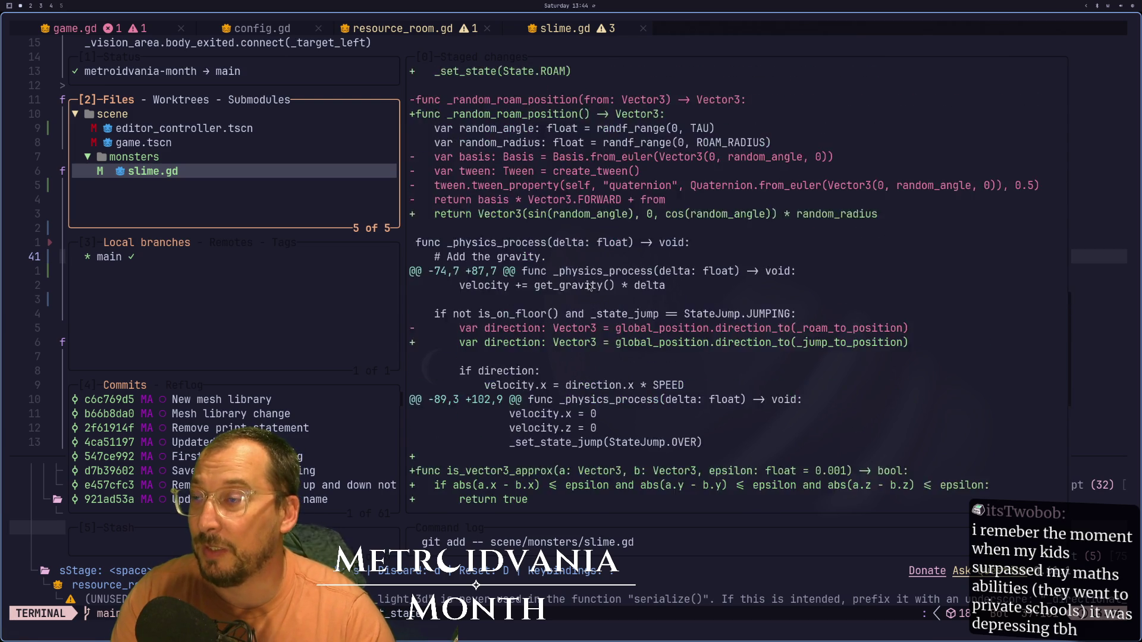
scroll(589, 287, up, 11)
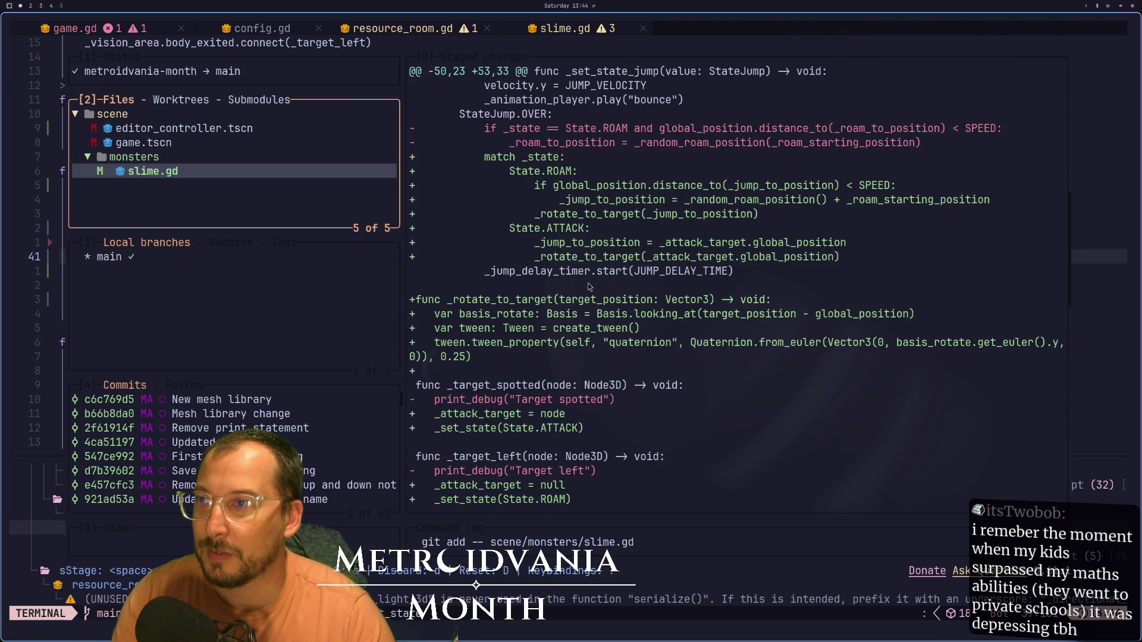
scroll(590, 288, up, 2)
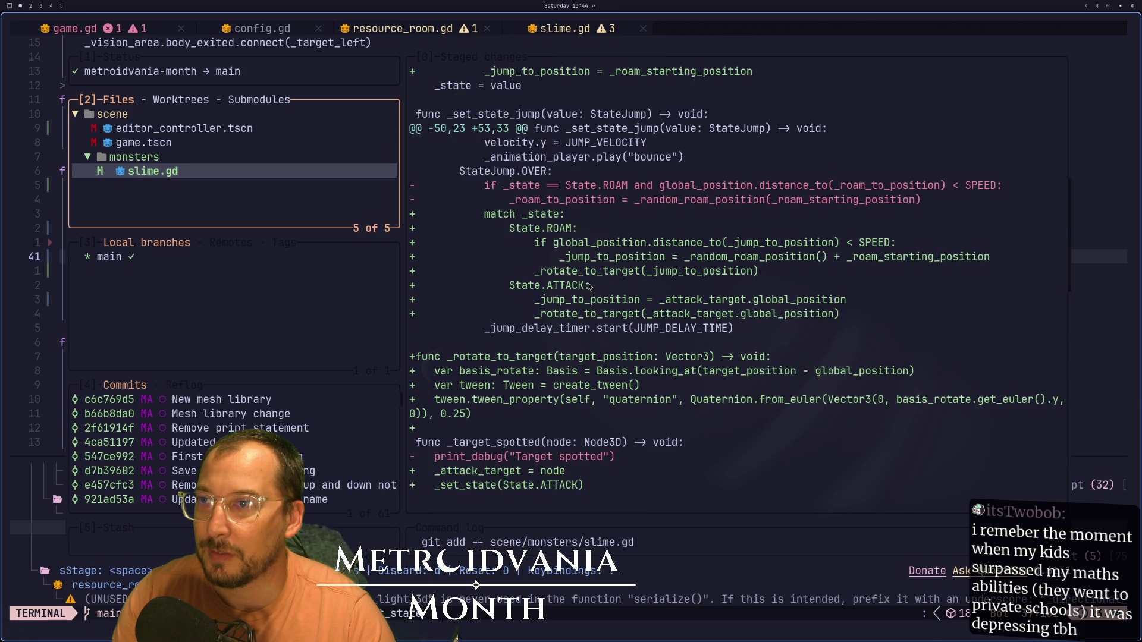
scroll(589, 288, up, 4)
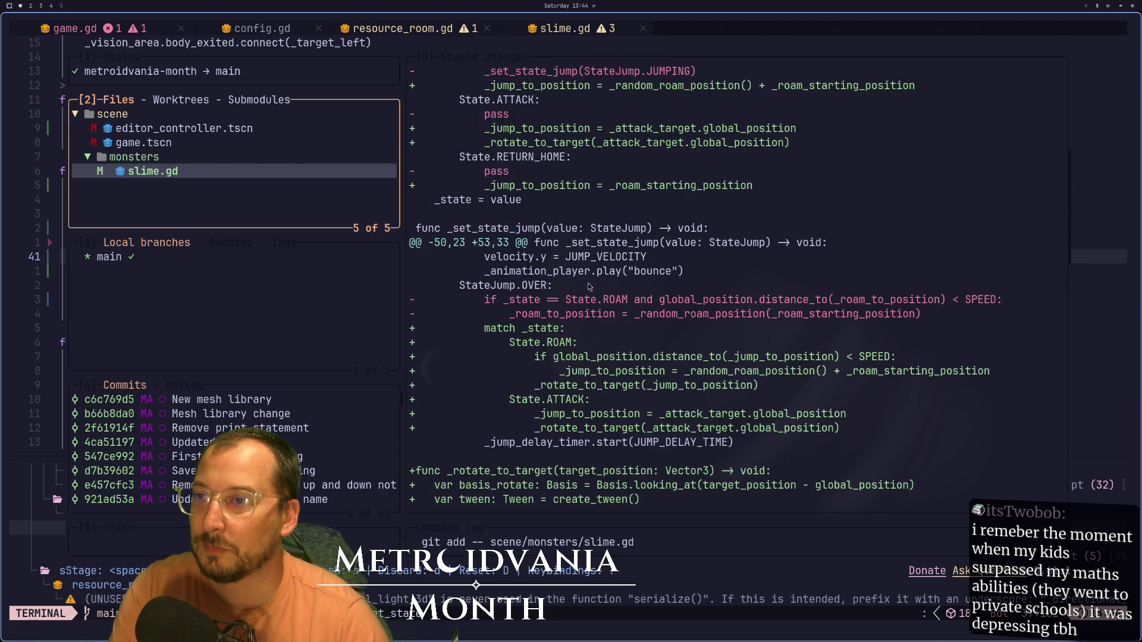
- Close lazygit and locate SPEED in the ROAM distance check on line 58
key(q)
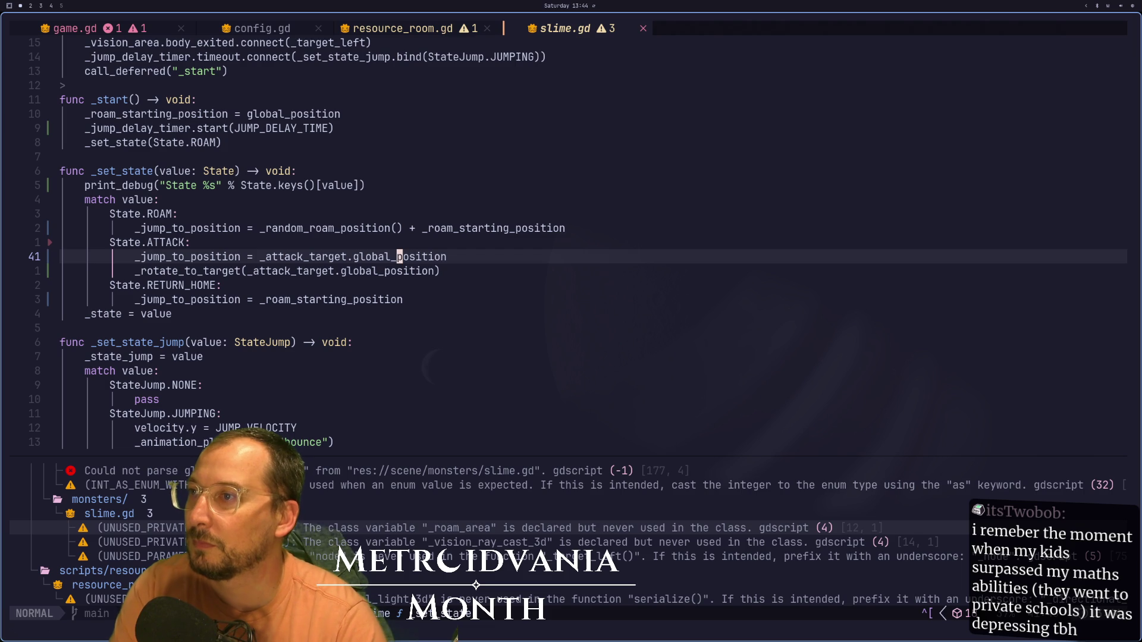
key(j)
key(j)
key(j)
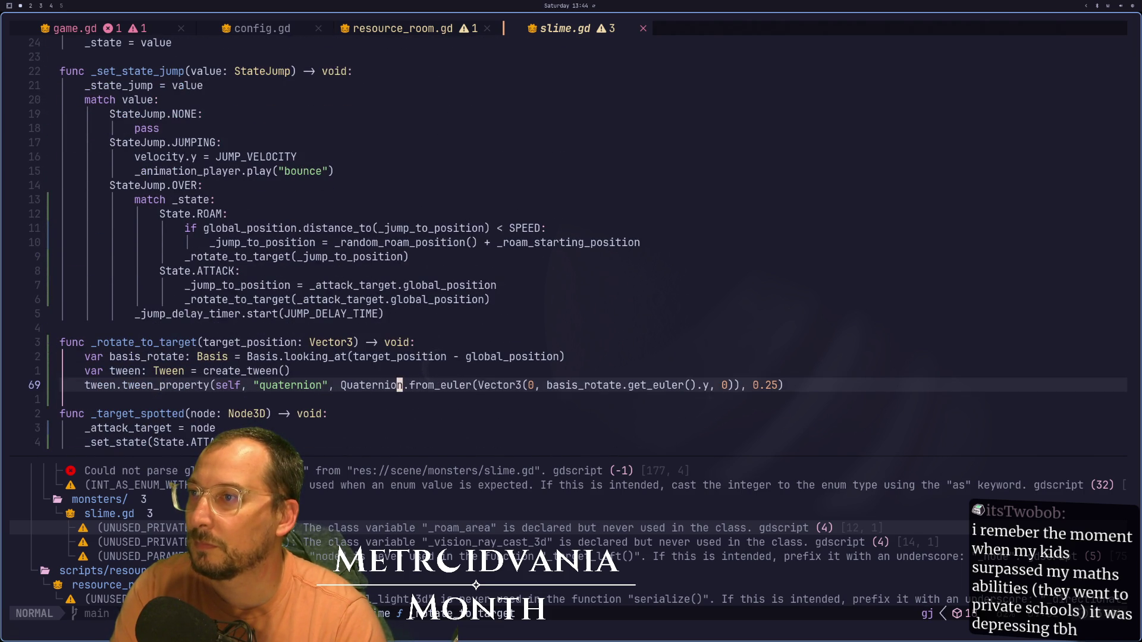
key(k)
key(k)
key(k)
key(k)
key(k)
key(k)
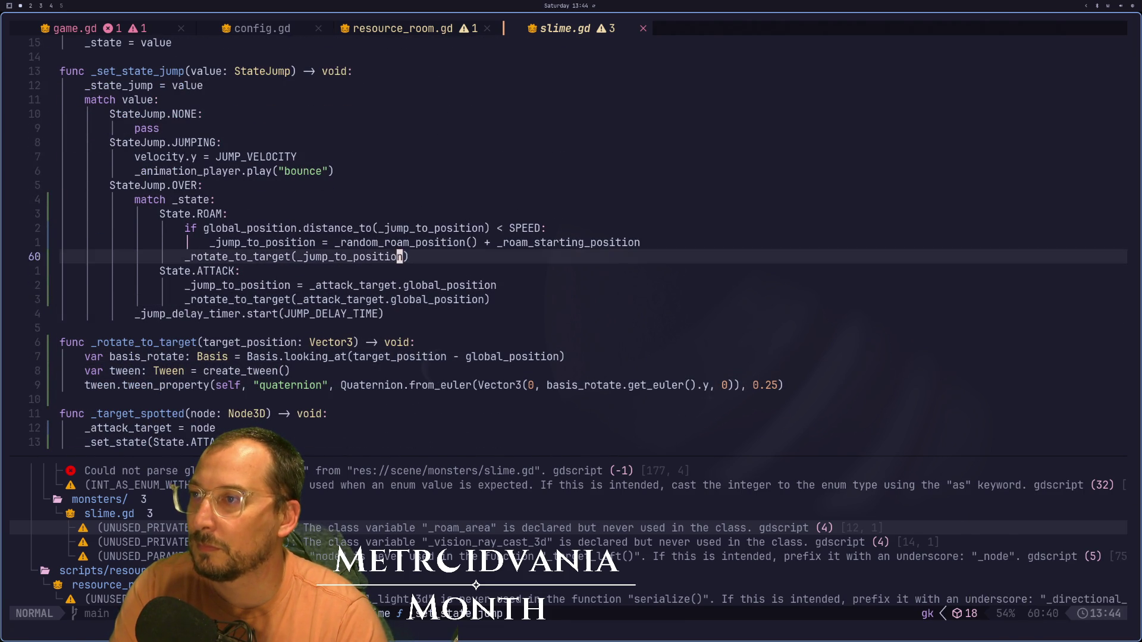
key(l)
key(l)
key(l)
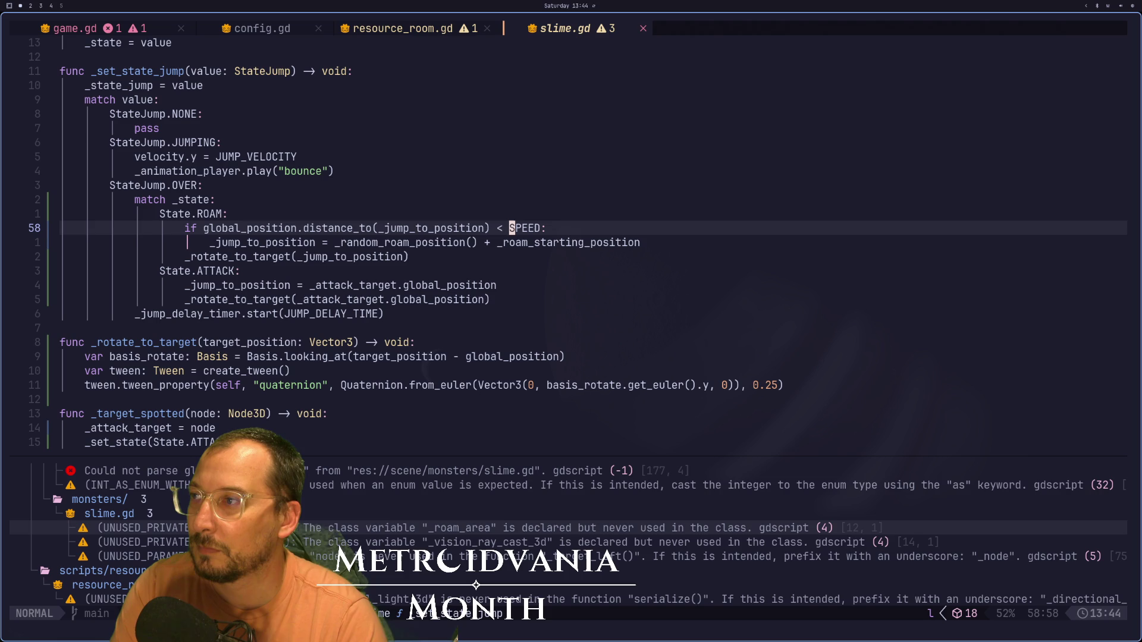
key(k)
key(k)
key(k)
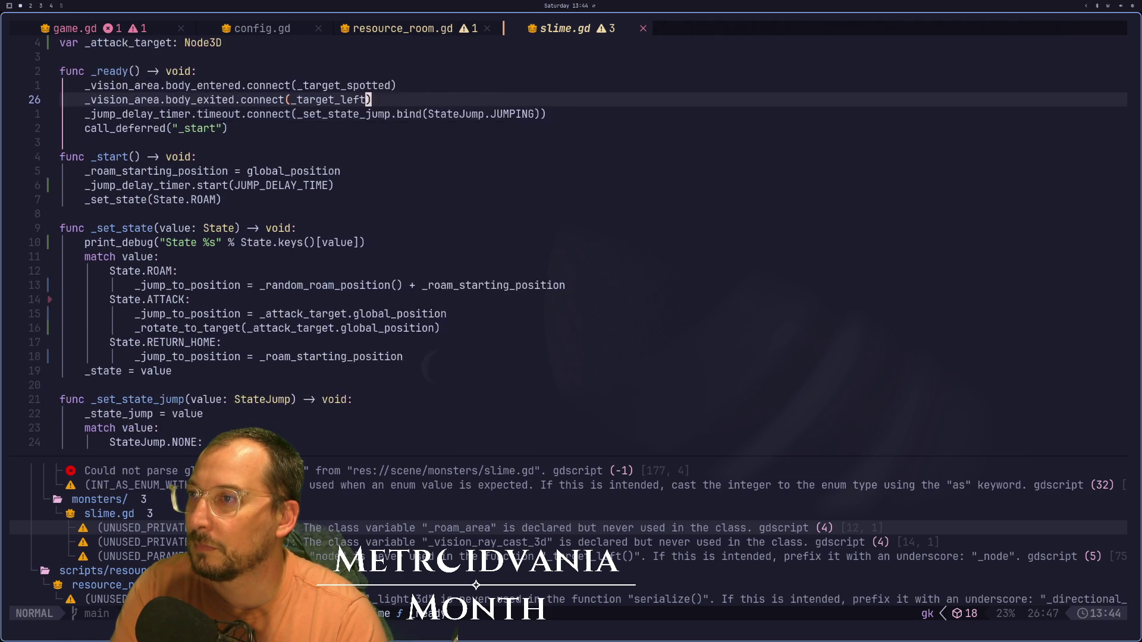
key(j)
key(j)
key(j)
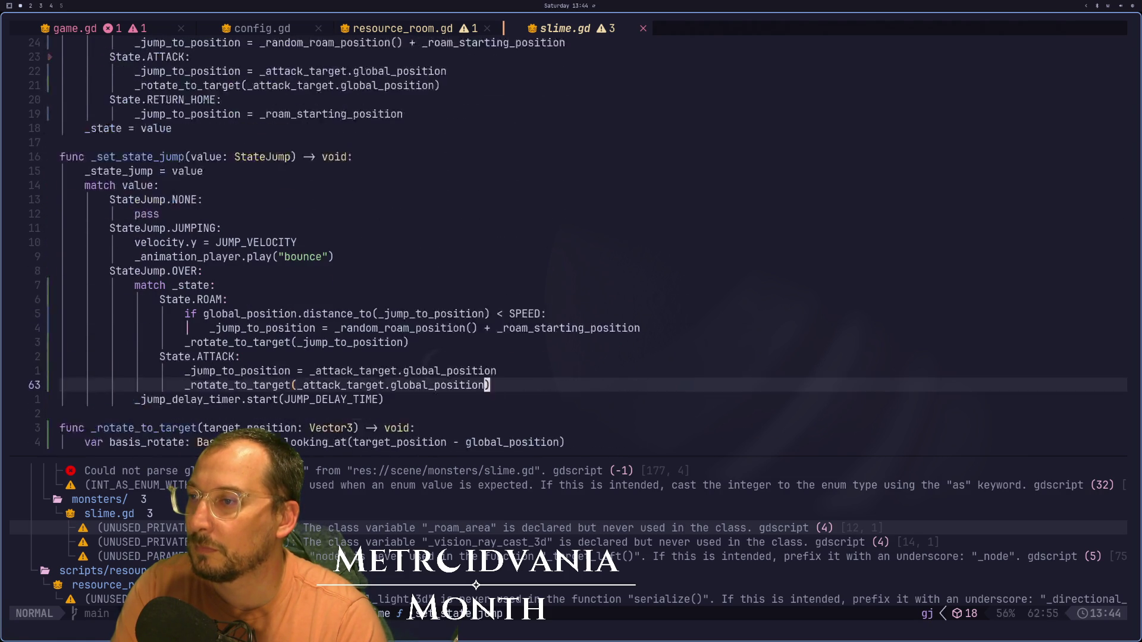
key(k)
key(k)
key(k)
key(k)
key(b)
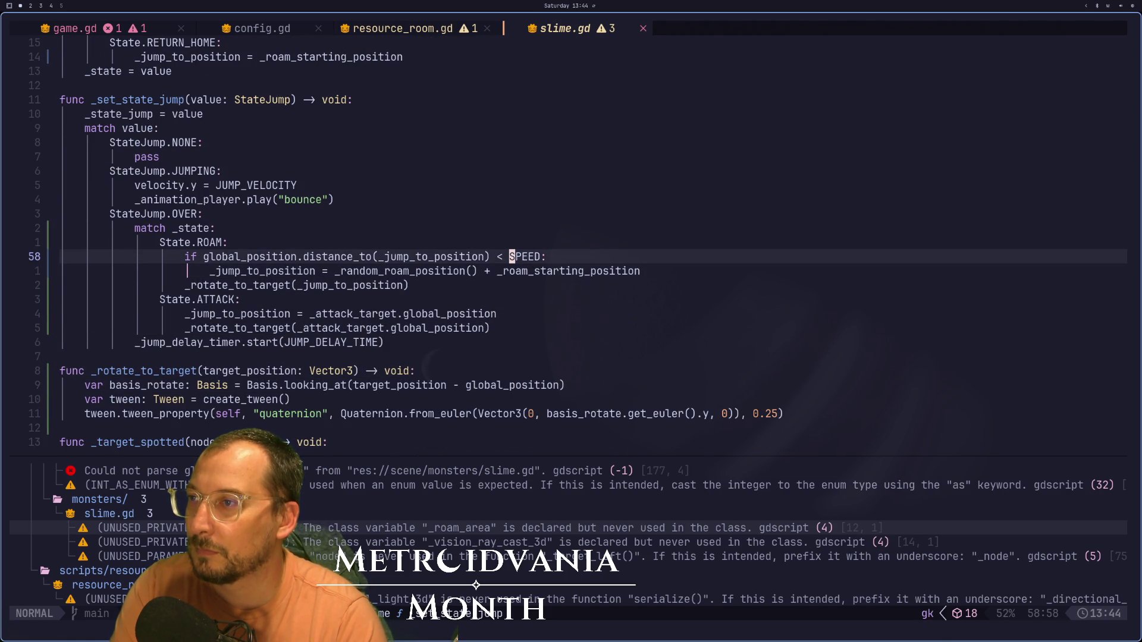
- Replace SPEED with .001 in the distance check and save slime.gd
key(c)
key(i)
key(w)
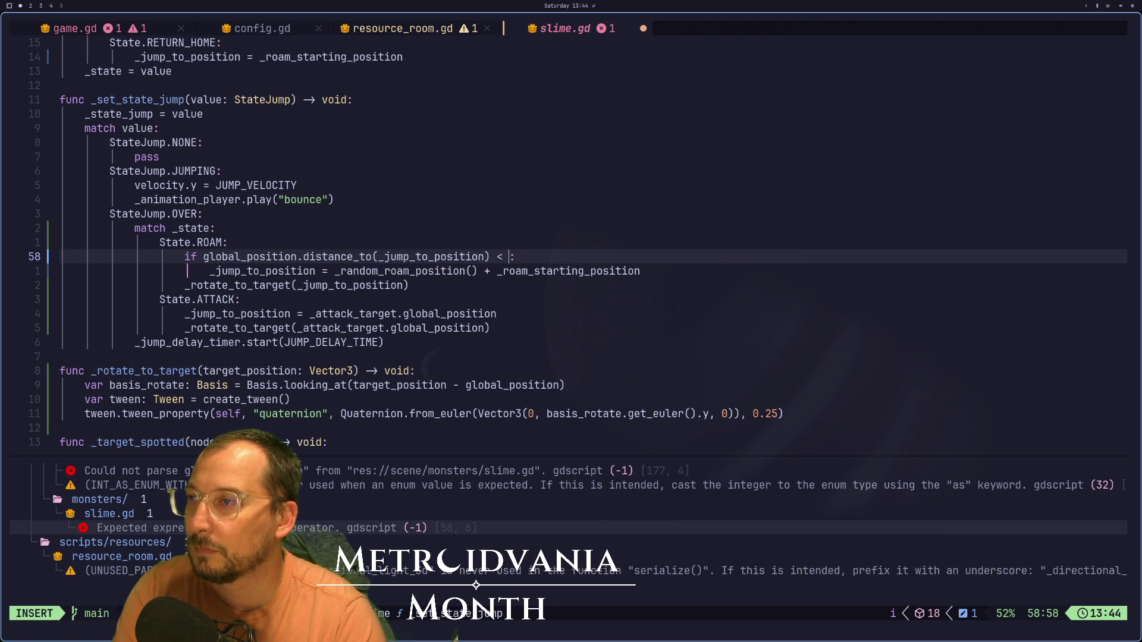
text(.001)
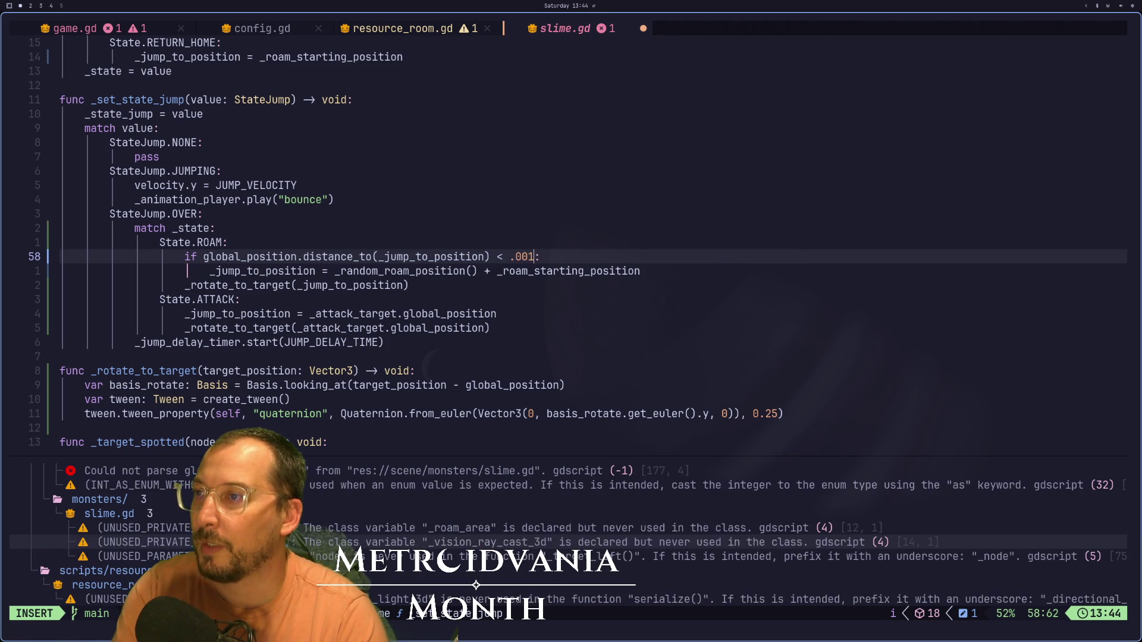
key(Escape)
text(:w)
key(Return)
key(a)
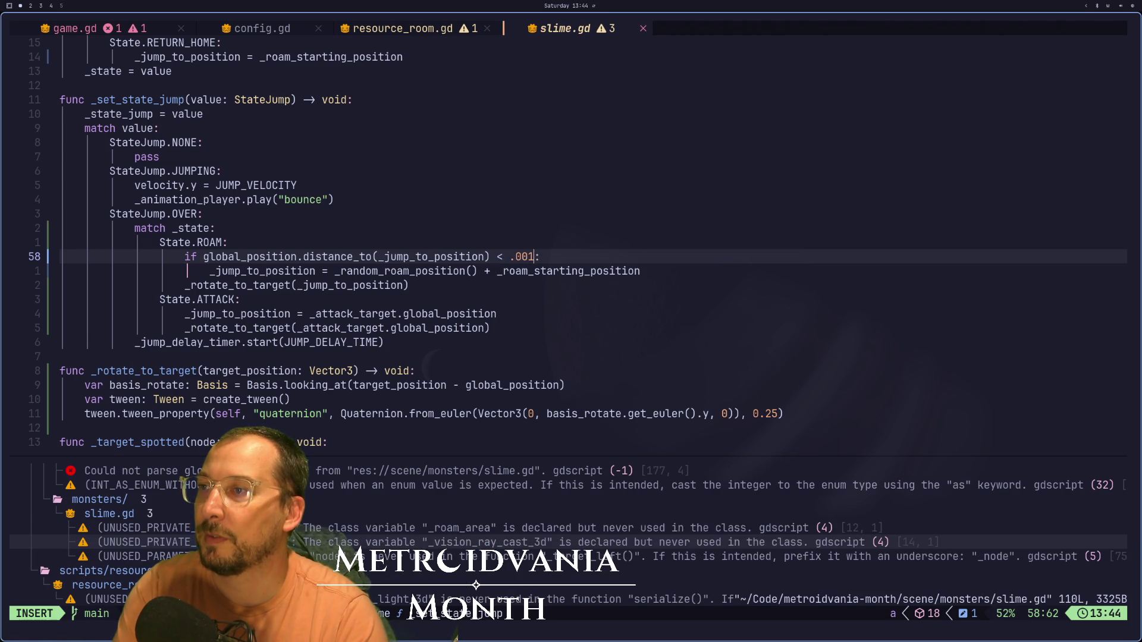
- Correct the threshold to .001, save, and run the game in Godot with F5
key(BackSpace)
key(Escape)
text(:w)
key(Return)
key(super+2)
key(F5)
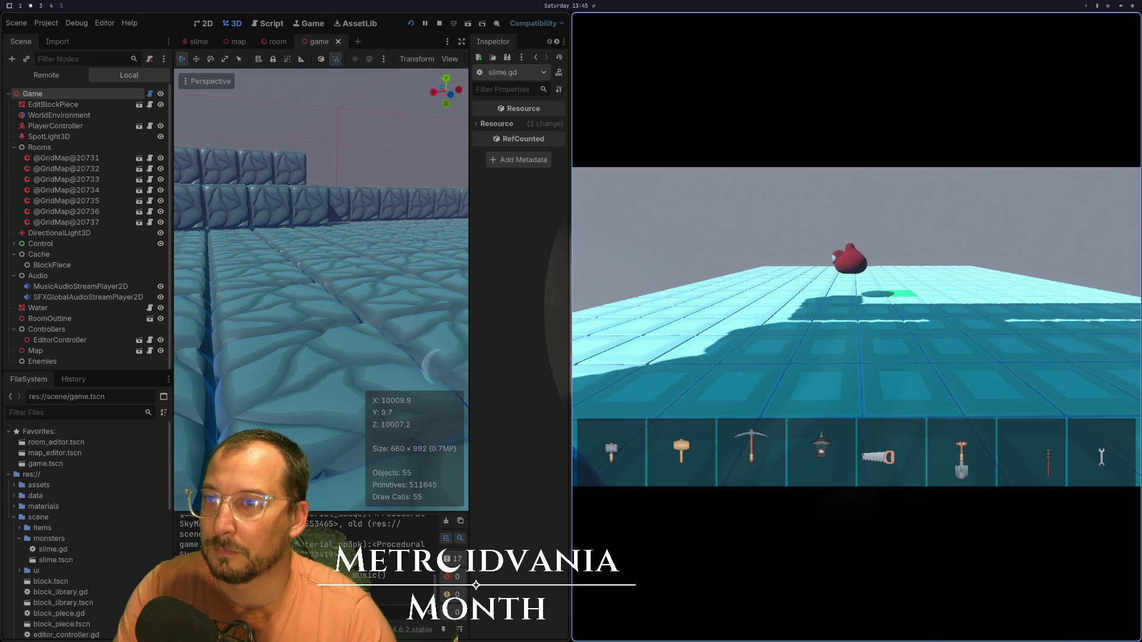
- Save slime.gd and watch the slime in the running Godot game
key(super+1)
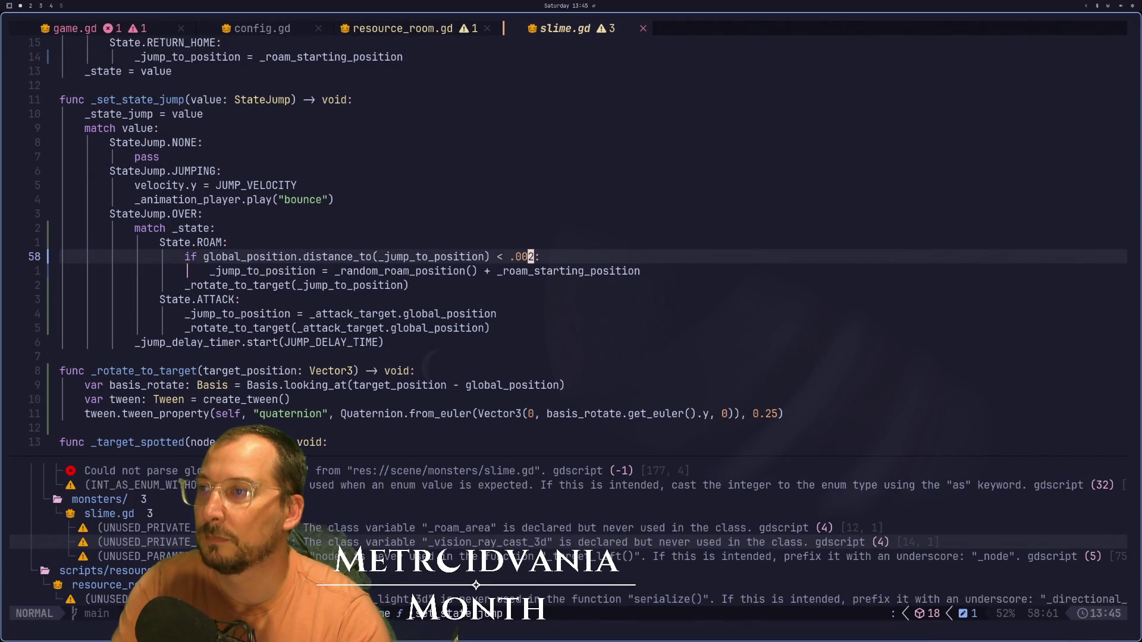
text(:w)
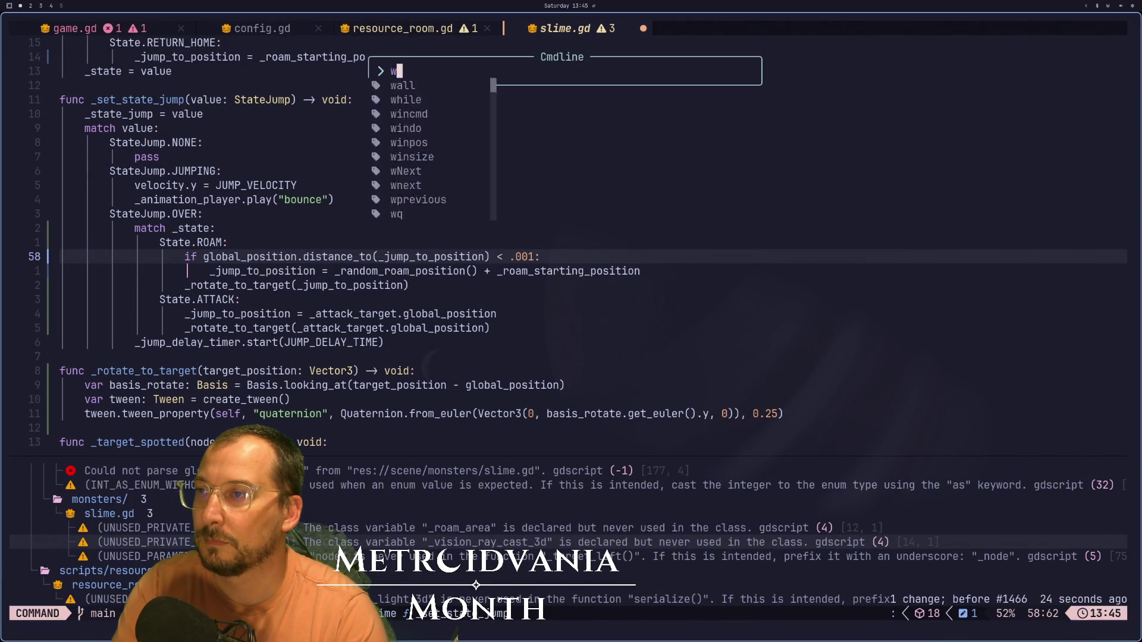
key(Return)
key(super+2)
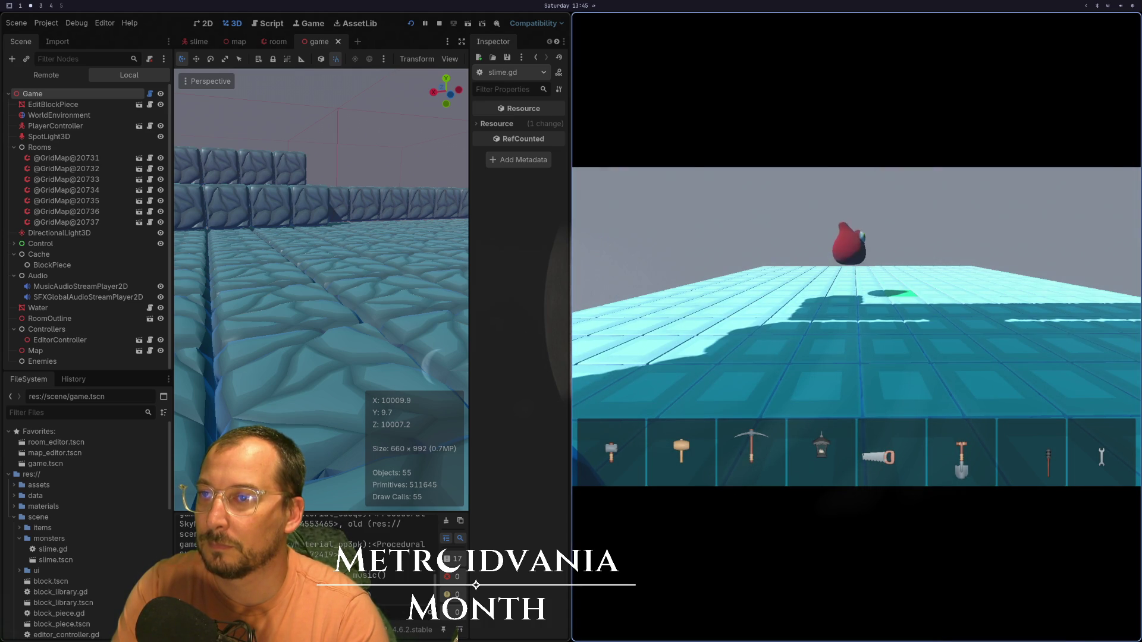
key(super+1)
- Change line 58's threshold from .001 back to SPEED and save
key(c)
key(T)
key(space)
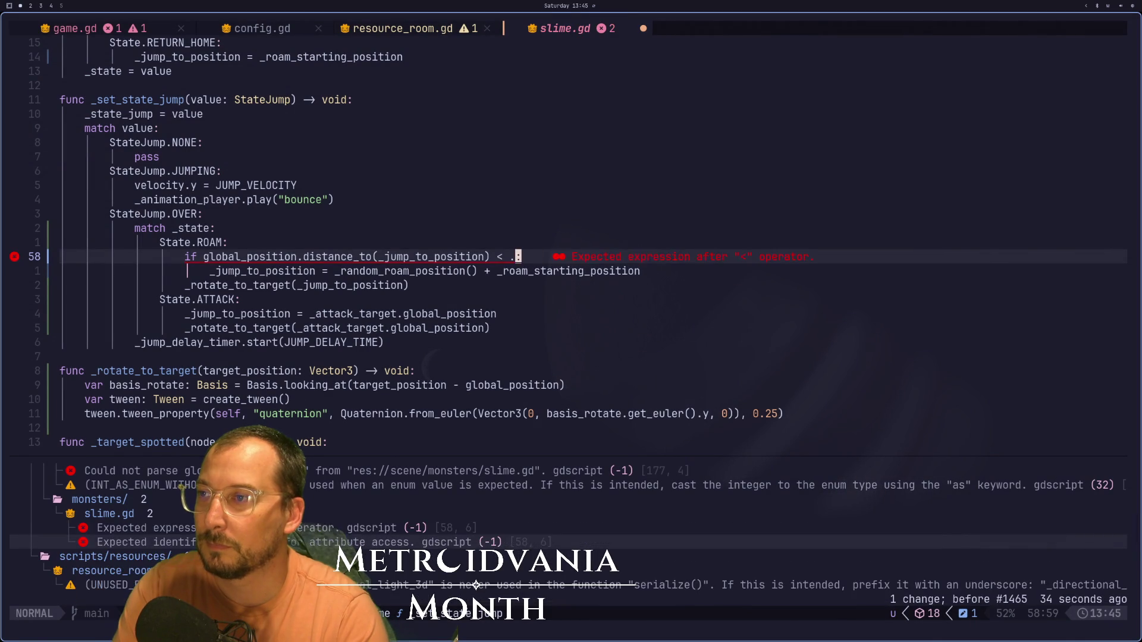
text(SPEED)
key(Escape)
text(:w)
key(Return)
- Compare the running game's slime behaviour against the slime.gd code
key(super+2)
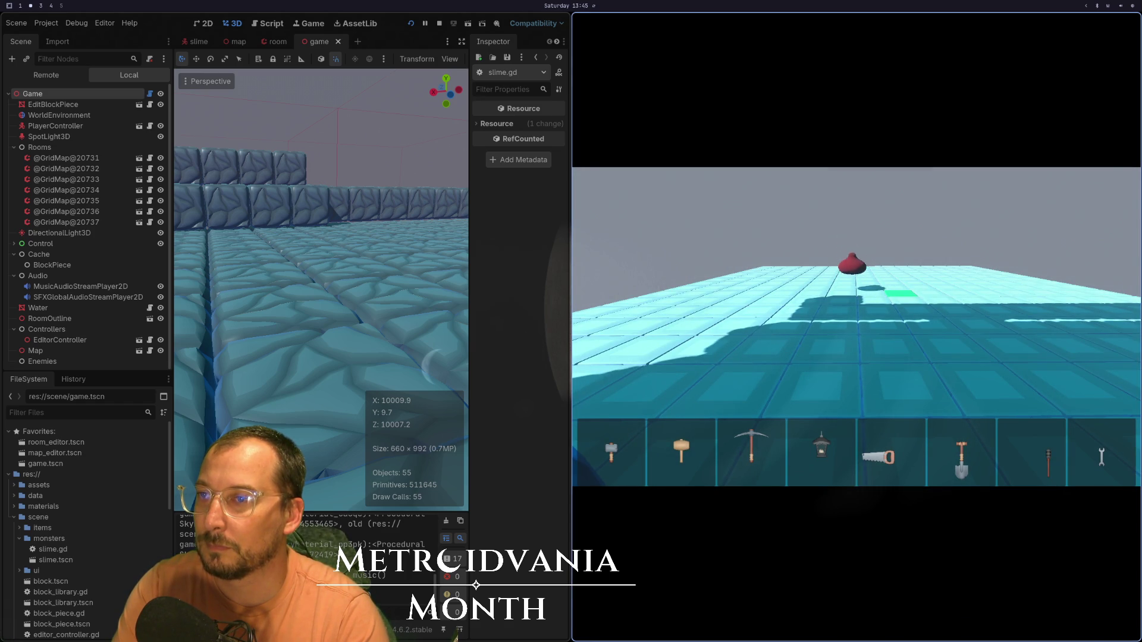
key(super+1)
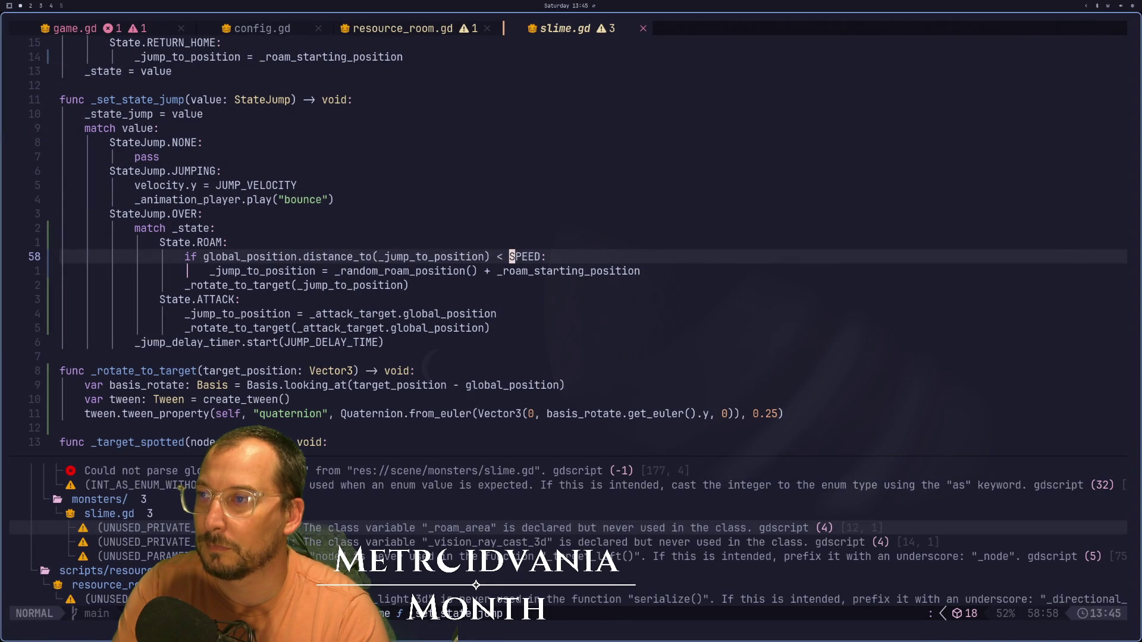
key(super+2)
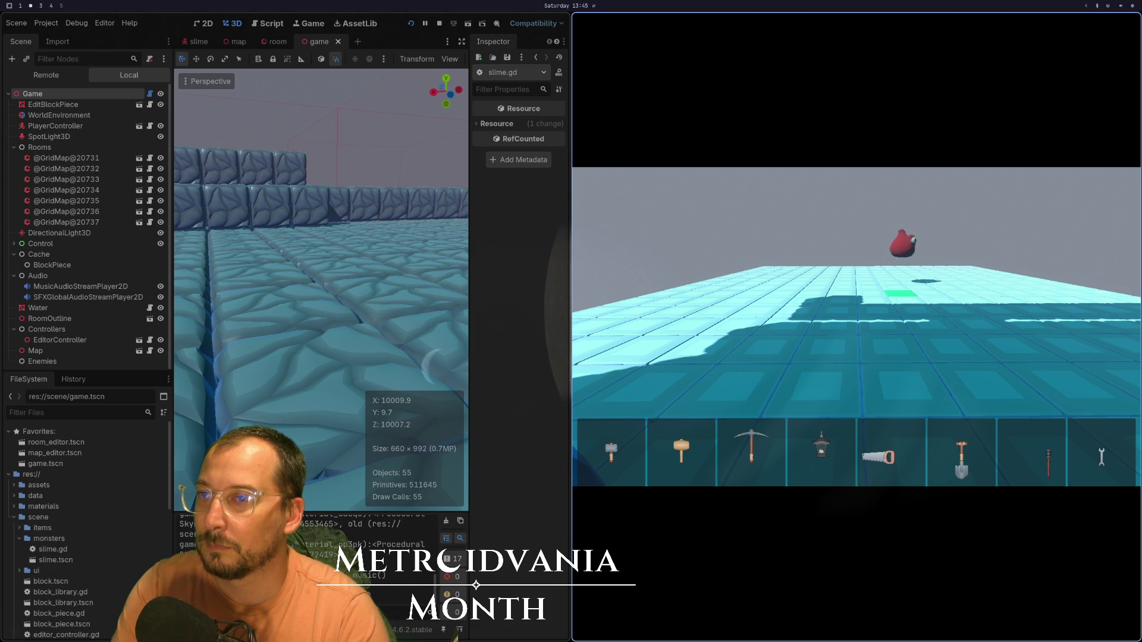
key(super+1)
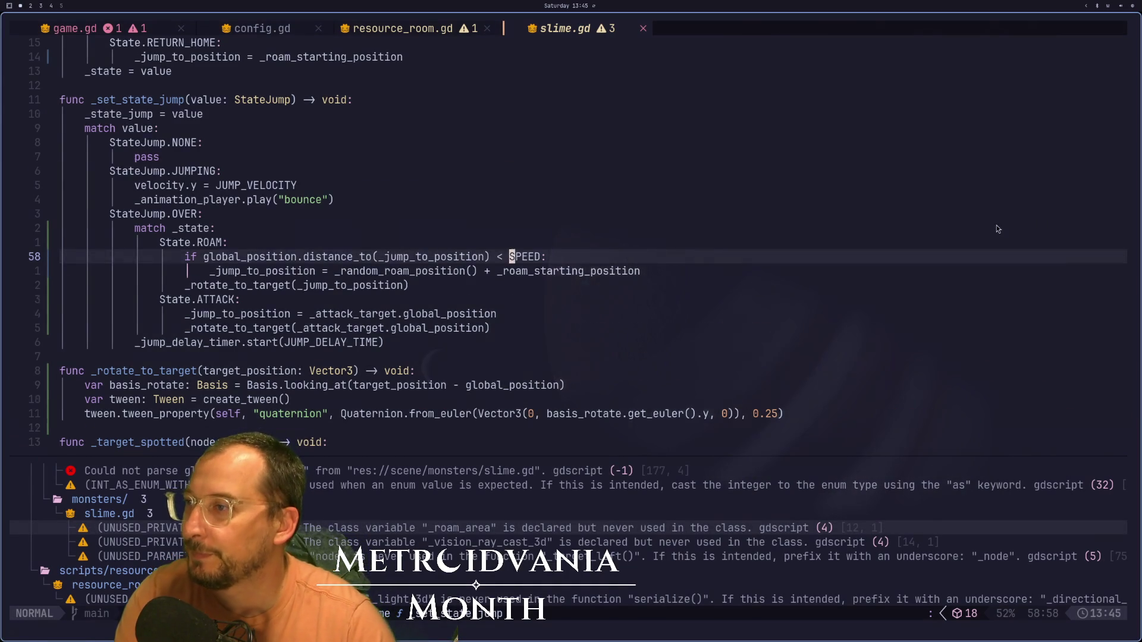
- Open lazygit, select slime.gd, and scroll through its staged diff
scroll(786, 315, down, 8)
scroll(786, 315, down, 6)
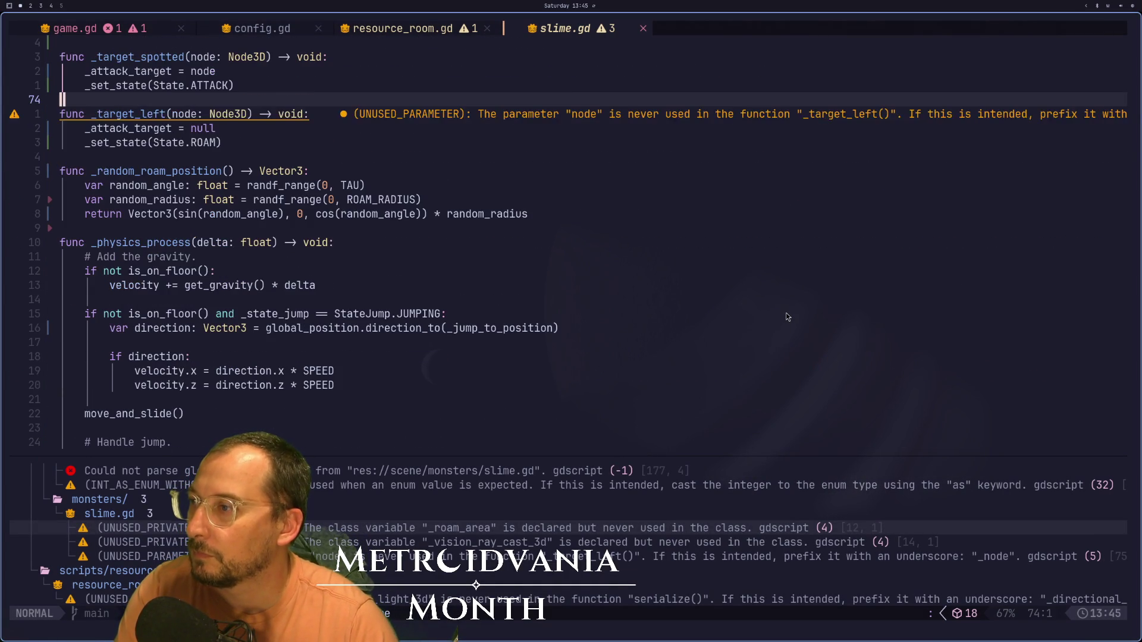
key(space)
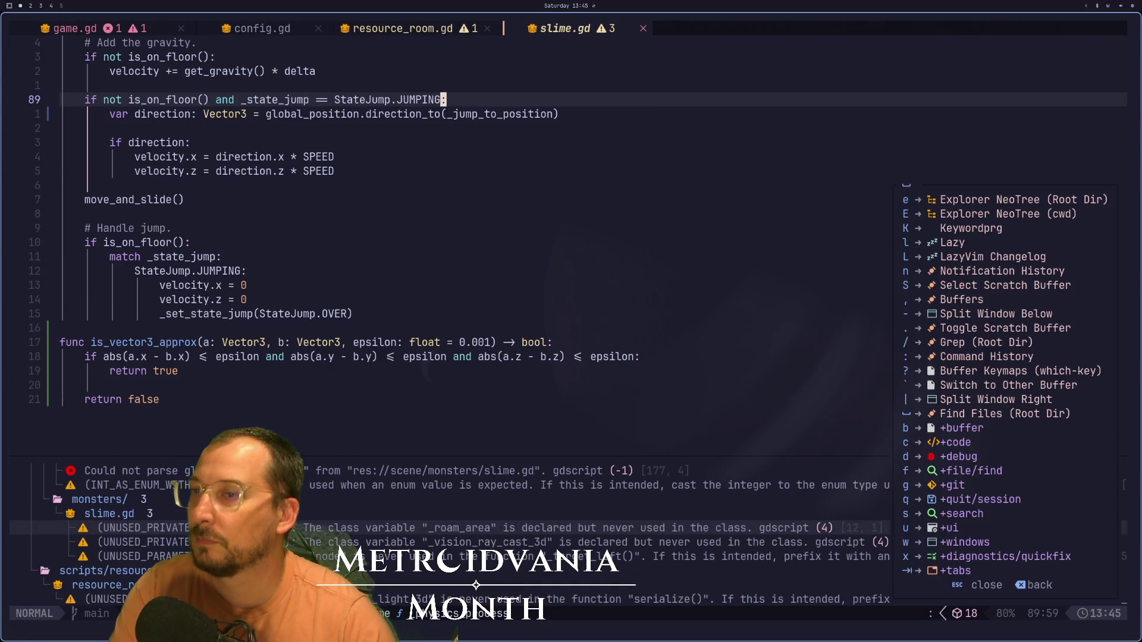
key(g)
key(g)
key(Down)
key(Down)
key(Down)
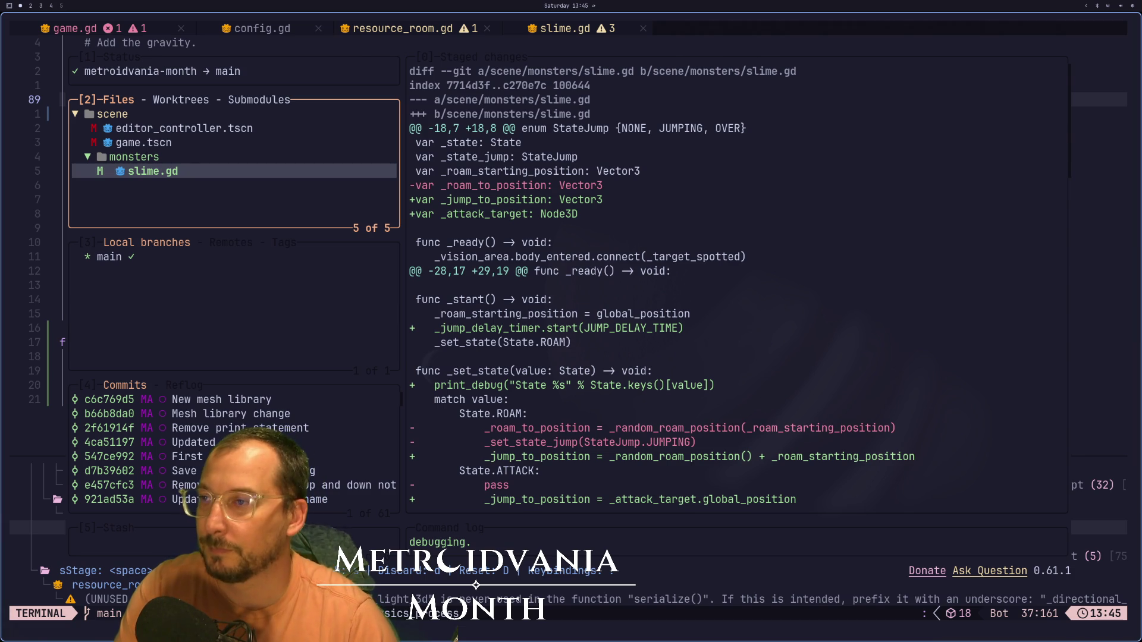
scroll(737, 285, down, 5)
scroll(737, 285, down, 10)
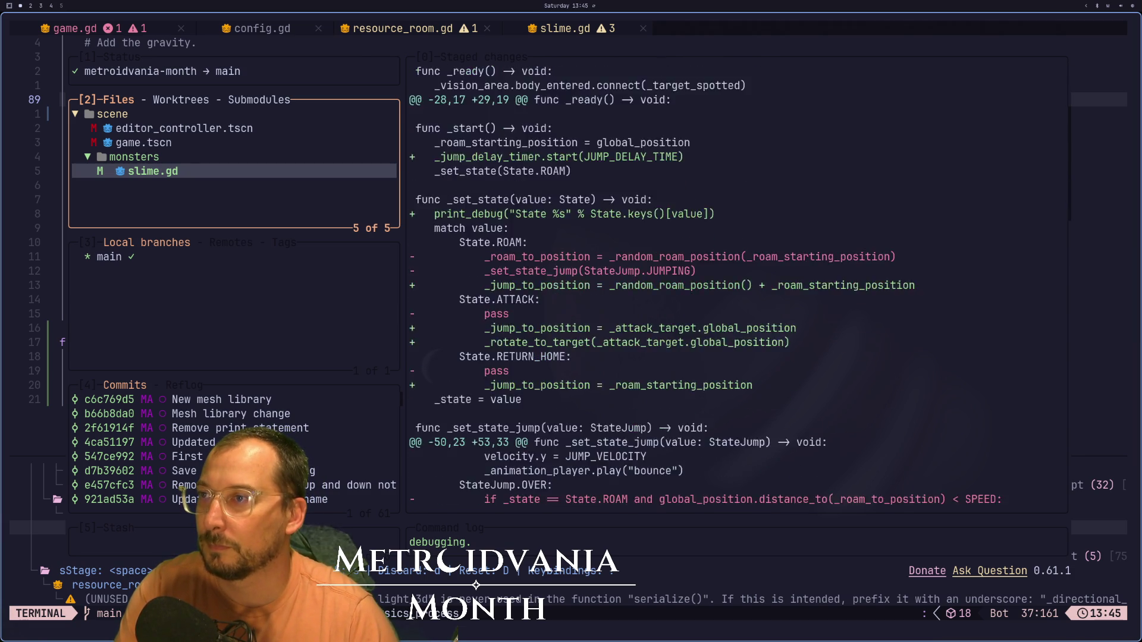
scroll(737, 285, down, 10)
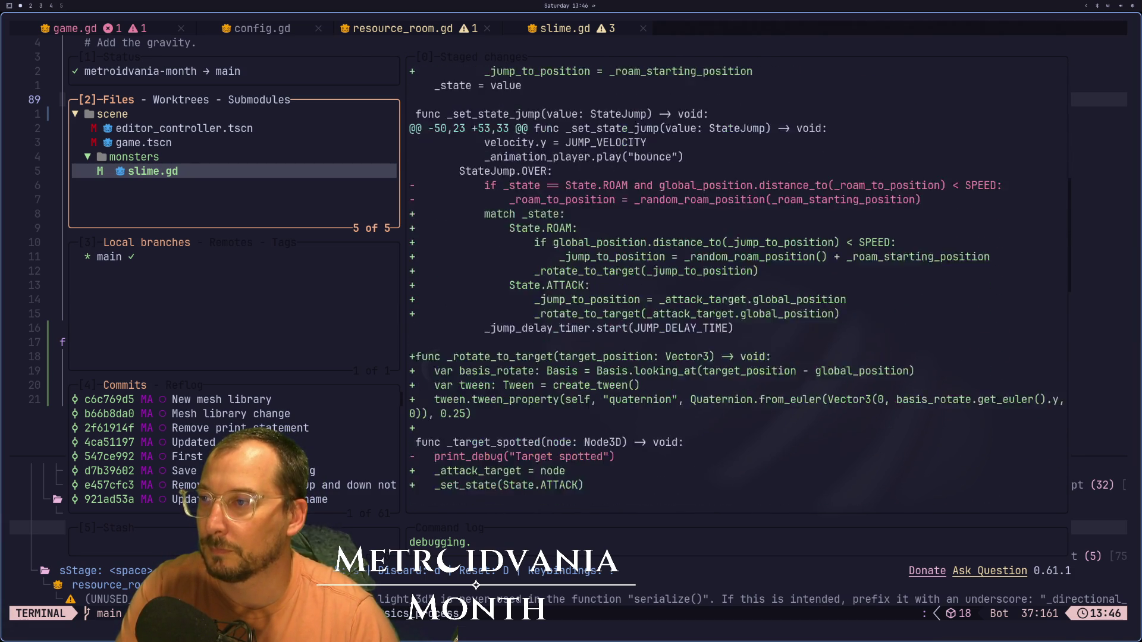
scroll(738, 286, down, 9)
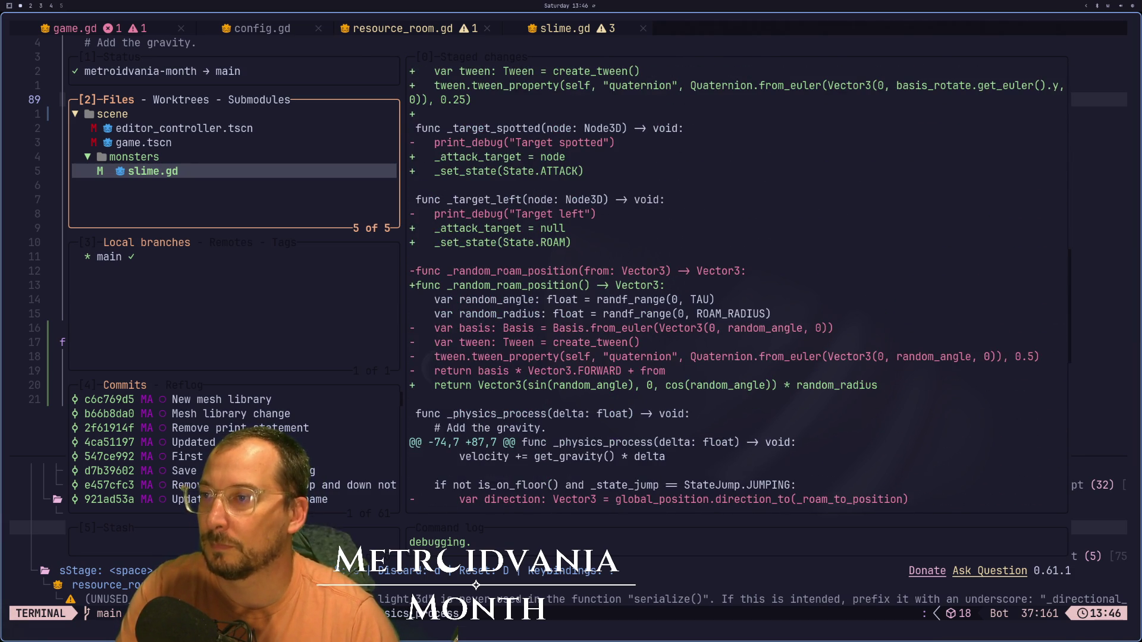
scroll(737, 285, down, 3)
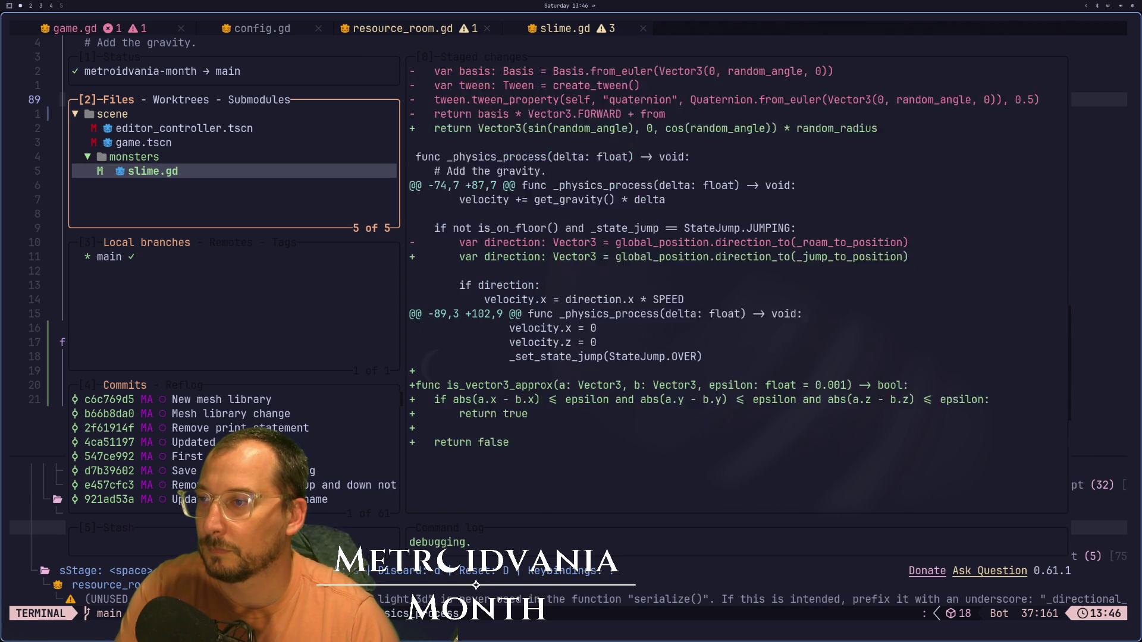
scroll(737, 286, up, 2)
- Start a commit and type a summary about the slime not randomly picking directions
key(c)
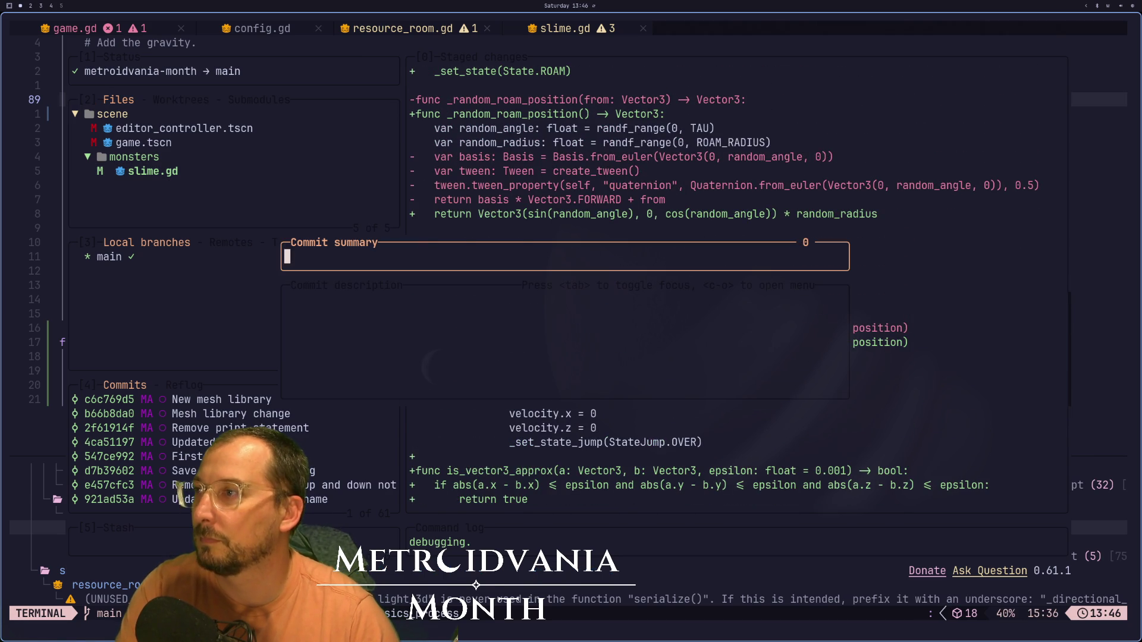
key(Escape)
scroll(721, 284, up, 8)
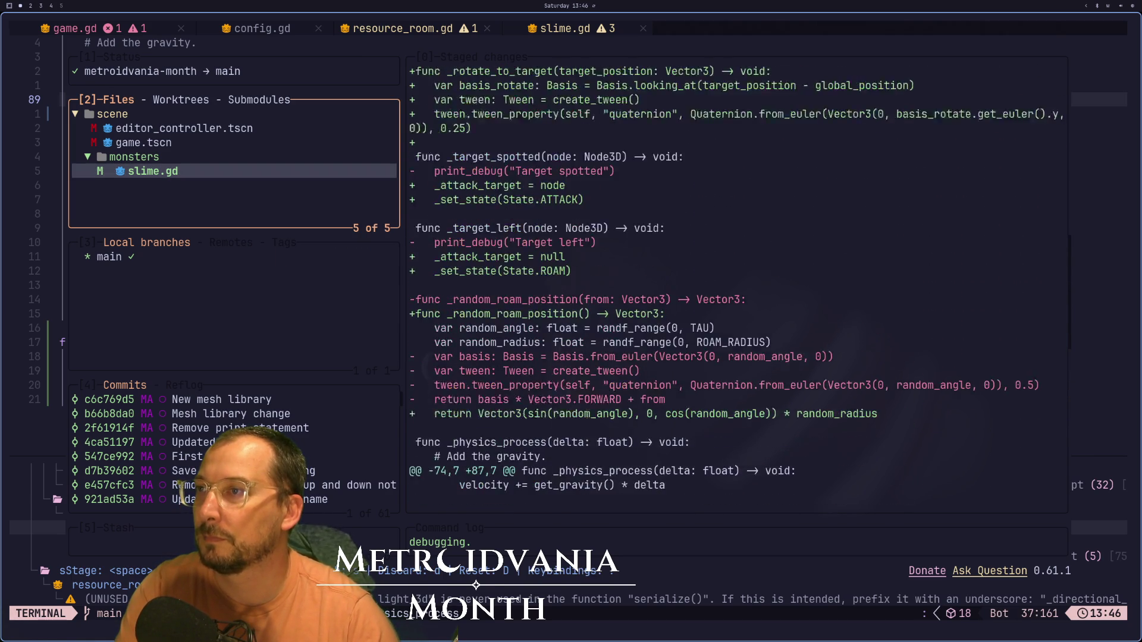
text(c)
text(Slime )
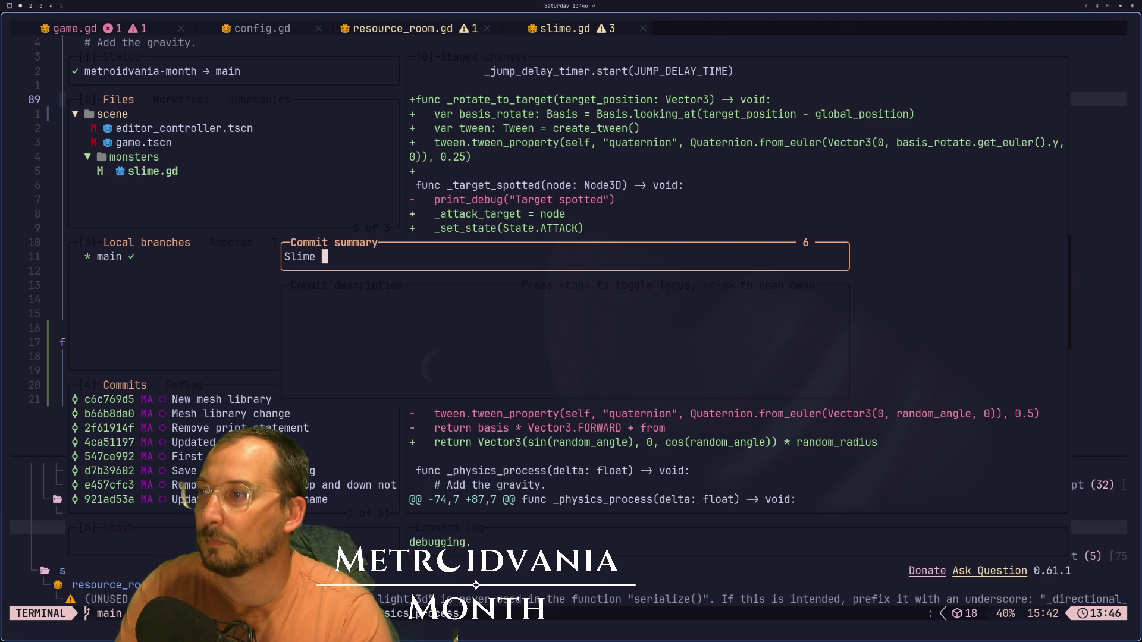
text(wasn't rea)
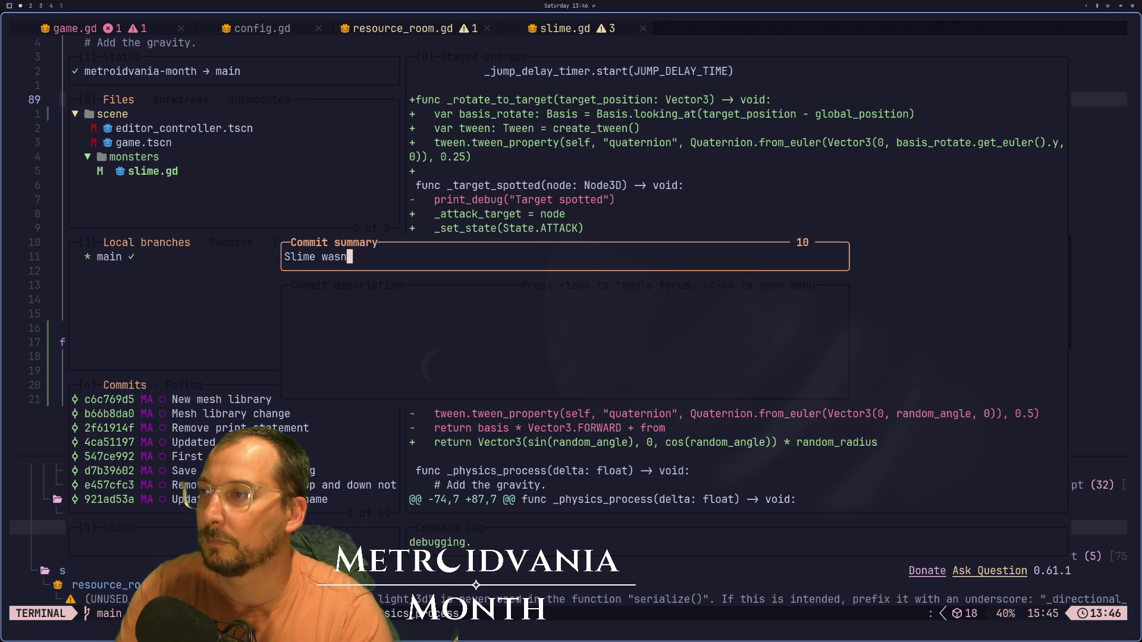
key(BackSpace)
key(BackSpace)
key(BackSpace)
text(andomly picking )
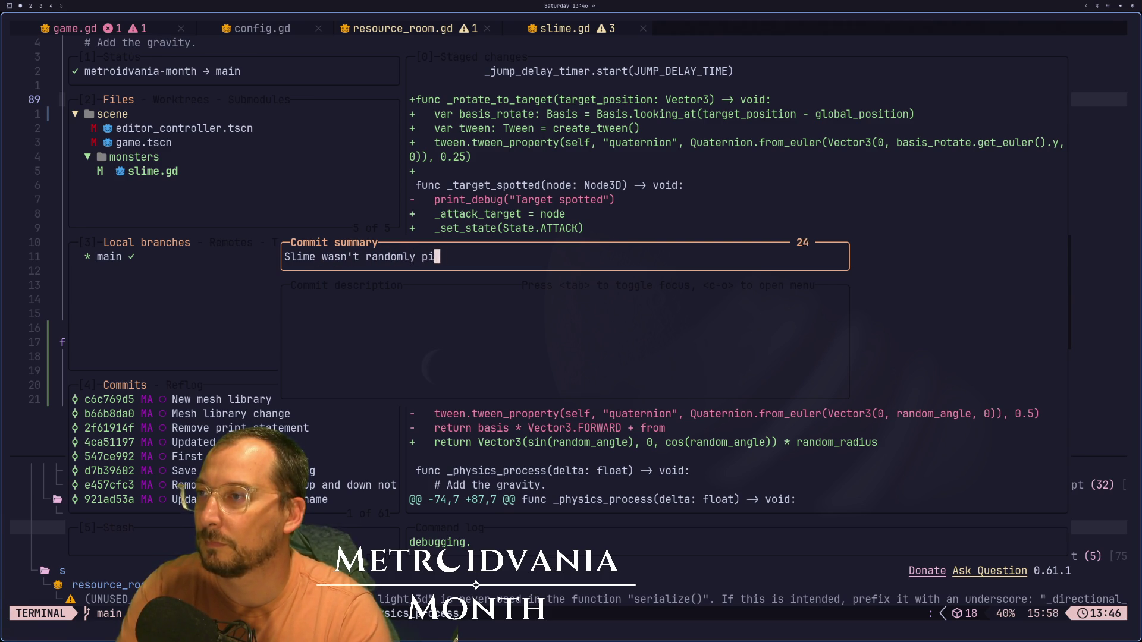
text(direction, slime fo)
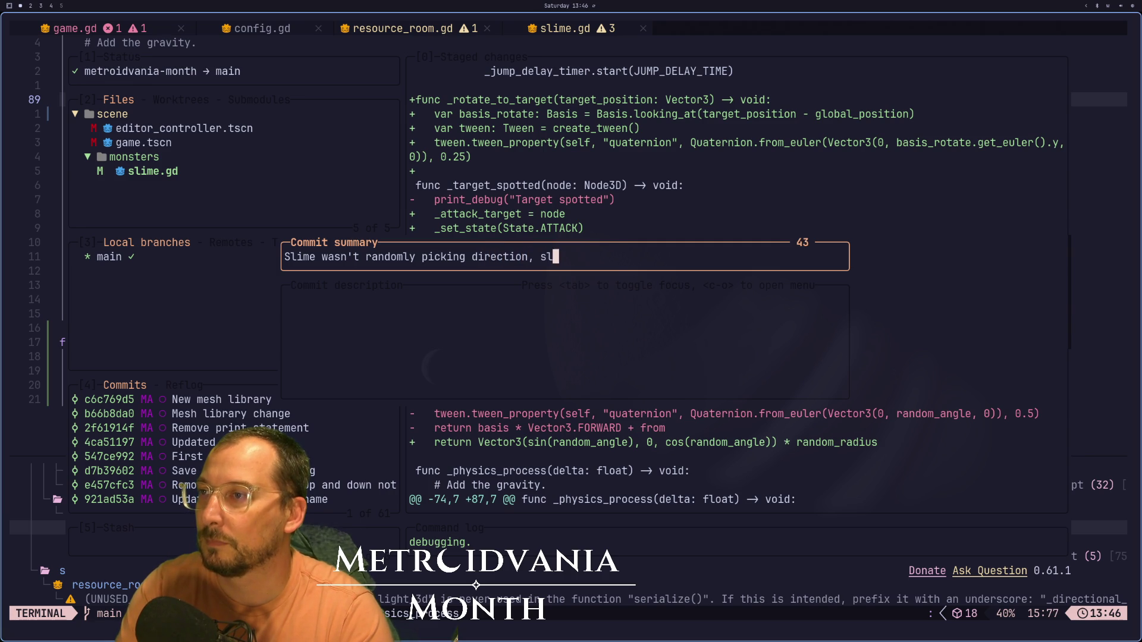
text(llows attac)
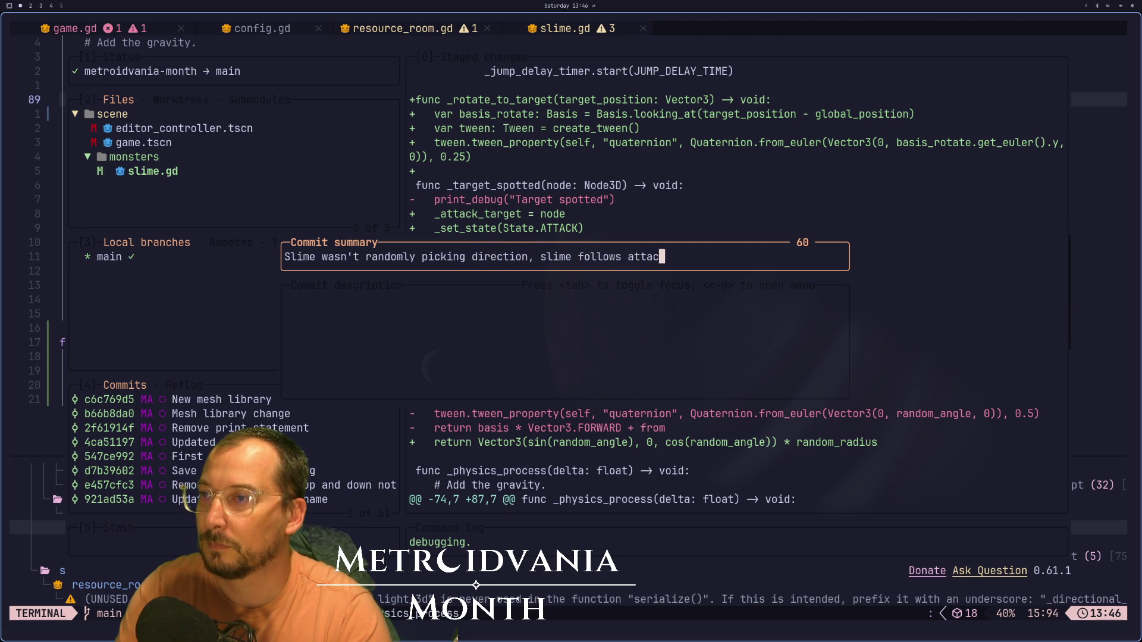
text(k returns to )
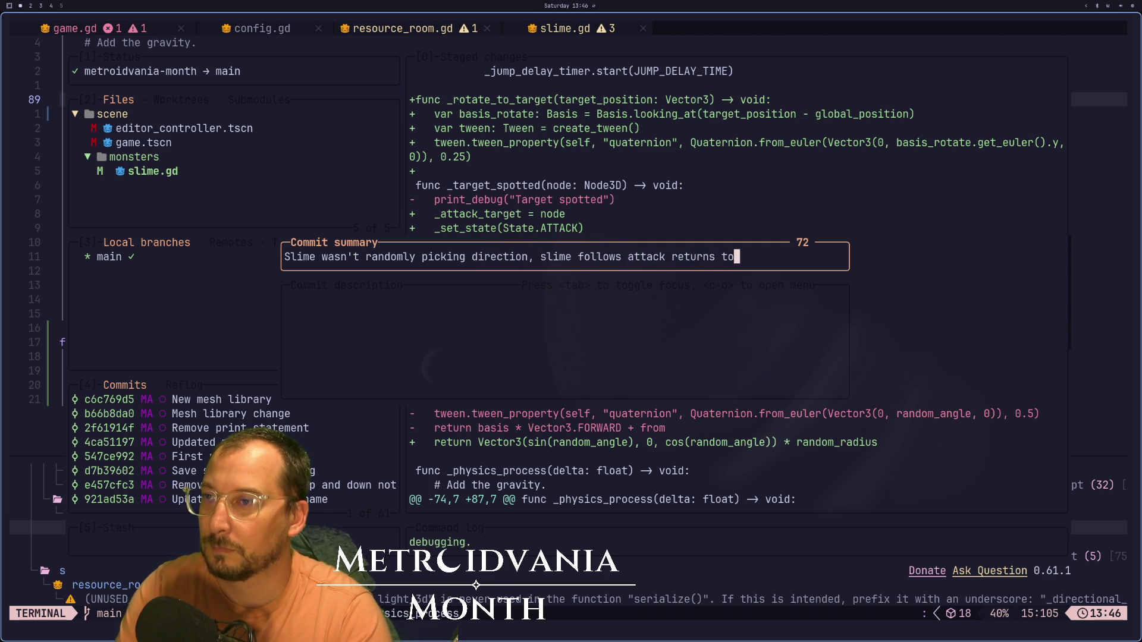
text(roam once tar)
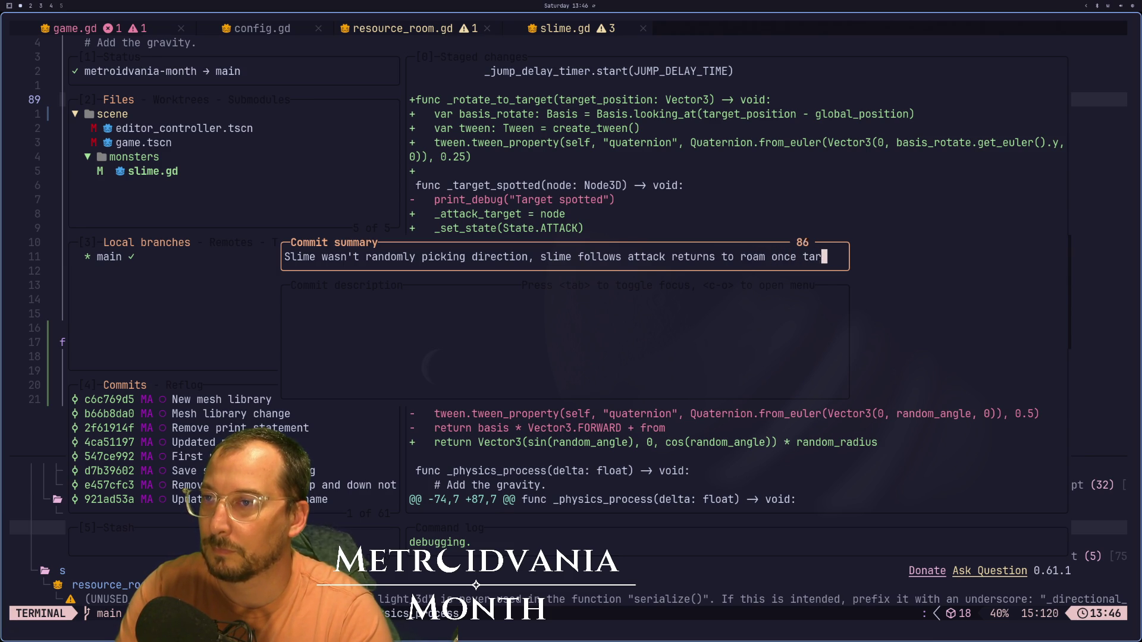
- Revise the summary to end 'returns to roam if no target', then trim it back
key(BackSpace)
key(BackSpace)
key(BackSpace)
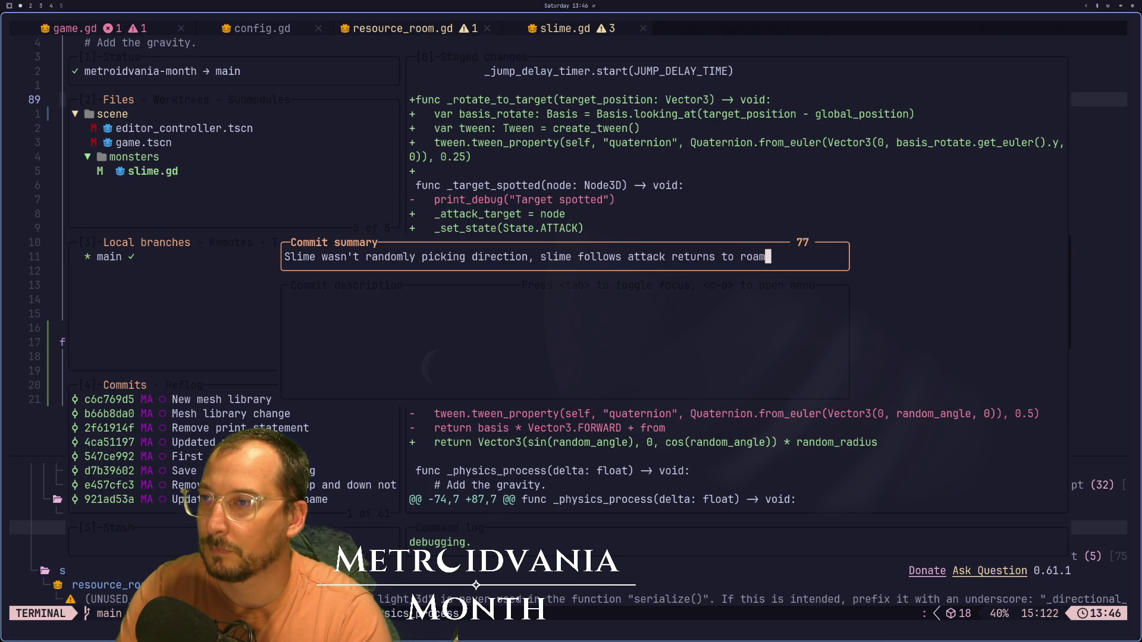
text(target )
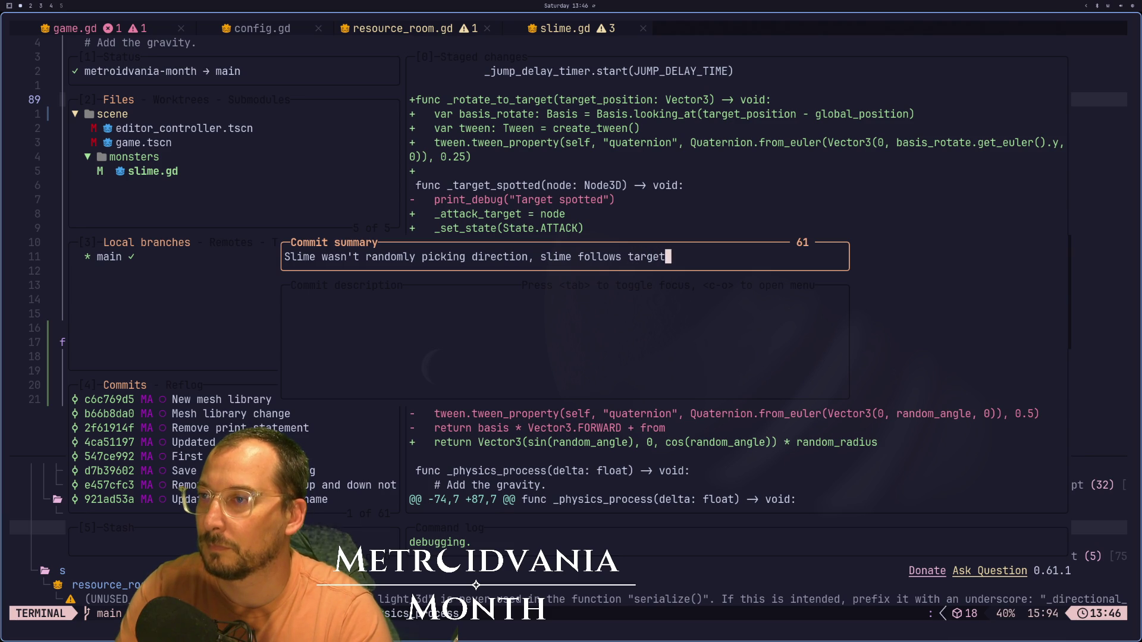
text(returns to rao)
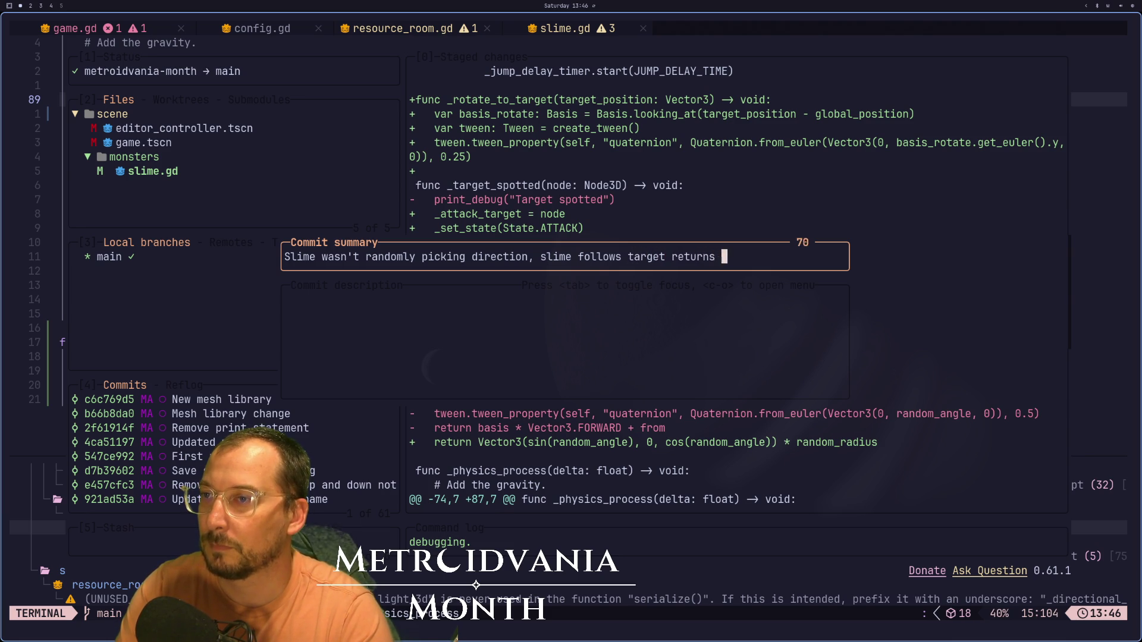
key(BackSpace)
key(BackSpace)
text(oa)
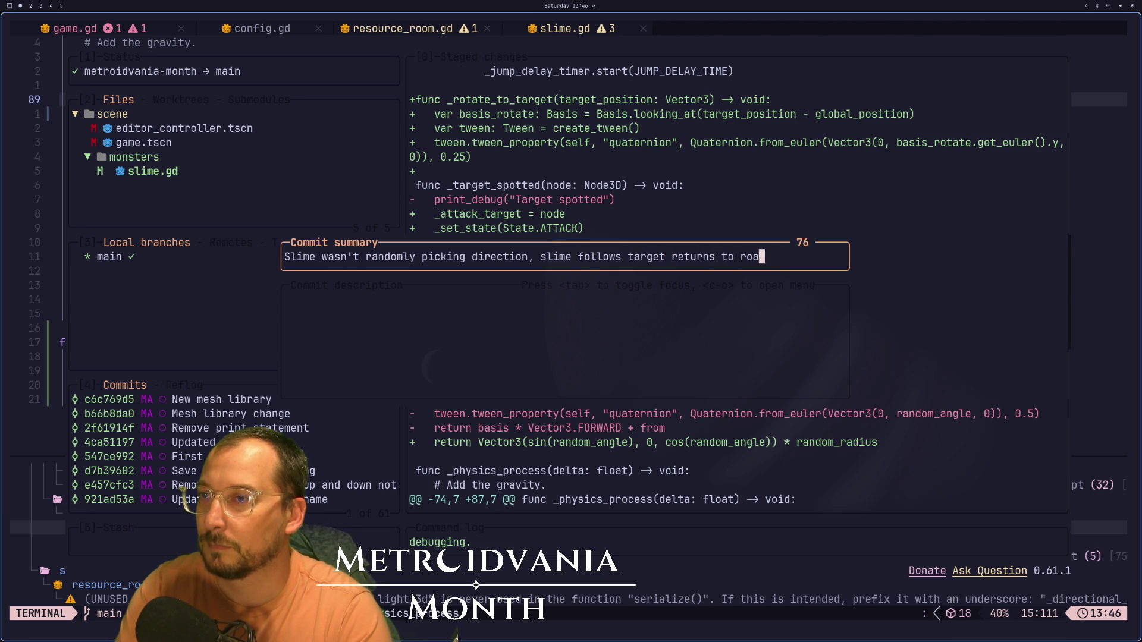
text(m if no target)
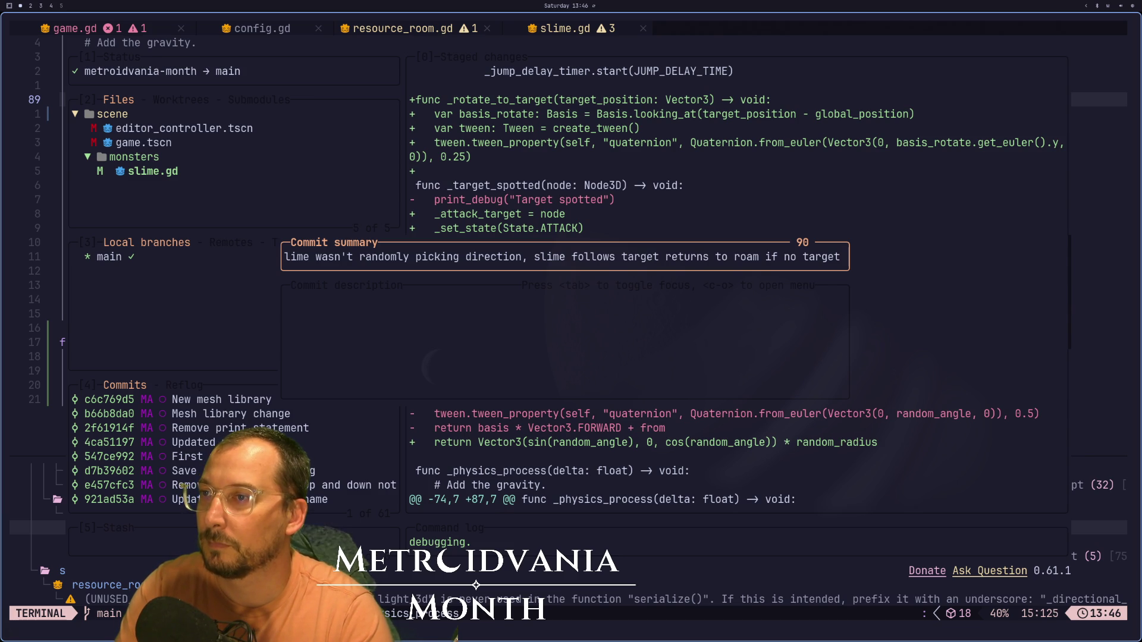
key(BackSpace)
key(BackSpace)
key(BackSpace)
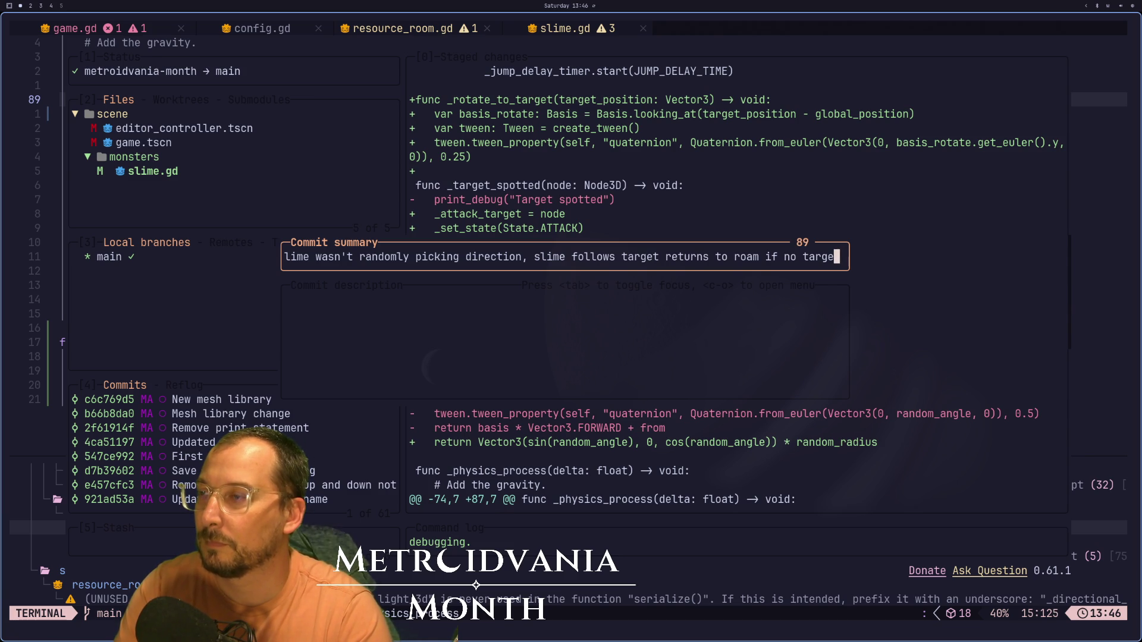
key(BackSpace)
key(BackSpace)
key(BackSpace)
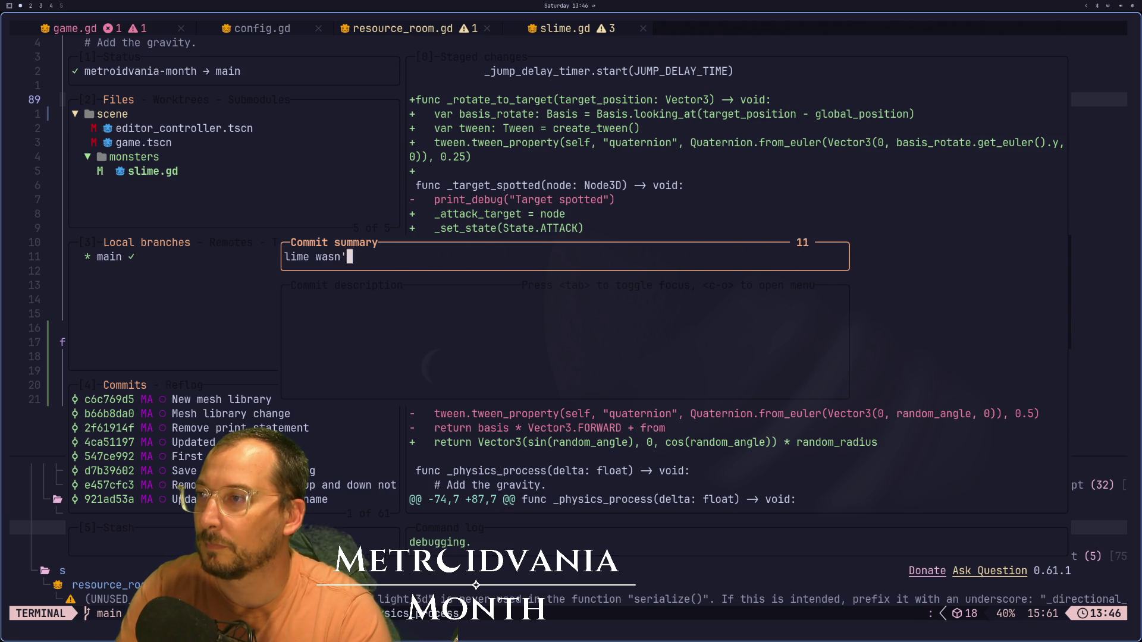
- Complete the summary as 'Actual random roaming, target to attack'
text(Actual r)
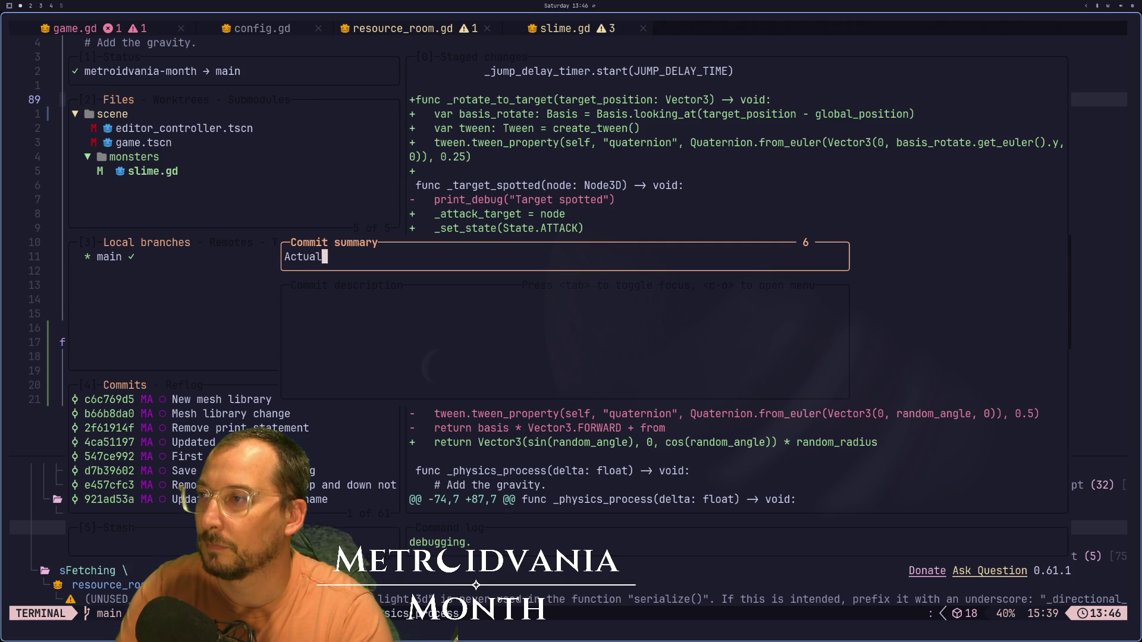
text(an)
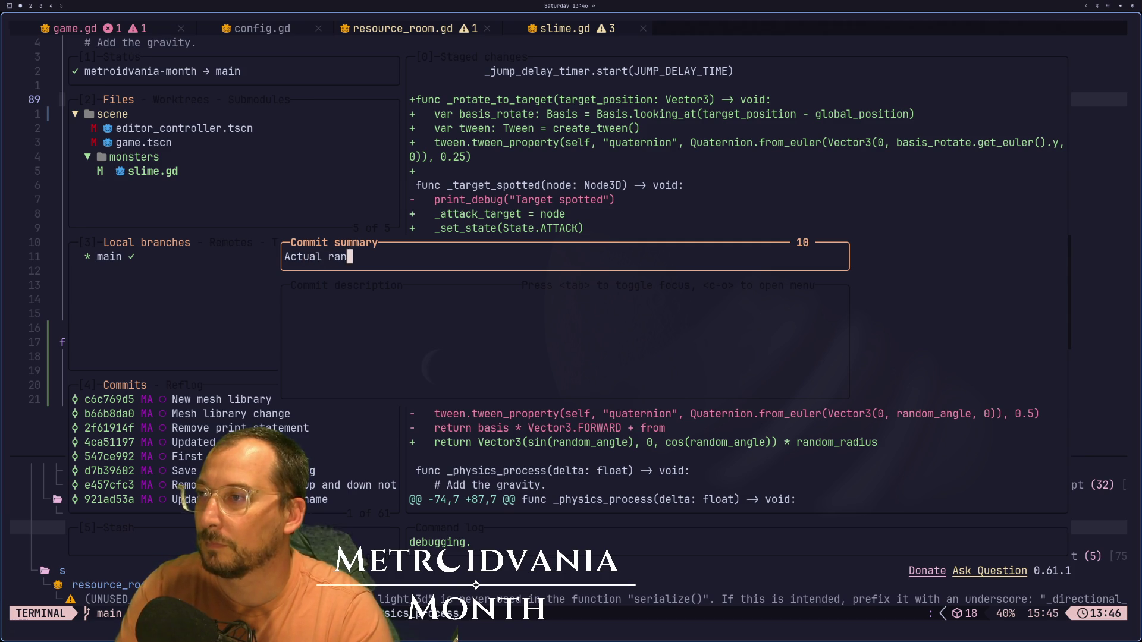
text(dom roaming)
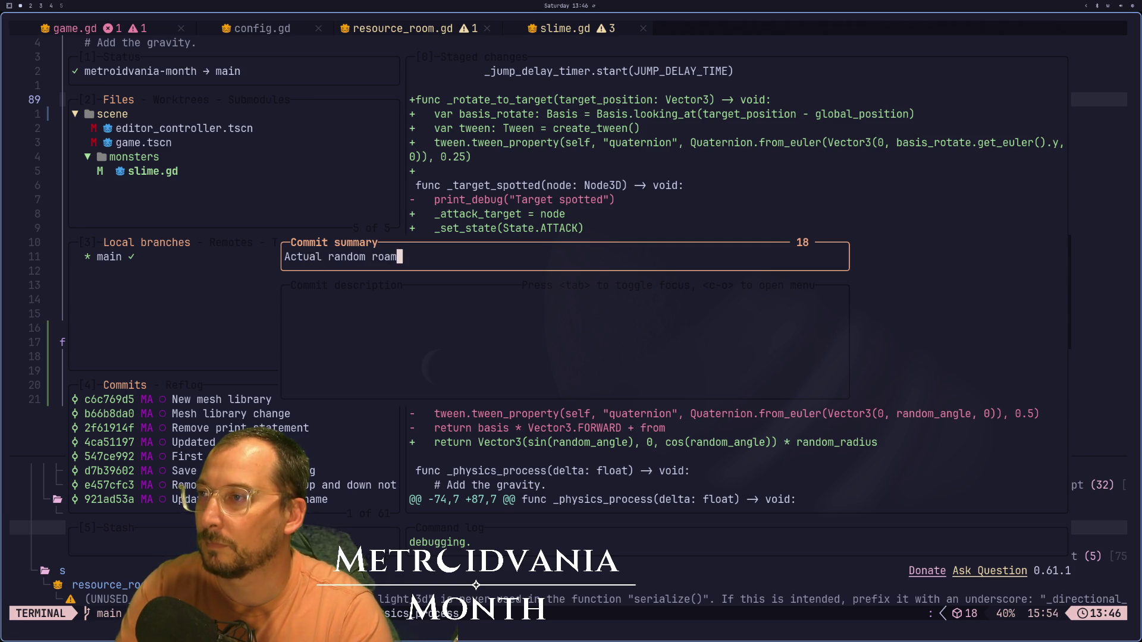
key(BackSpace)
text(, target to )
text(attack)
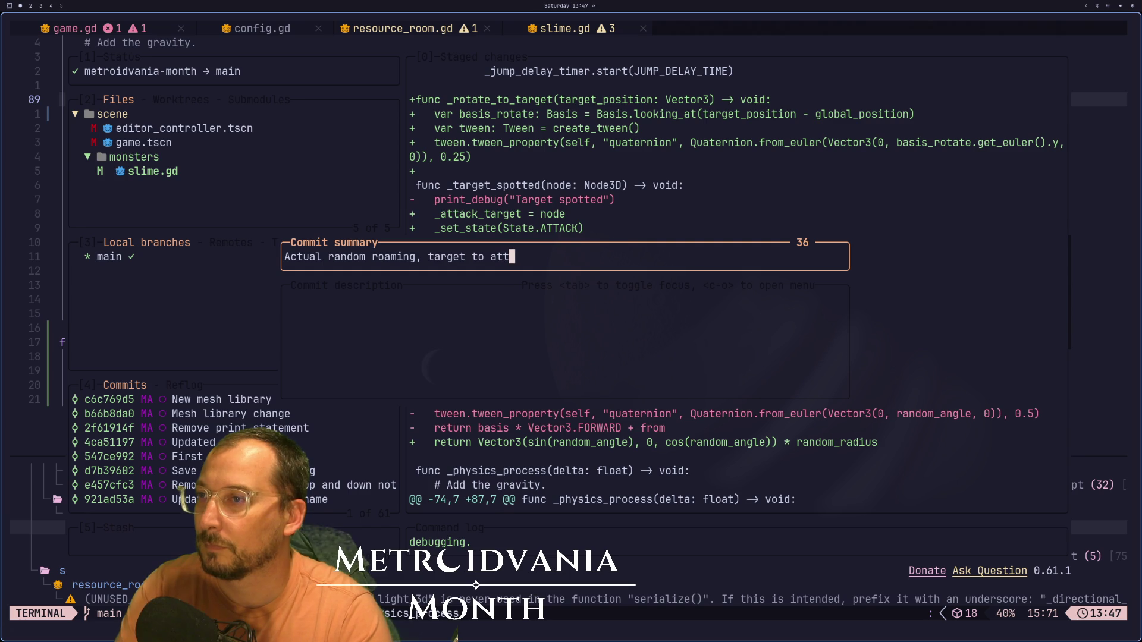
- Describe the slime following a random target and returning to roam, then commit
key(Tab)
text(Sl)
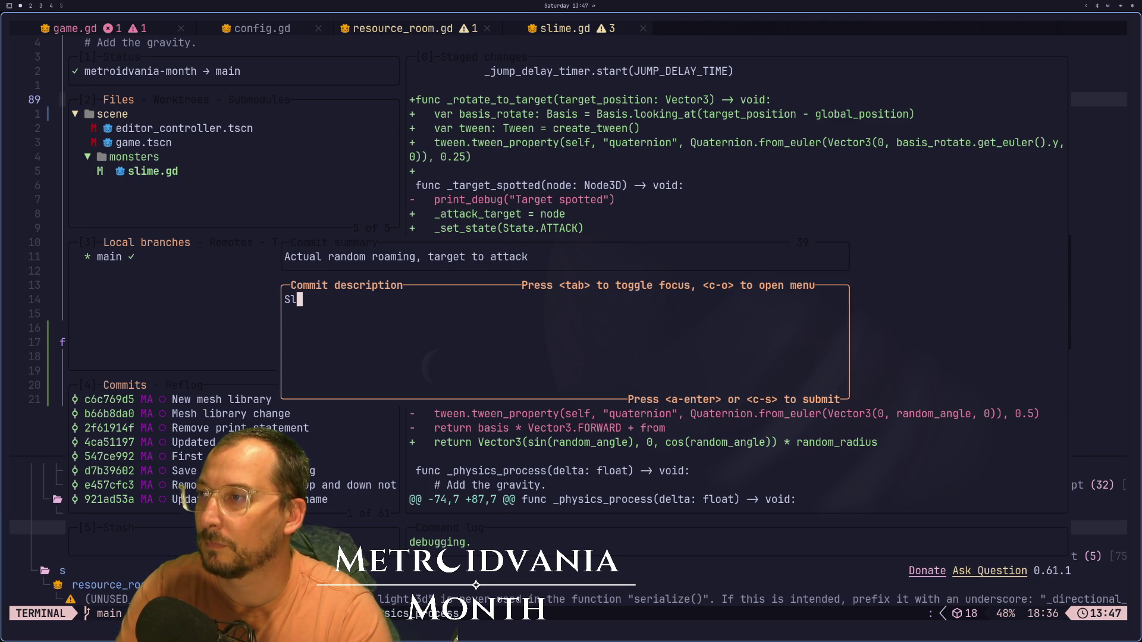
text(ime fo)
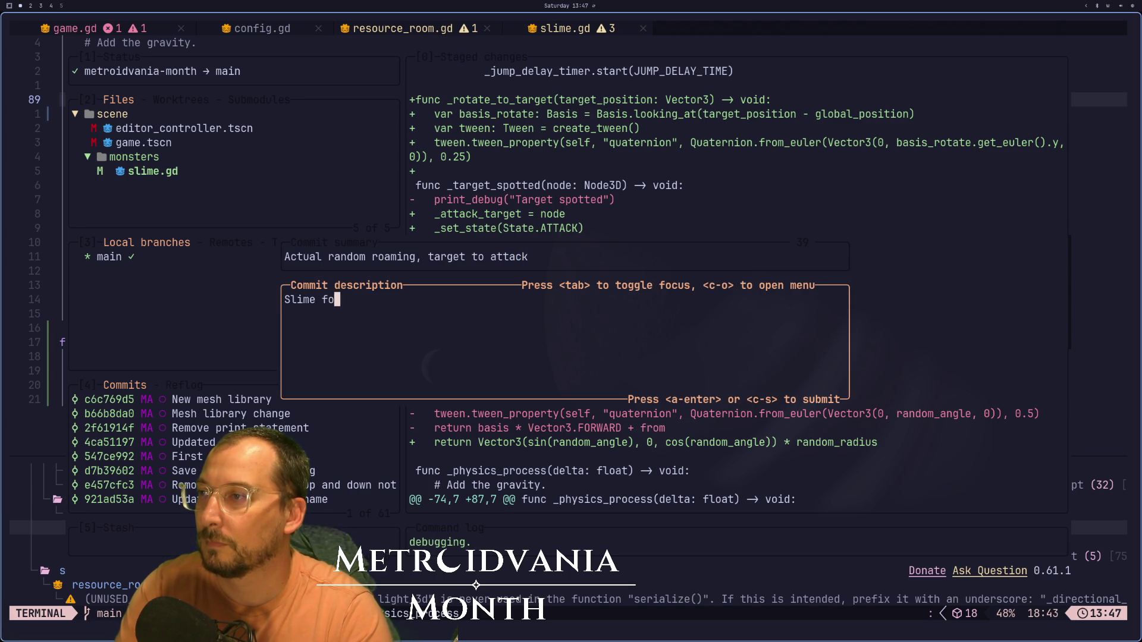
text(lllows a)
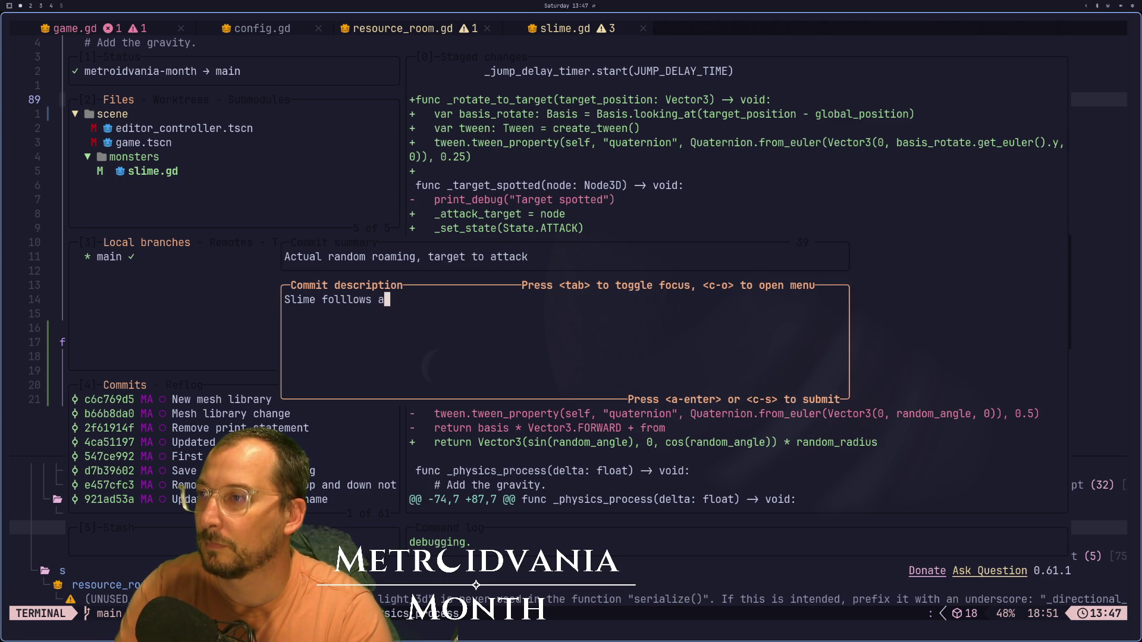
key(BackSpace)
key(BackSpace)
key(BackSpace)
key(BackSpace)
key(BackSpace)
key(BackSpace)
text(ows random)
text( tar)
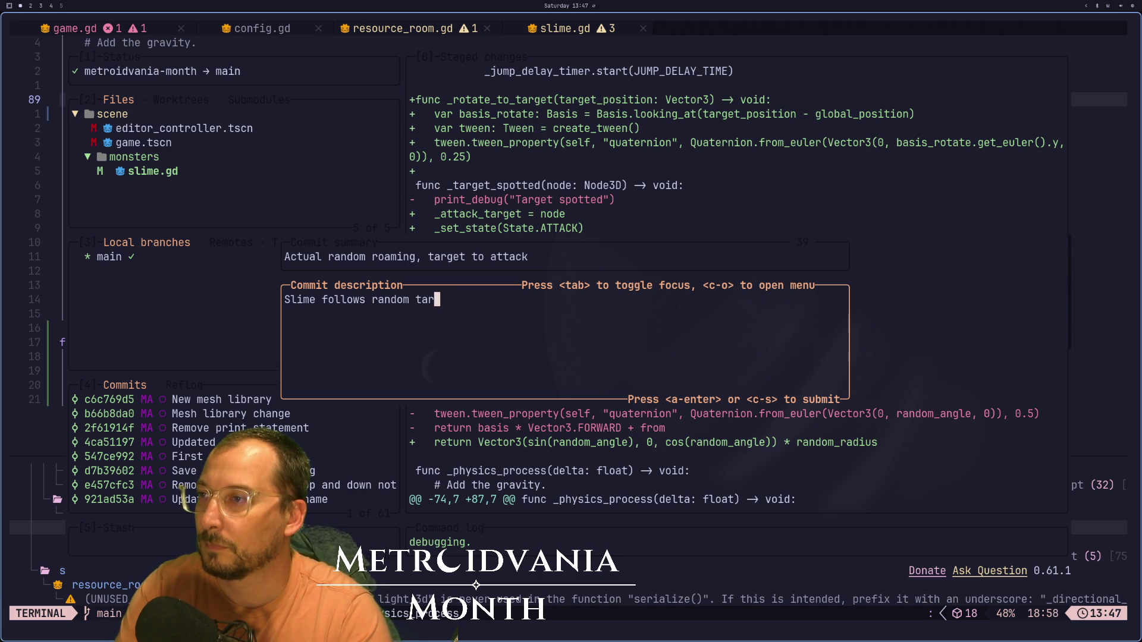
text(get and return)
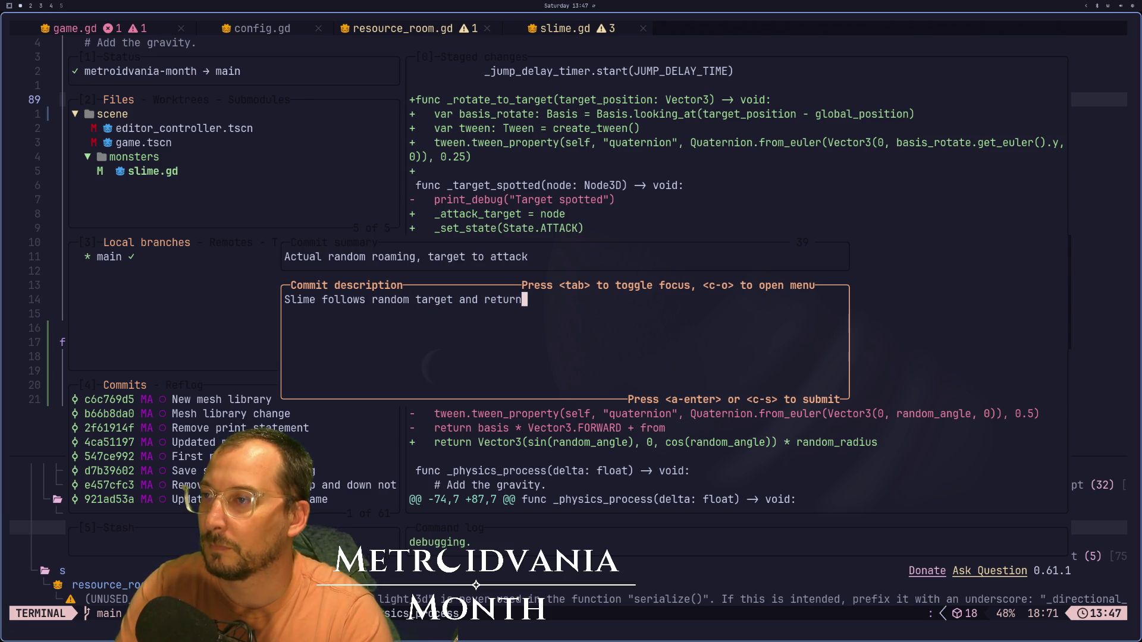
text(s to roam if target lea)
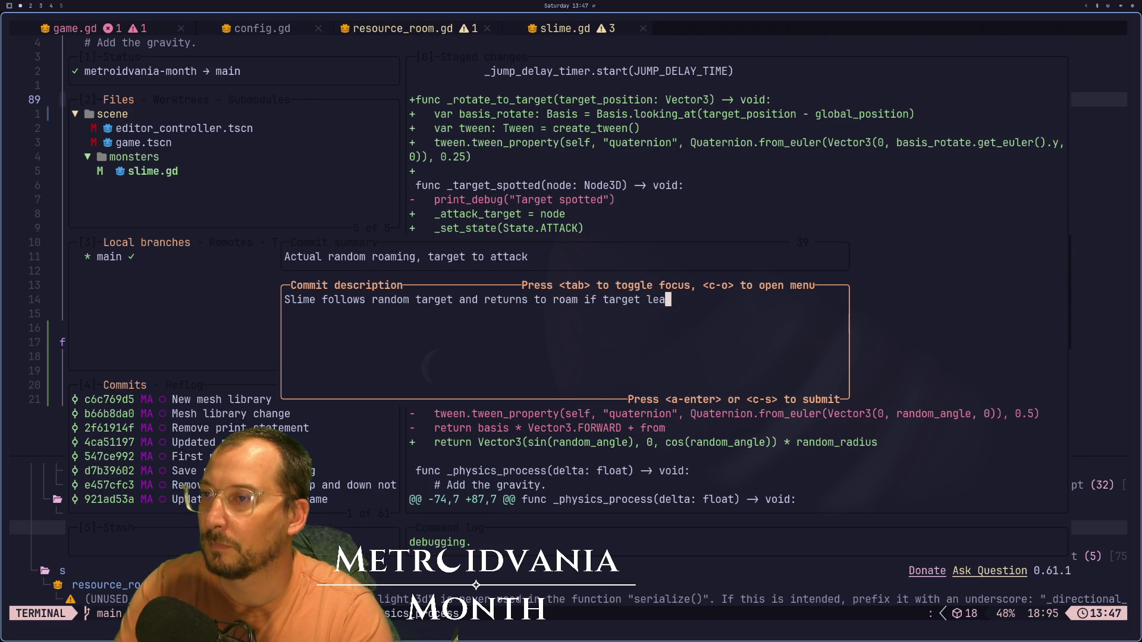
text(ves vision.P)
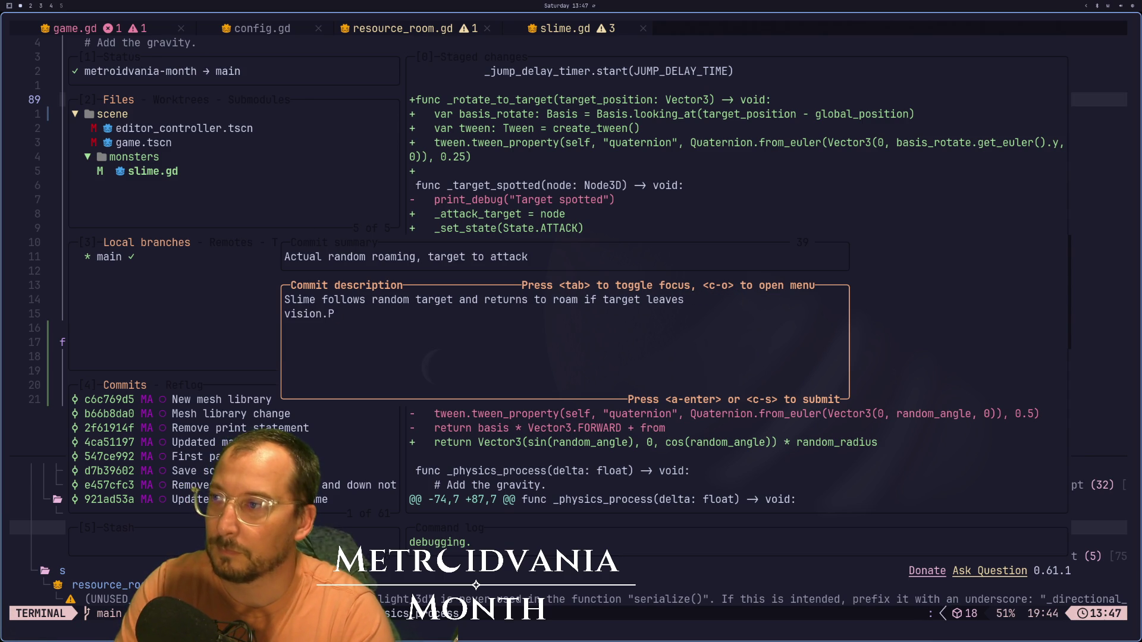
key(BackSpace)
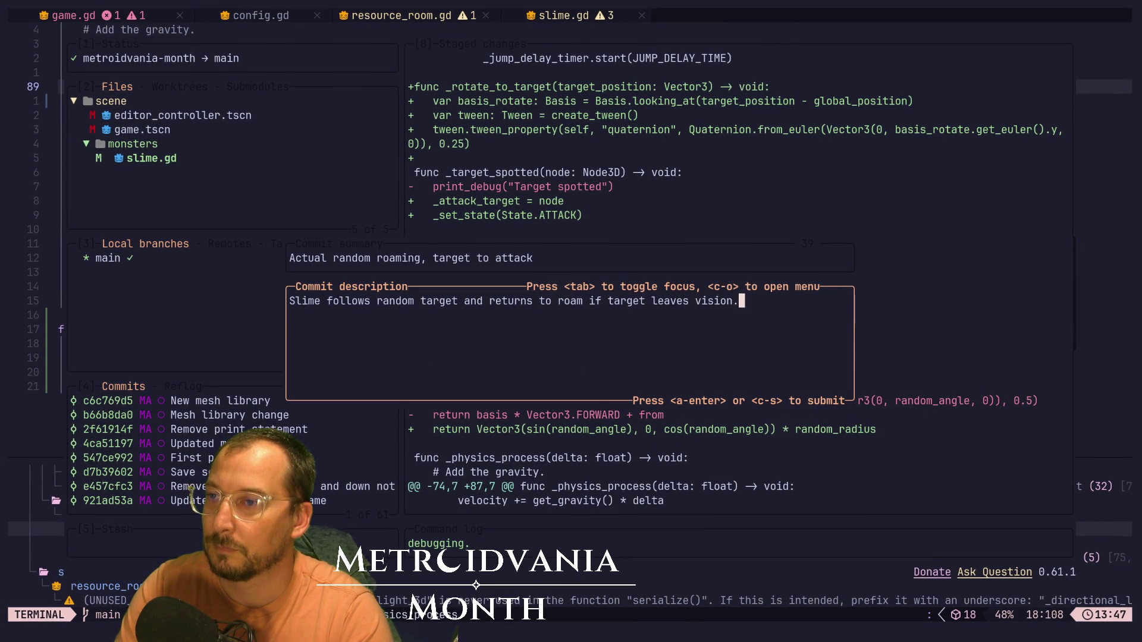
key(Return)
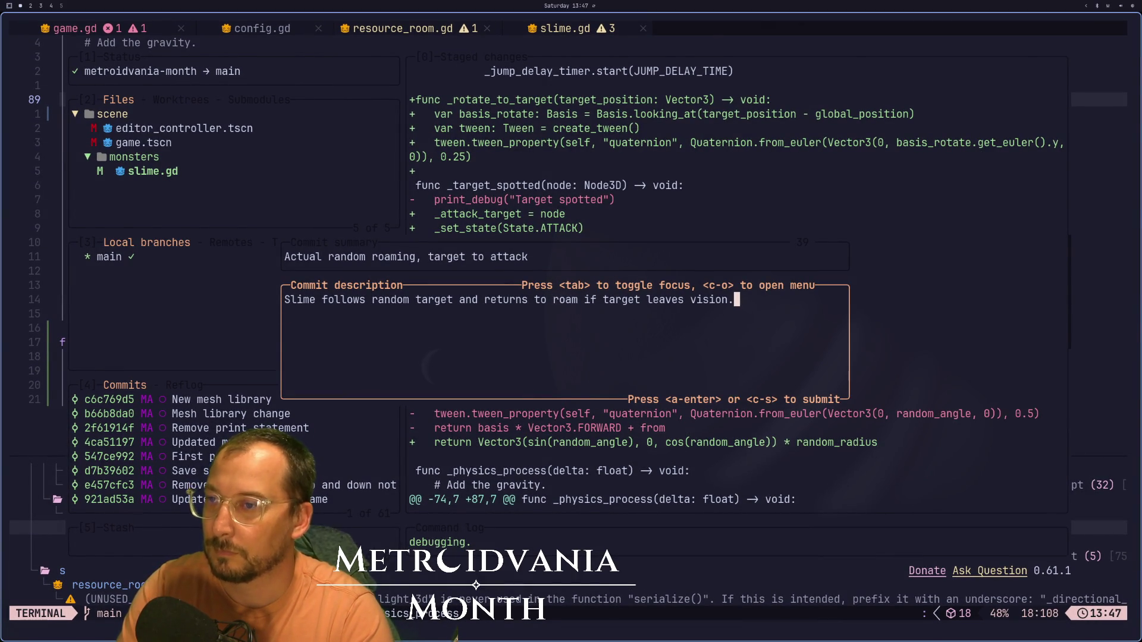
key(alt+Return)
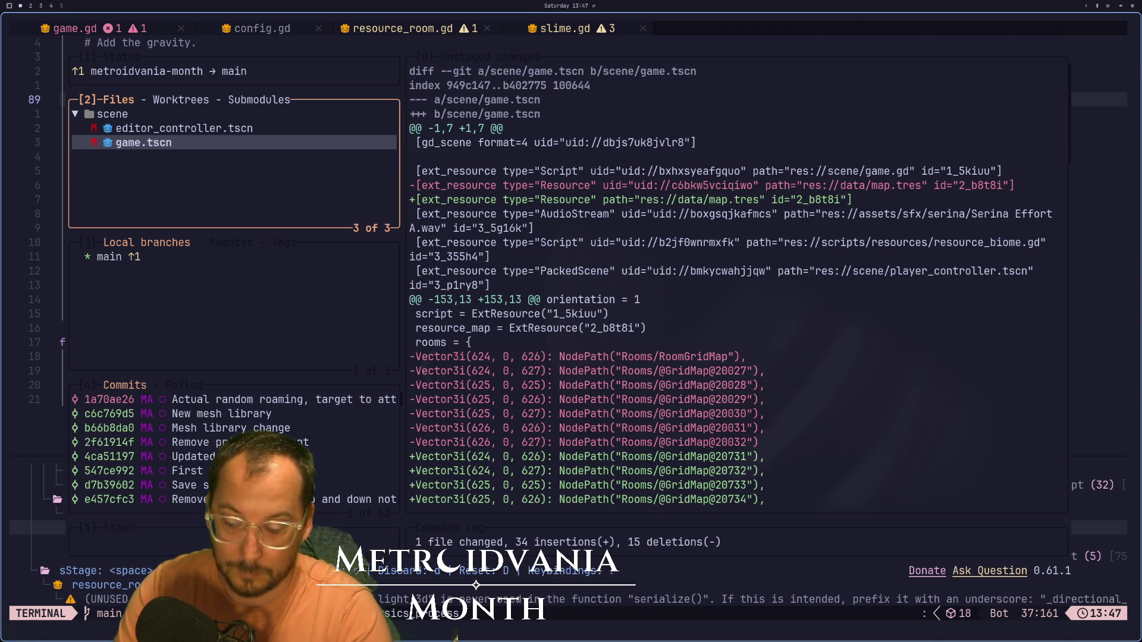
- Push the new commit, close lazygit, and switch to the running Godot game
key(shift+p)
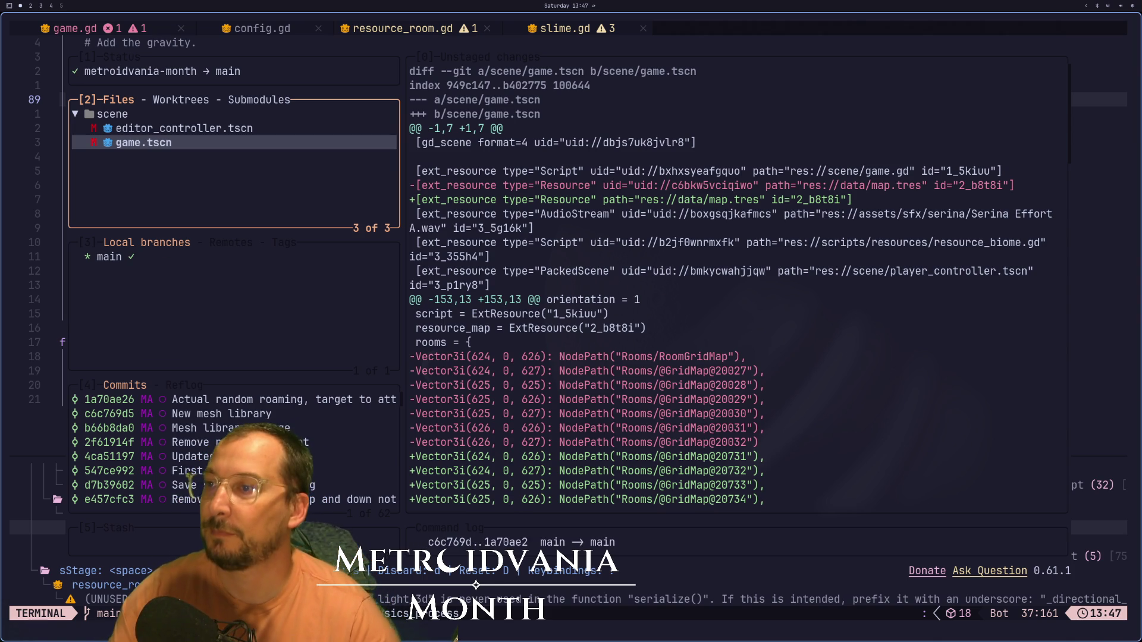
key(ctrl+backslash)
key(ctrl+n)
key(k)
key(k)
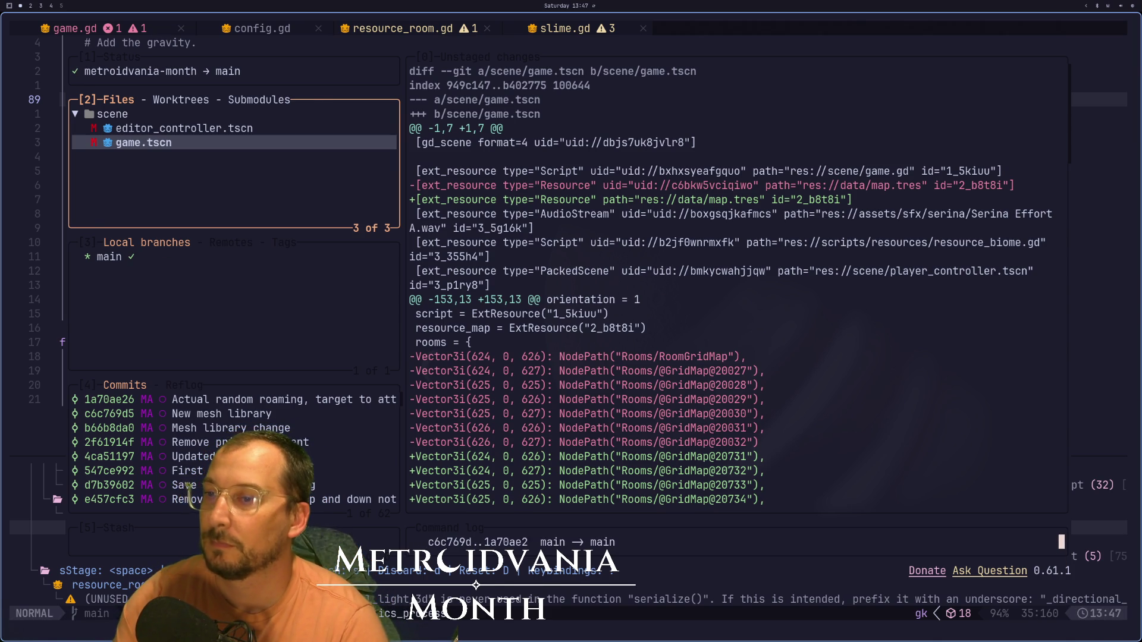
key(q)
key(super+2)
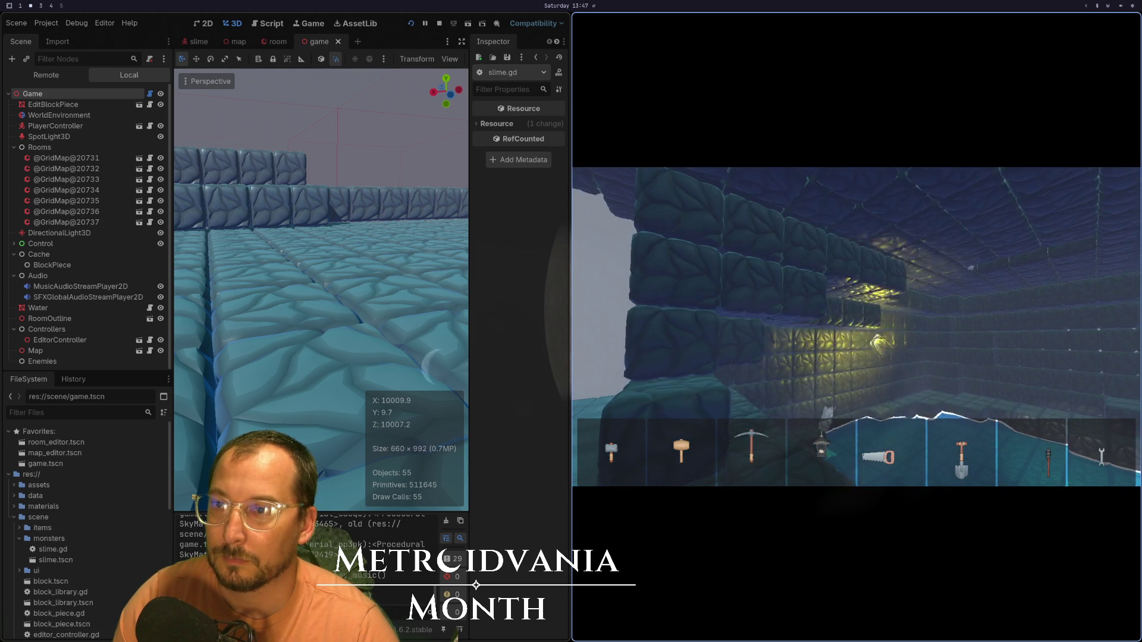
- Add an HBoxContainer as a child of the HUD's VBoxContainer
key(super+1)
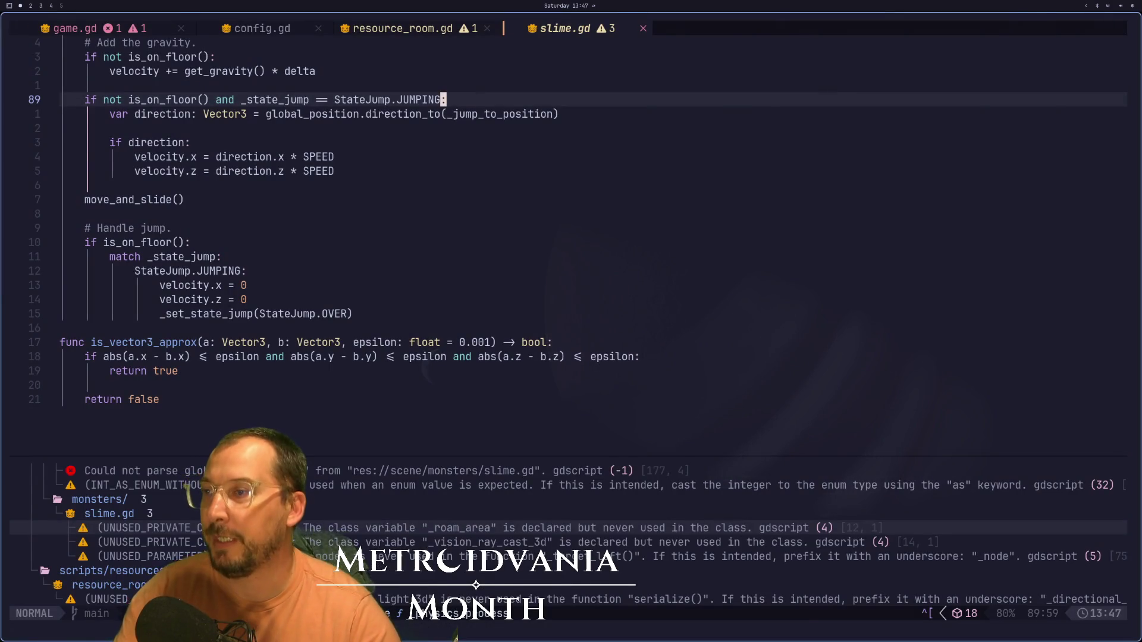
key(super+2)
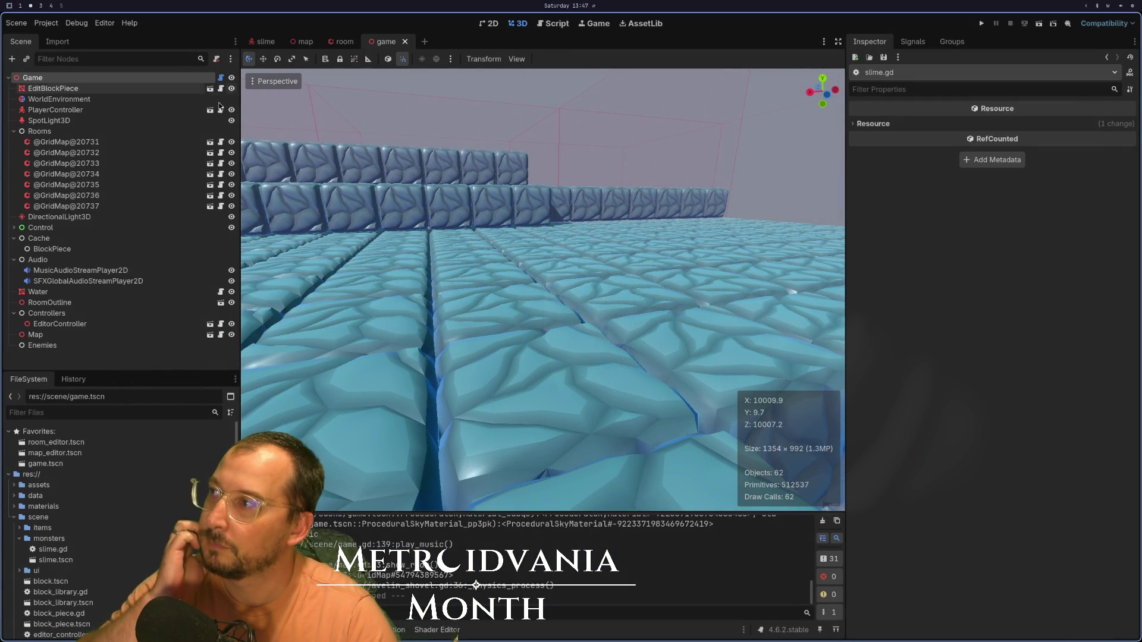
click(13, 228)
click(48, 230)
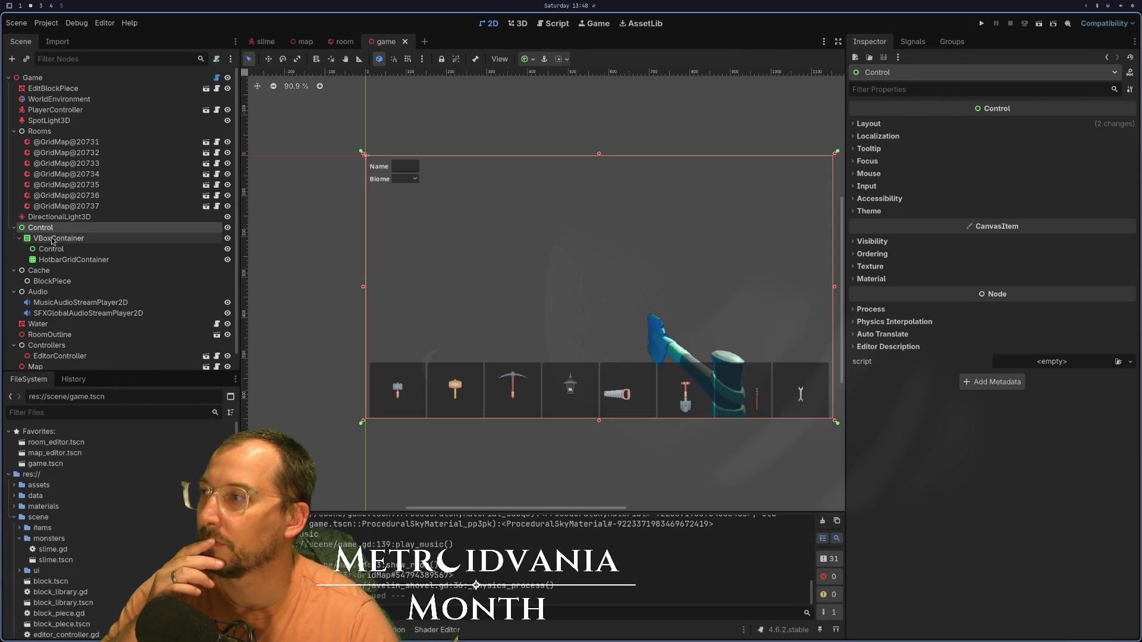
click(53, 239)
click(45, 250)
click(53, 239)
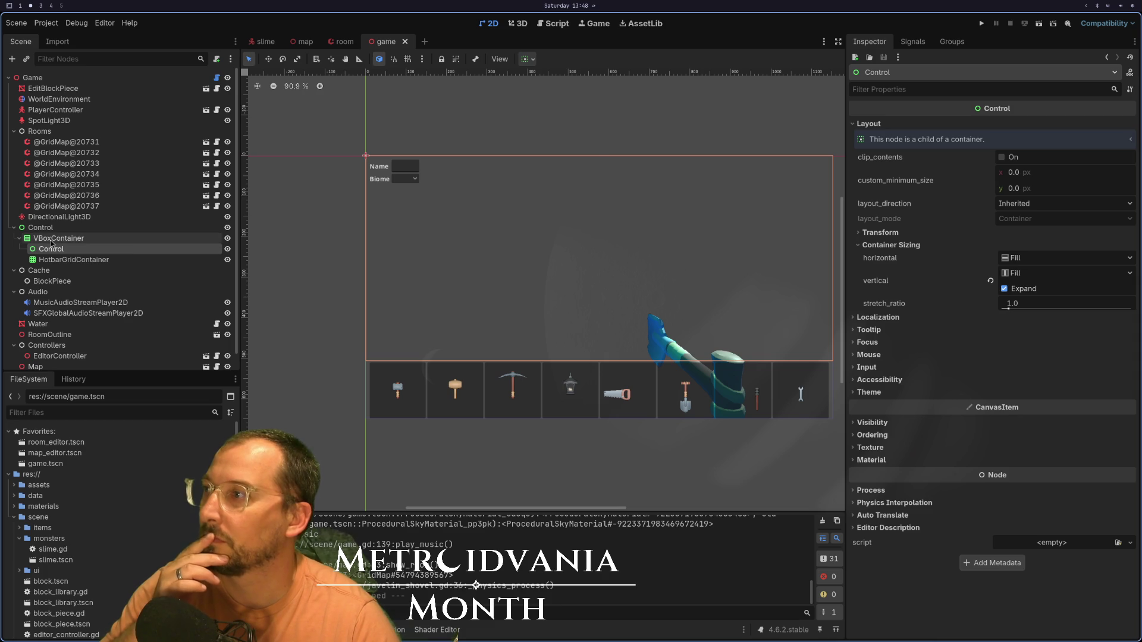
right_click(52, 241)
click(63, 249)
text(hboc)
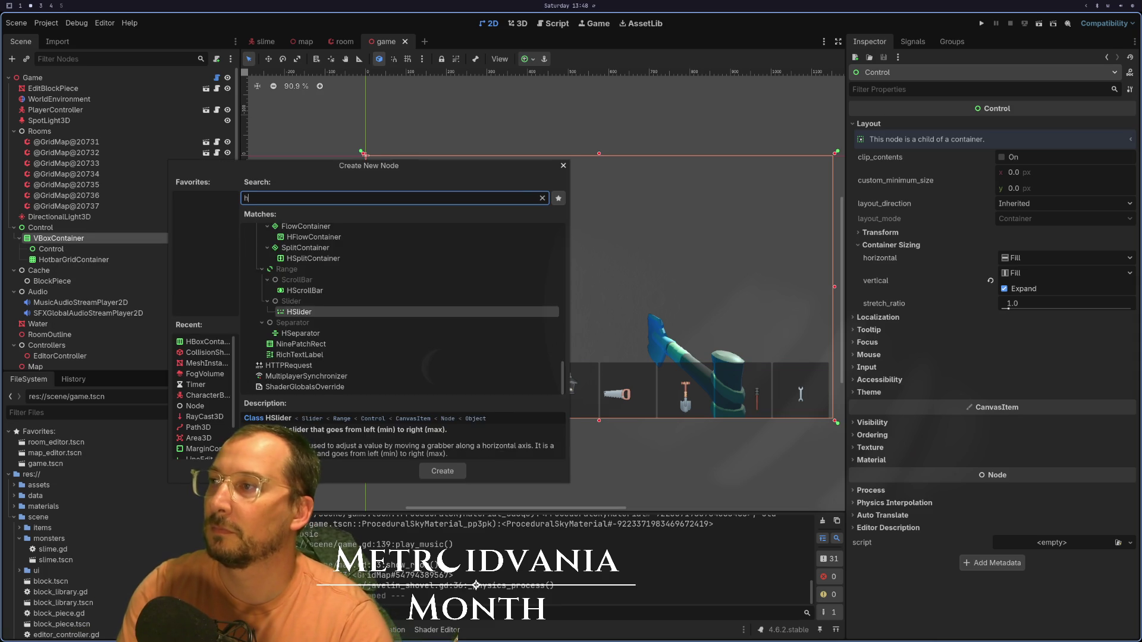
key(Return)
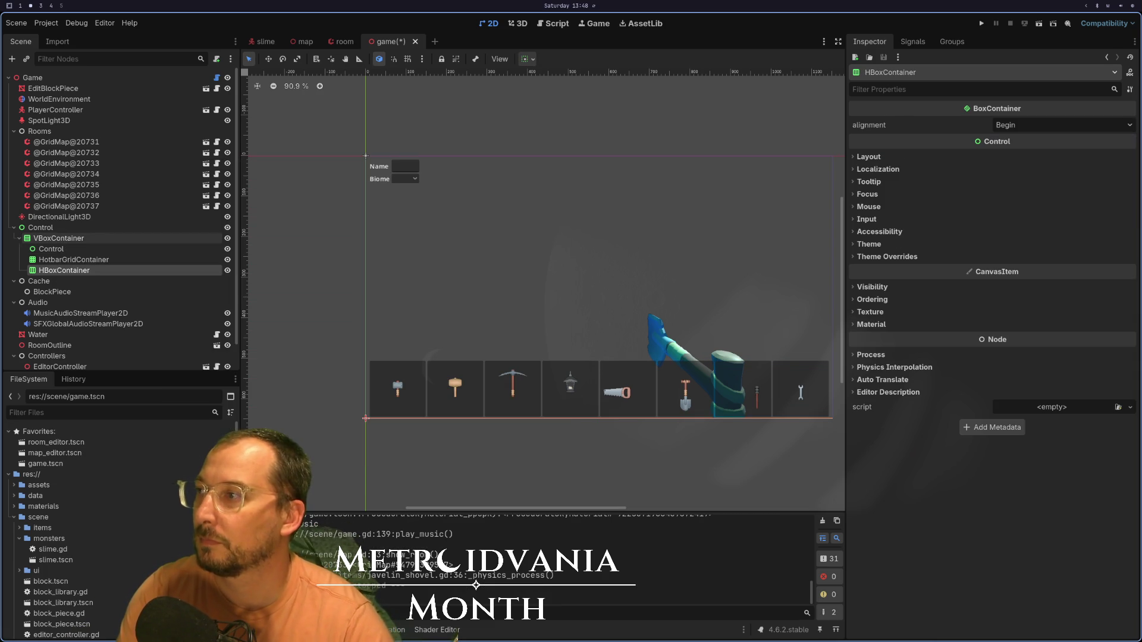
- Move the HBoxContainer above Control and begin adding a child node to it
drag(96, 270, 89, 246)
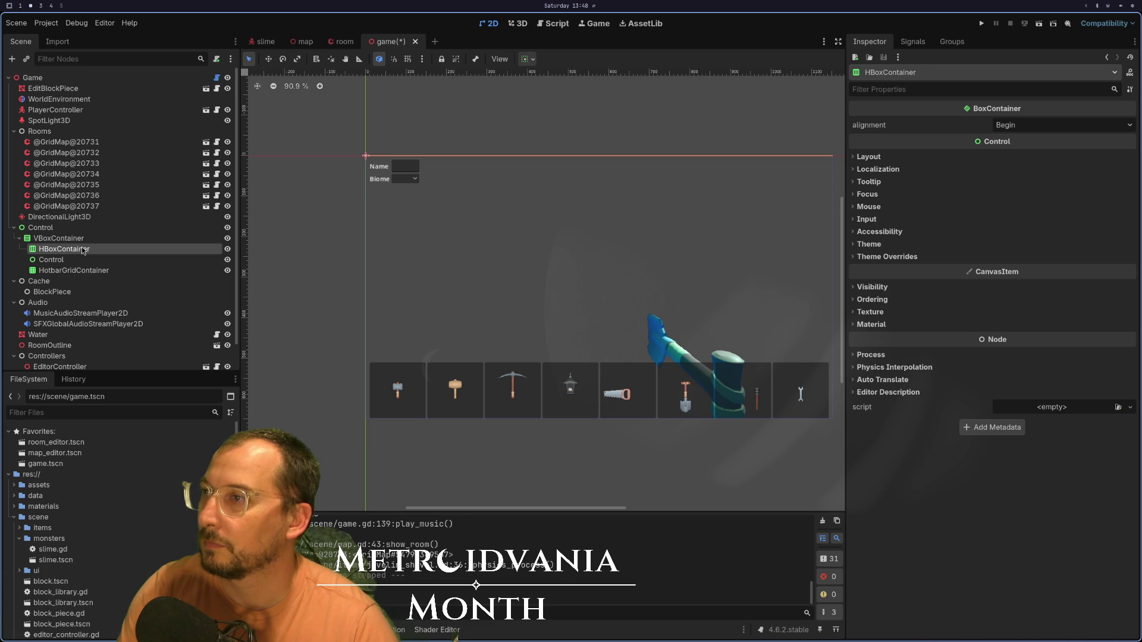
right_click(84, 251)
click(110, 258)
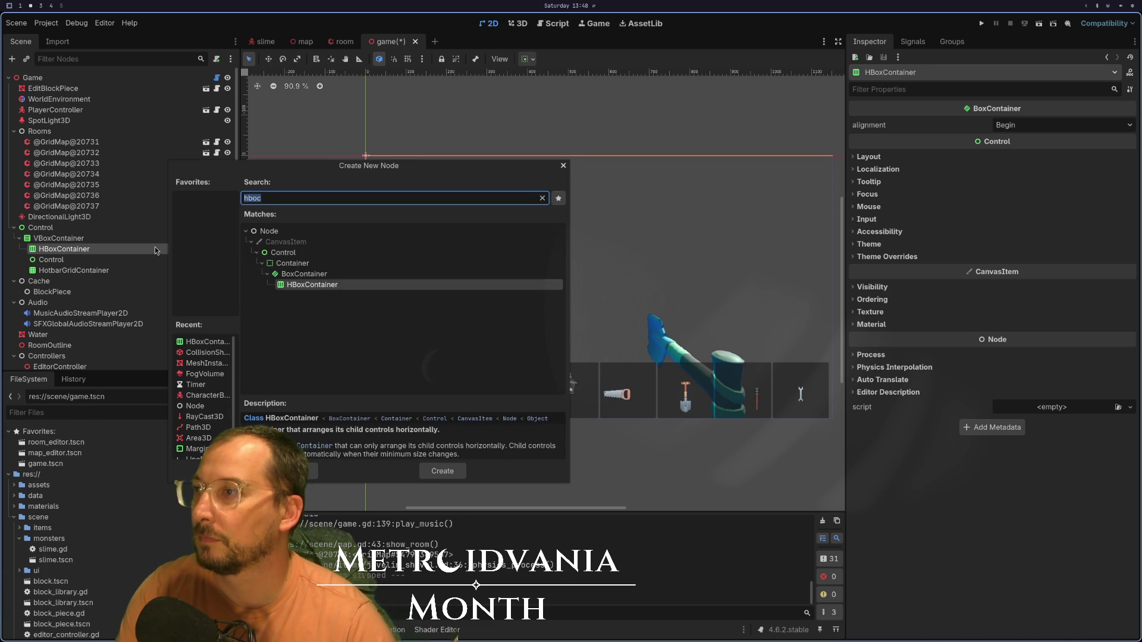
text(ra)
key(BackSpace)
key(BackSpace)
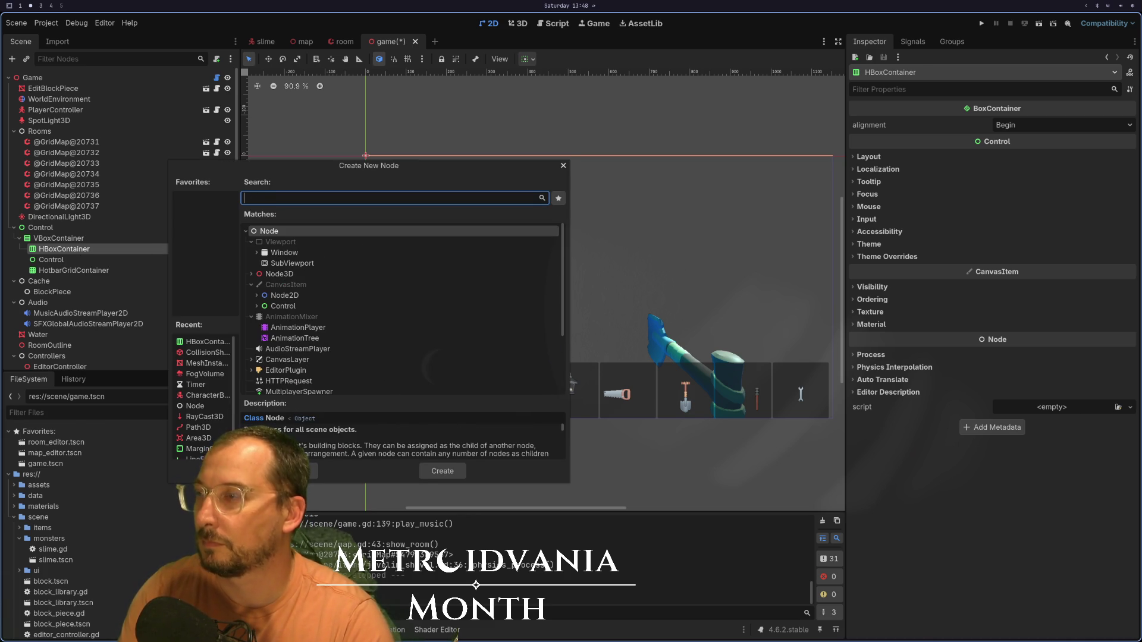
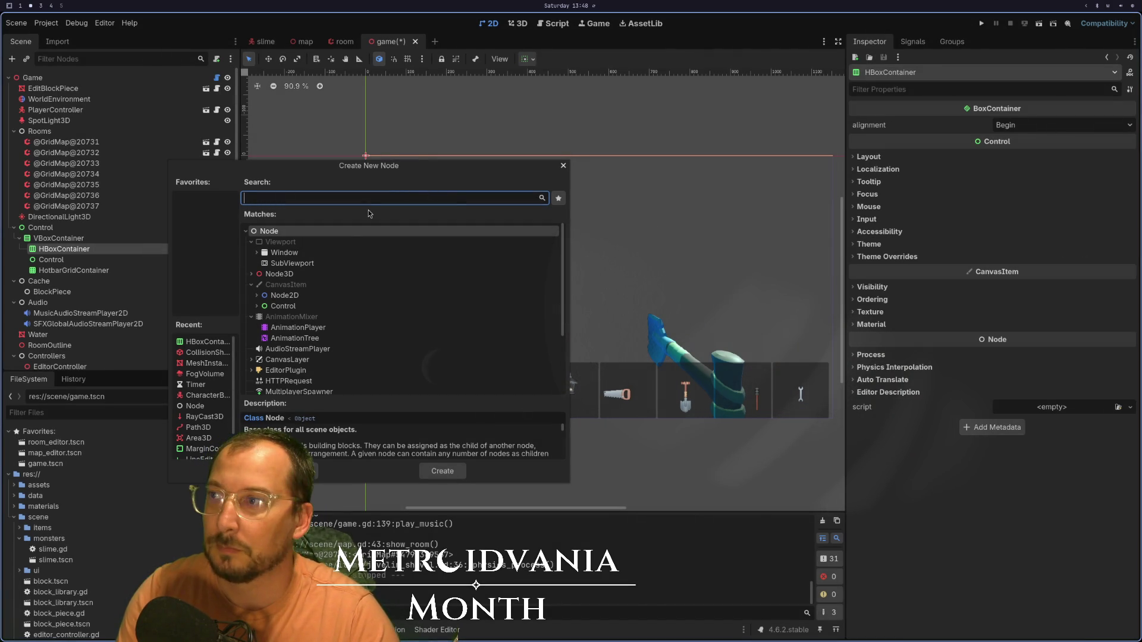
- Add a ProgressBar under the HBoxContainer from the Control > Range node types
click(256, 306)
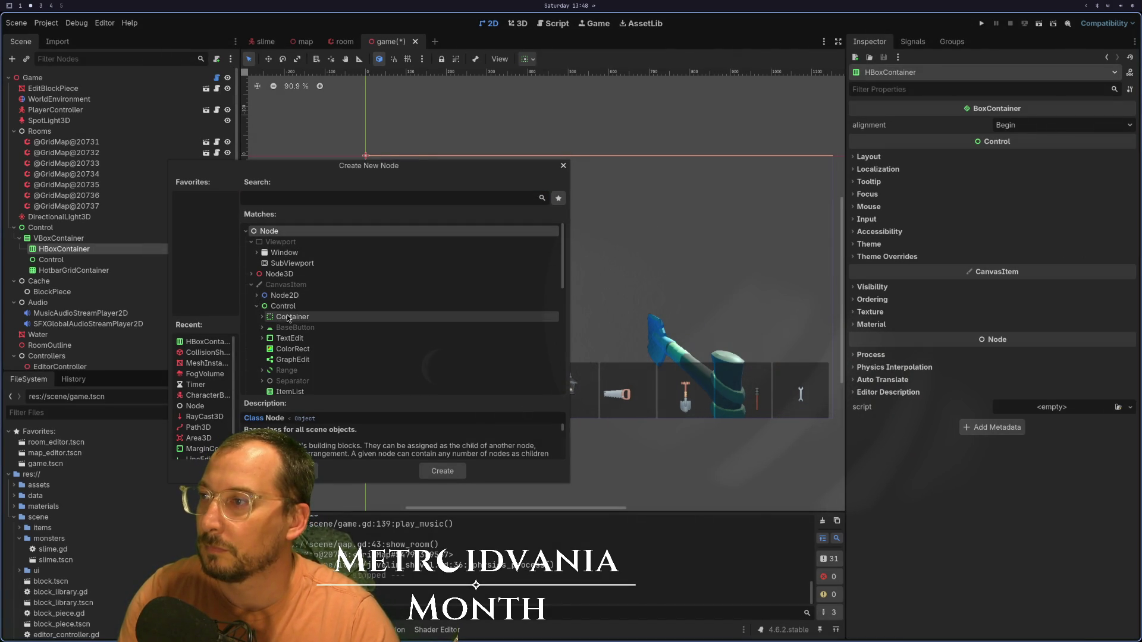
scroll(285, 320, down, 3)
scroll(289, 318, down, 2)
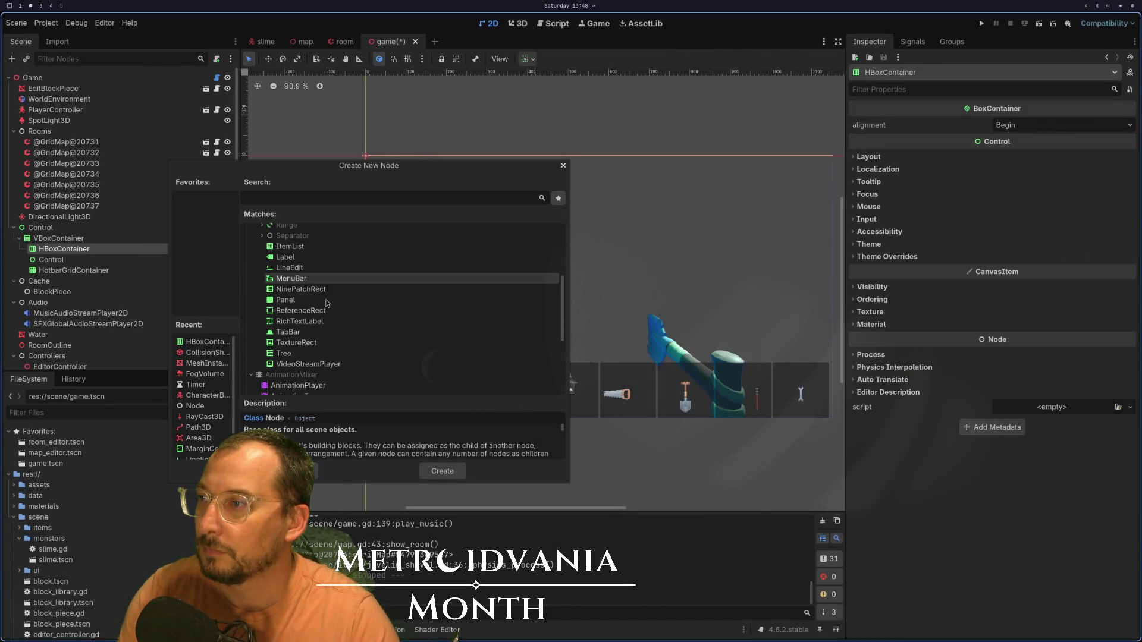
scroll(272, 300, up, 2)
click(263, 308)
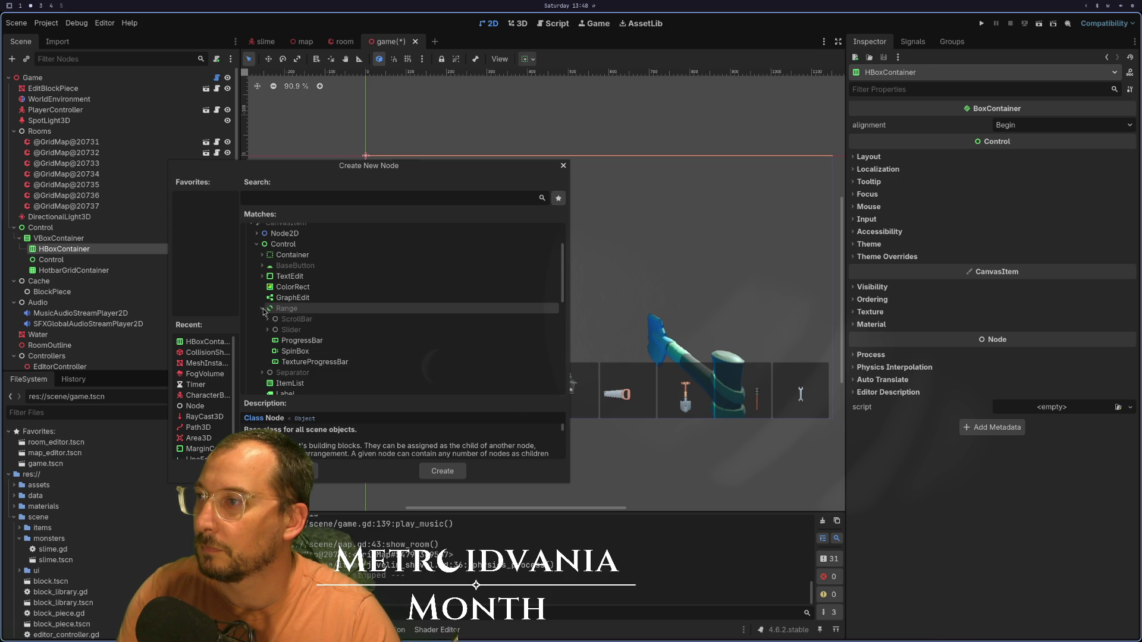
click(280, 330)
click(268, 330)
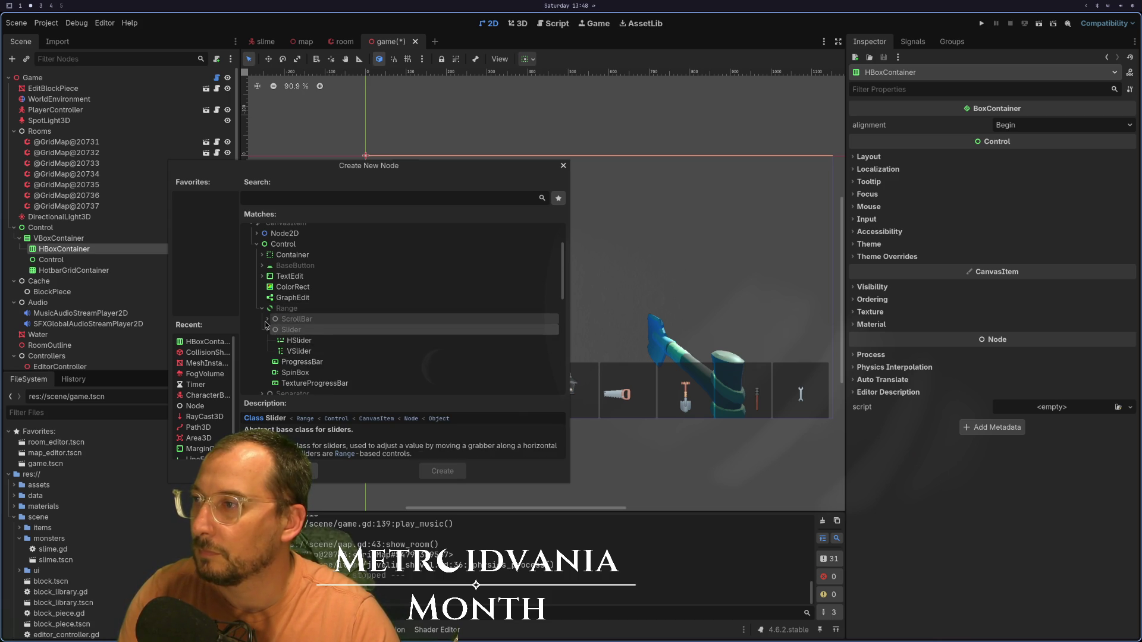
click(267, 320)
scroll(291, 324, down, 3)
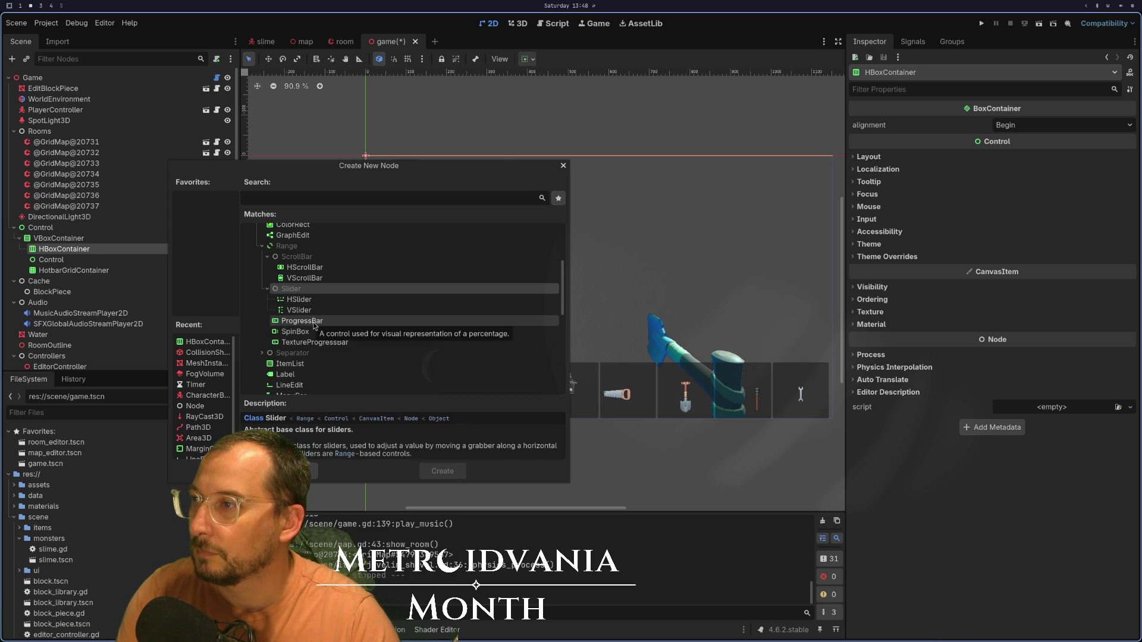
double_click(314, 325)
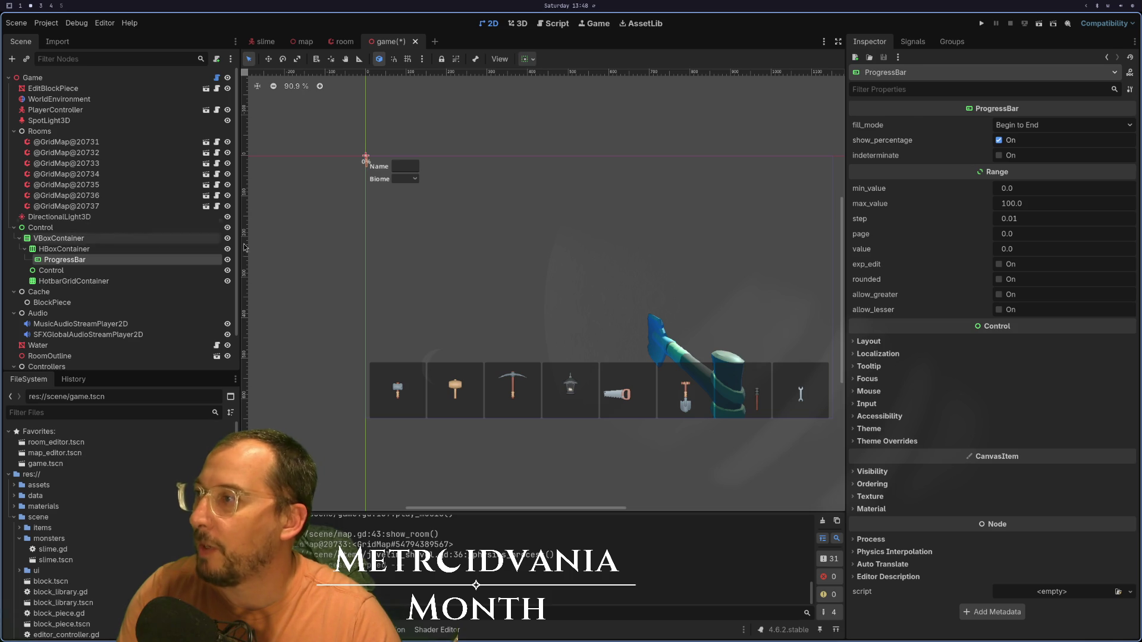
click(999, 141)
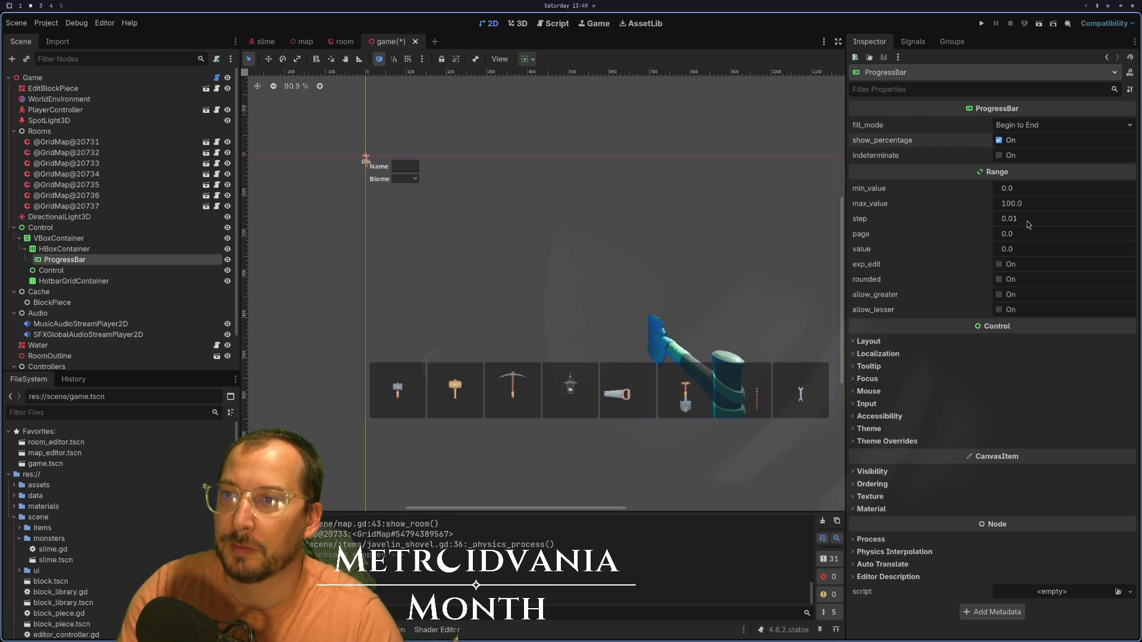
- Set the ProgressBar's value to 50
click(1023, 250)
text(50)
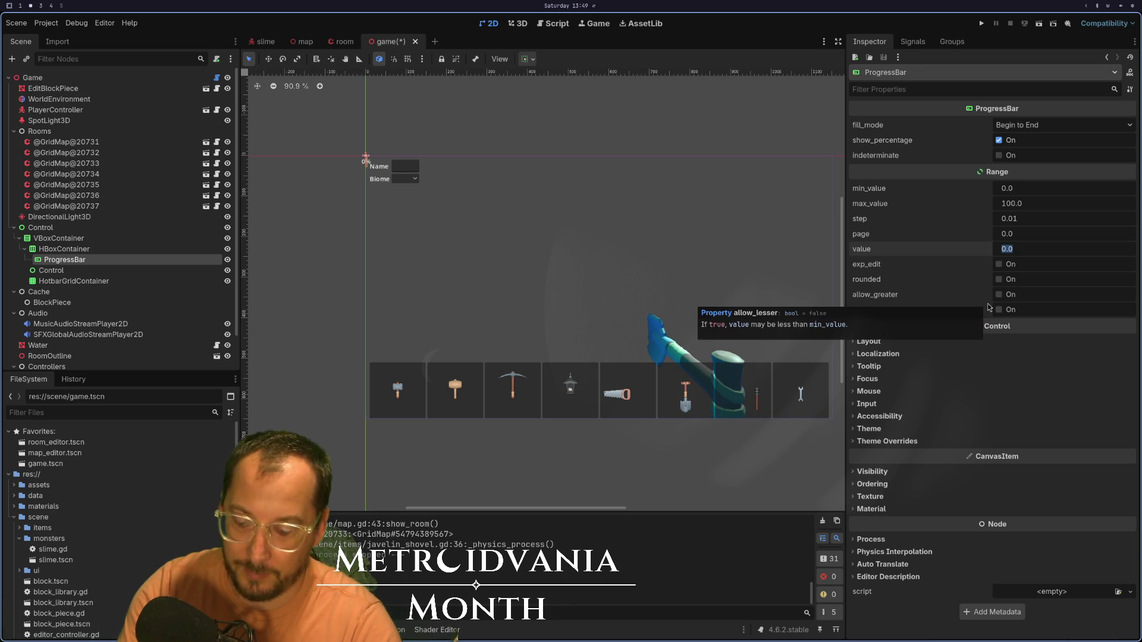
key(Tab)
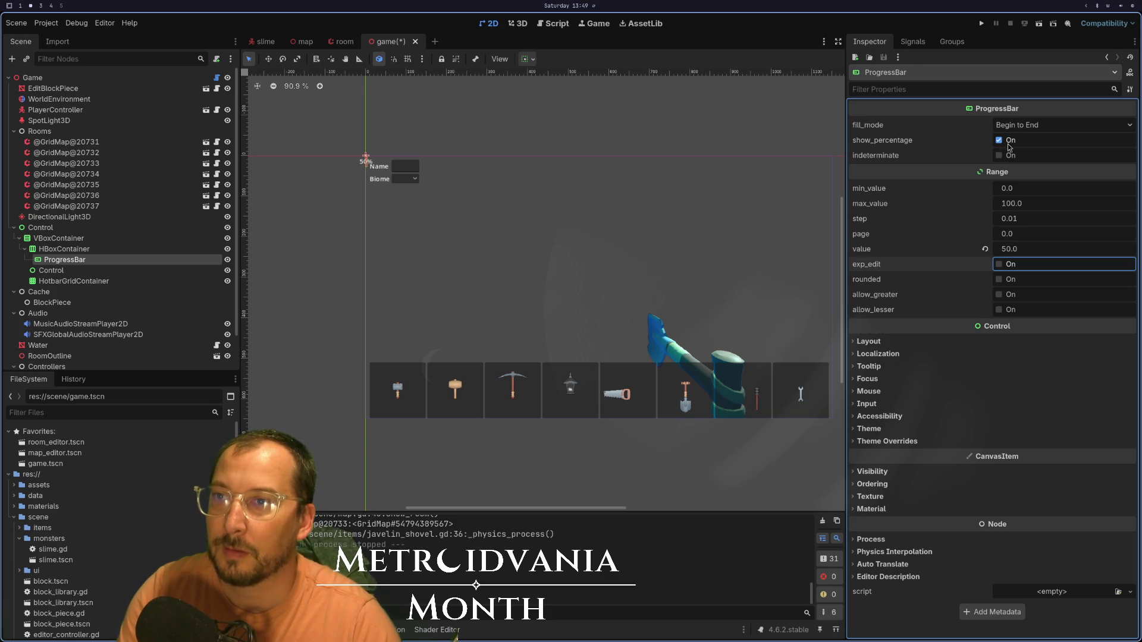
- Make the HBoxContainer expand vertically and the ProgressBar expand horizontally across its row
click(64, 249)
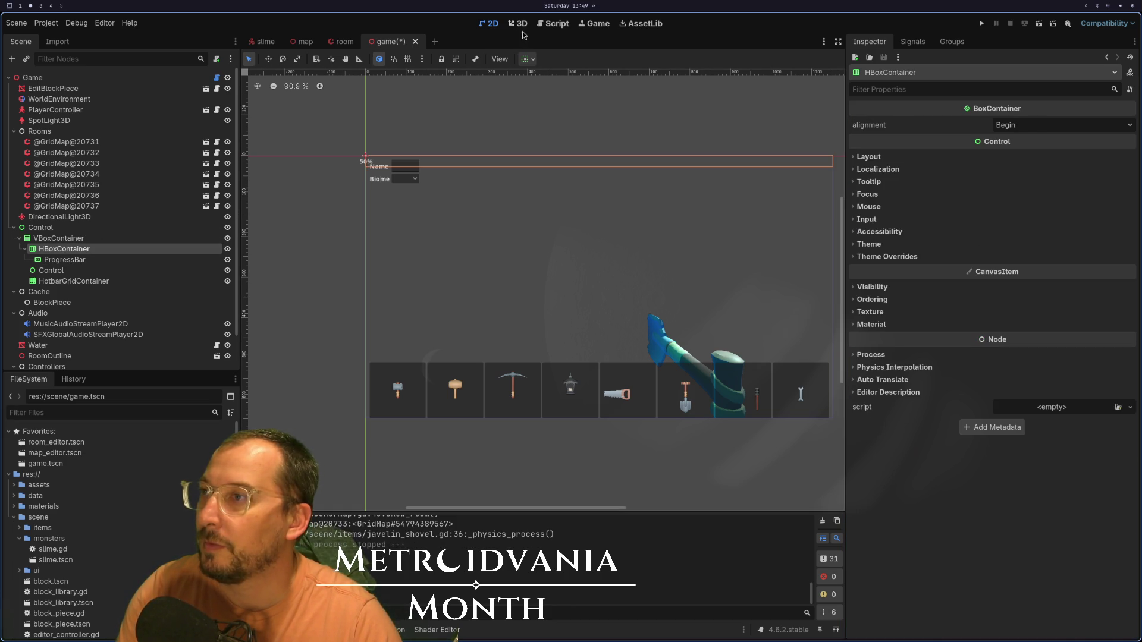
click(533, 61)
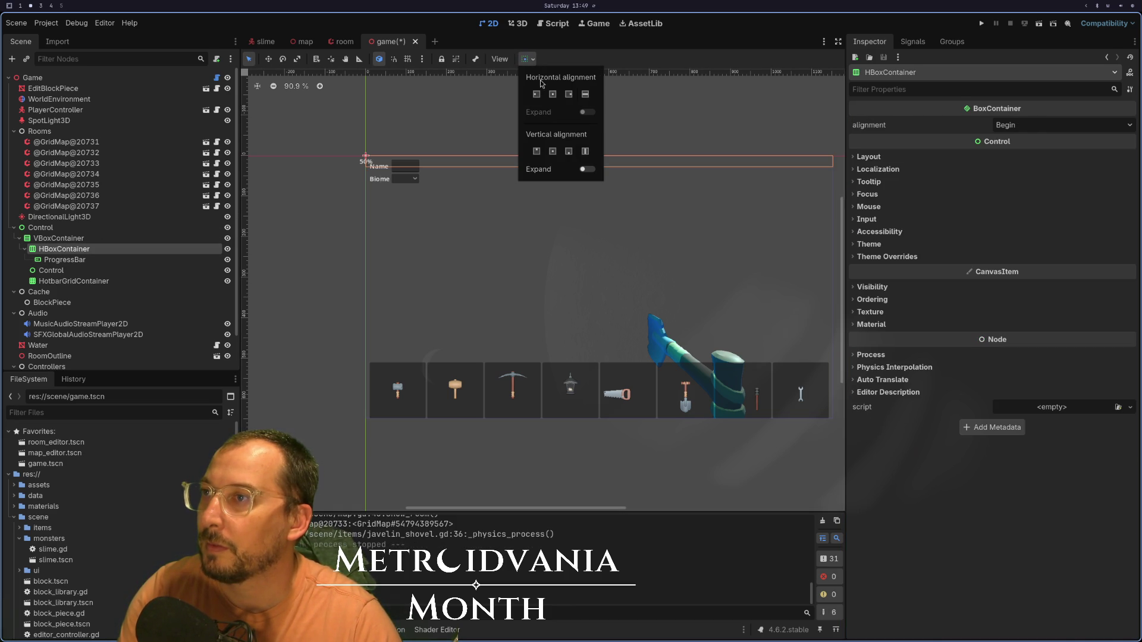
click(587, 170)
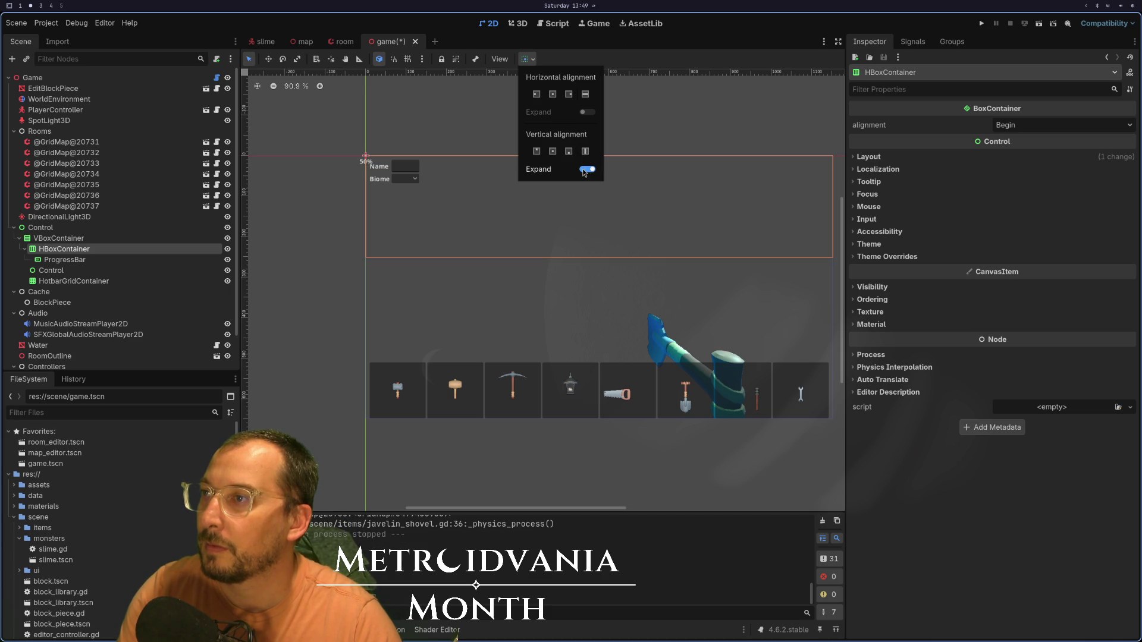
click(143, 260)
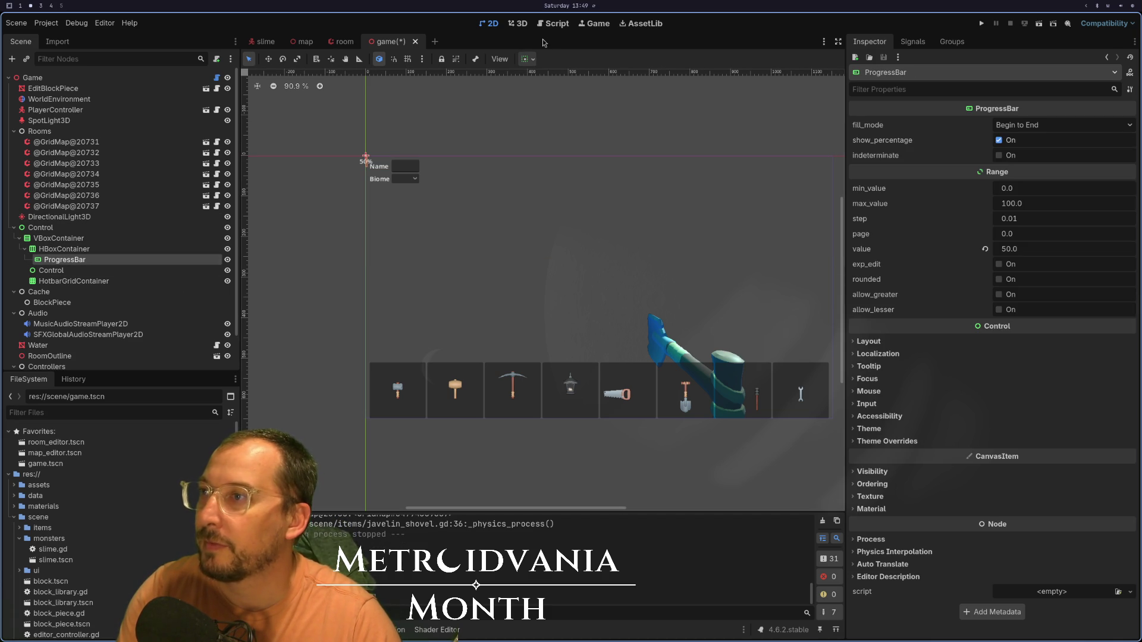
click(529, 61)
click(586, 114)
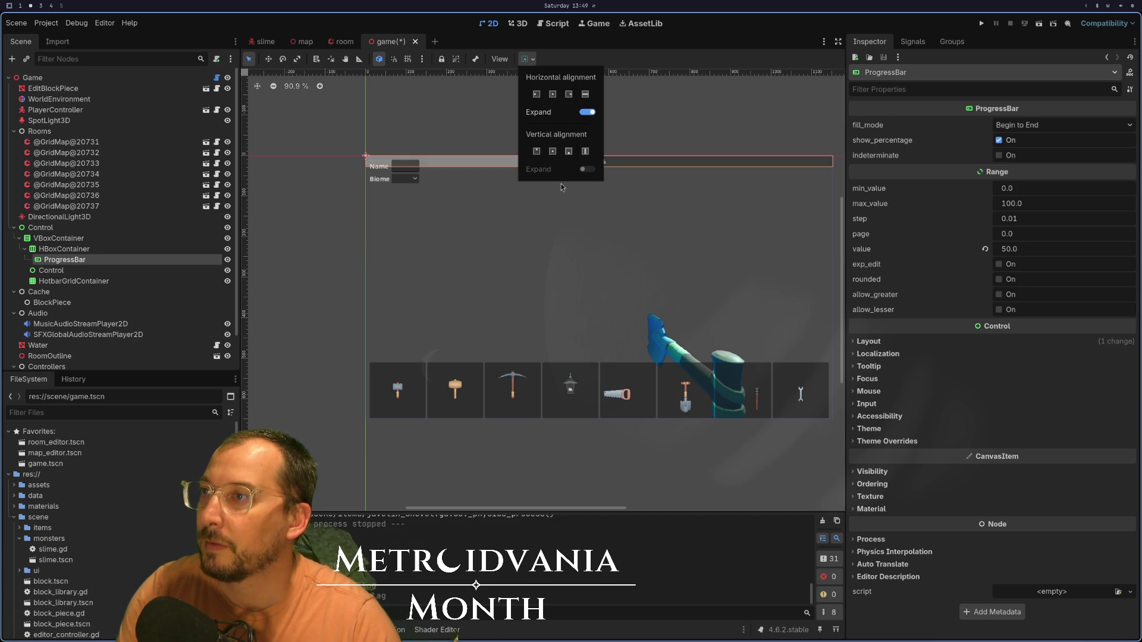
click(107, 270)
click(105, 260)
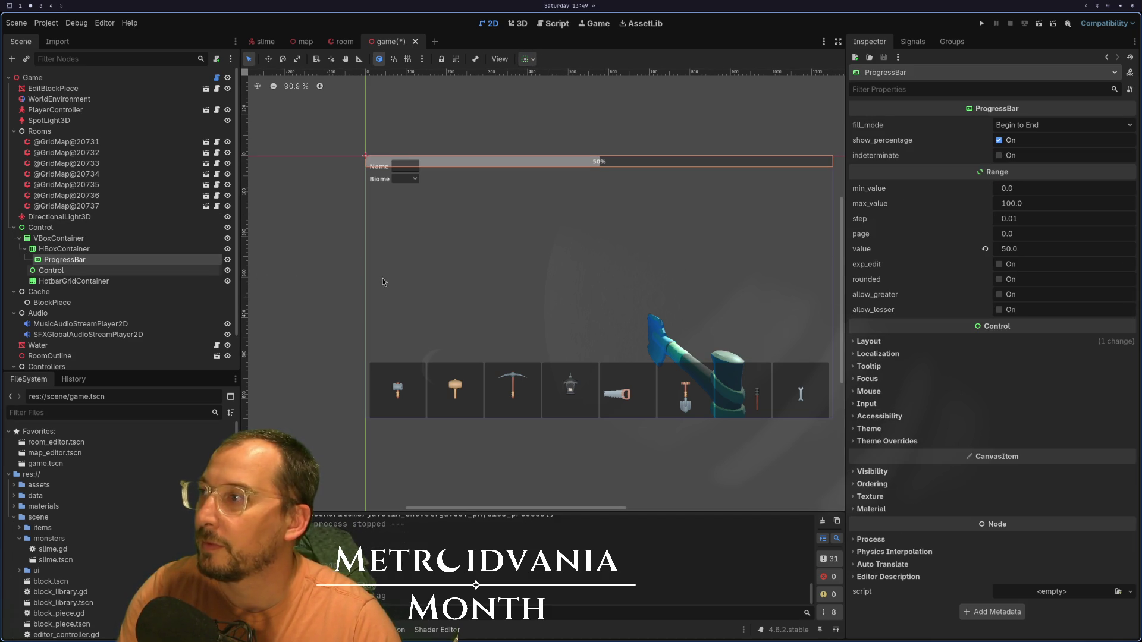
- Hide the bar's percentage label and give it a 20 px minimum height
click(1000, 145)
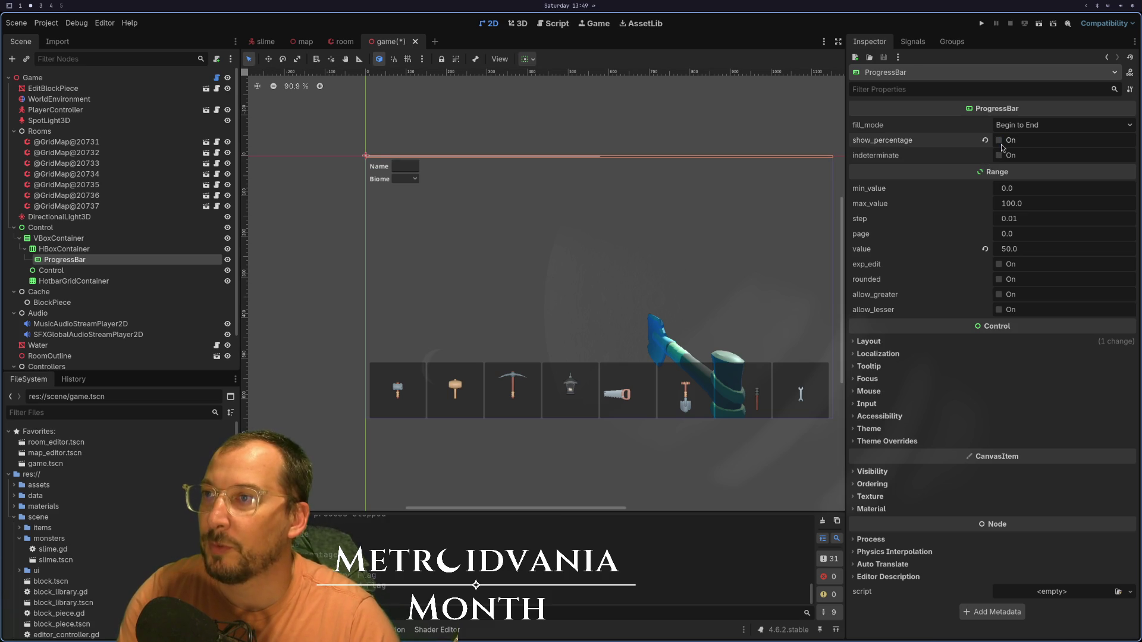
scroll(593, 186, up, 3)
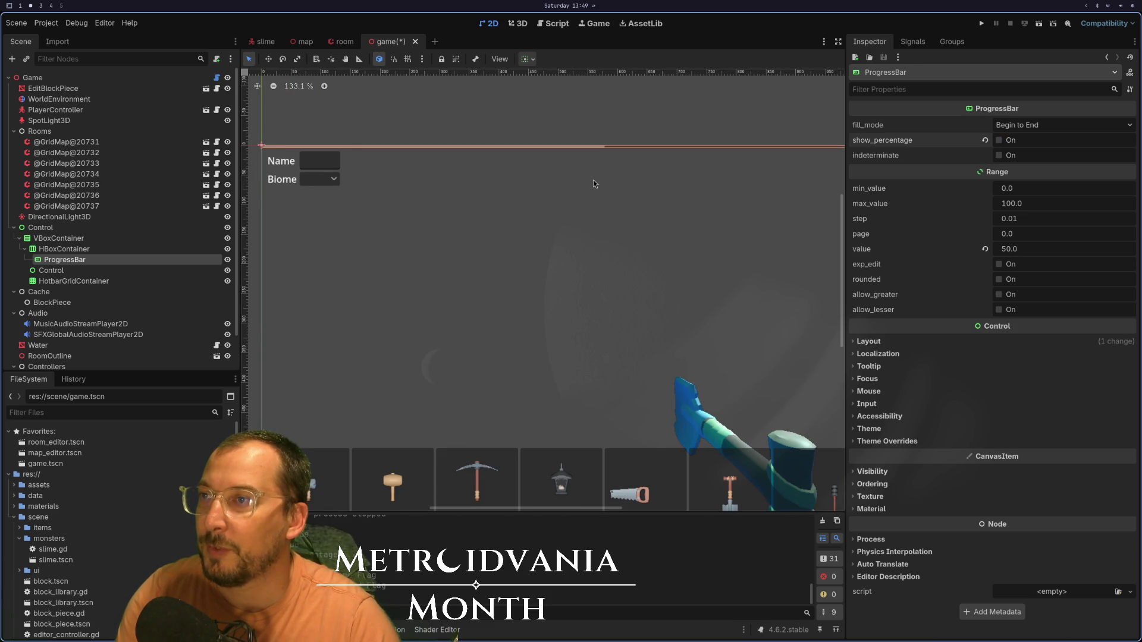
scroll(575, 187, up, 1)
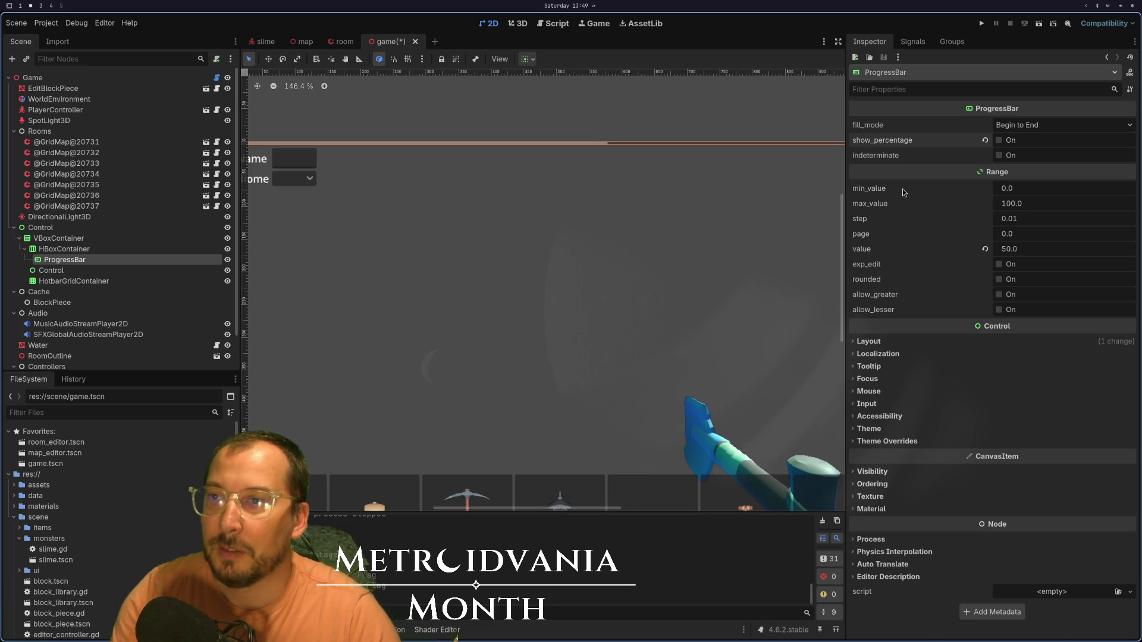
click(871, 342)
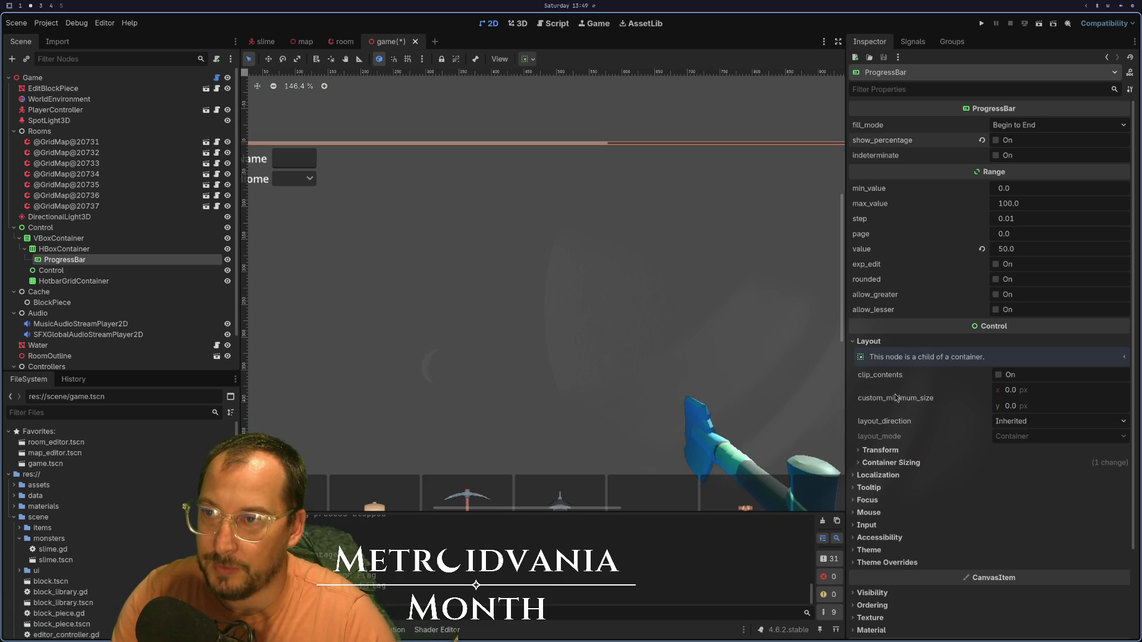
click(1047, 406)
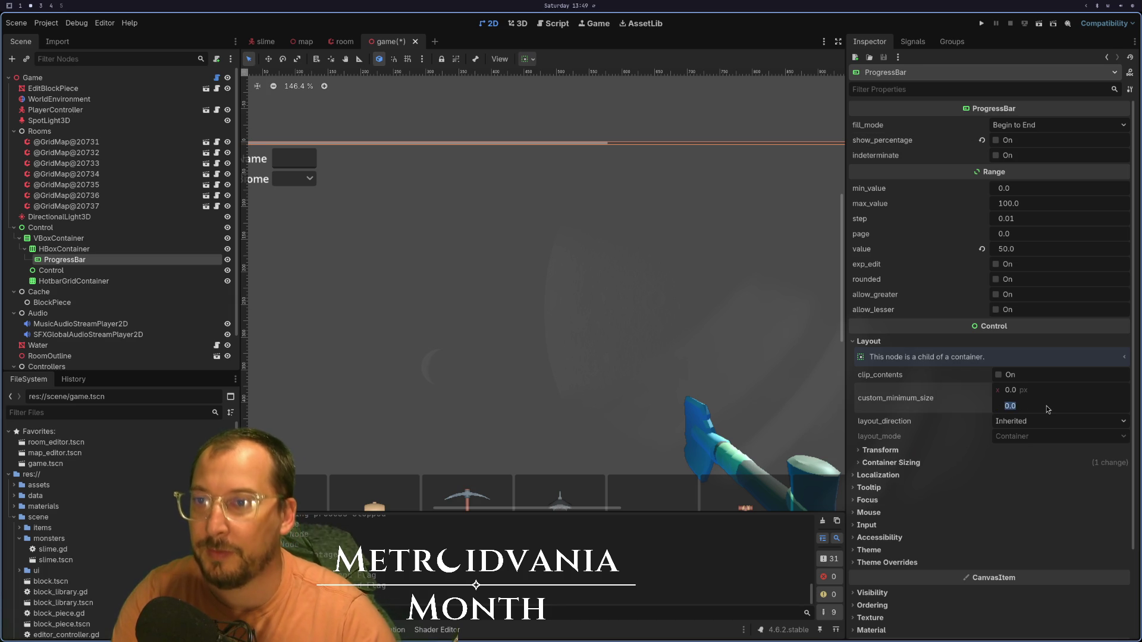
text(20)
key(Tab)
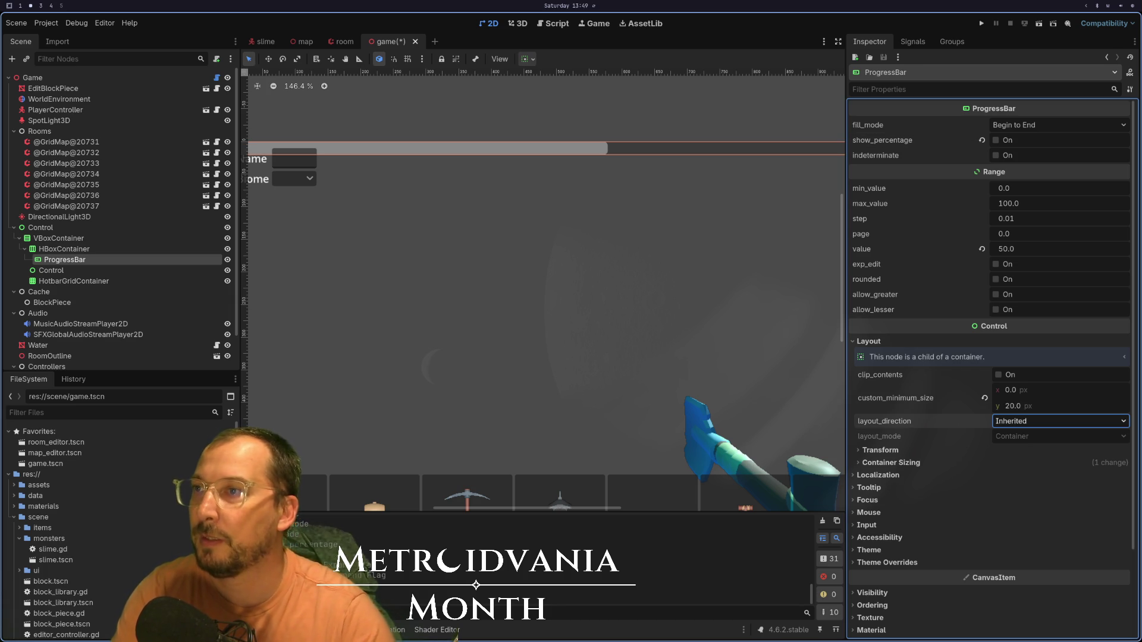
scroll(716, 272, down, 5)
scroll(500, 247, up, 2)
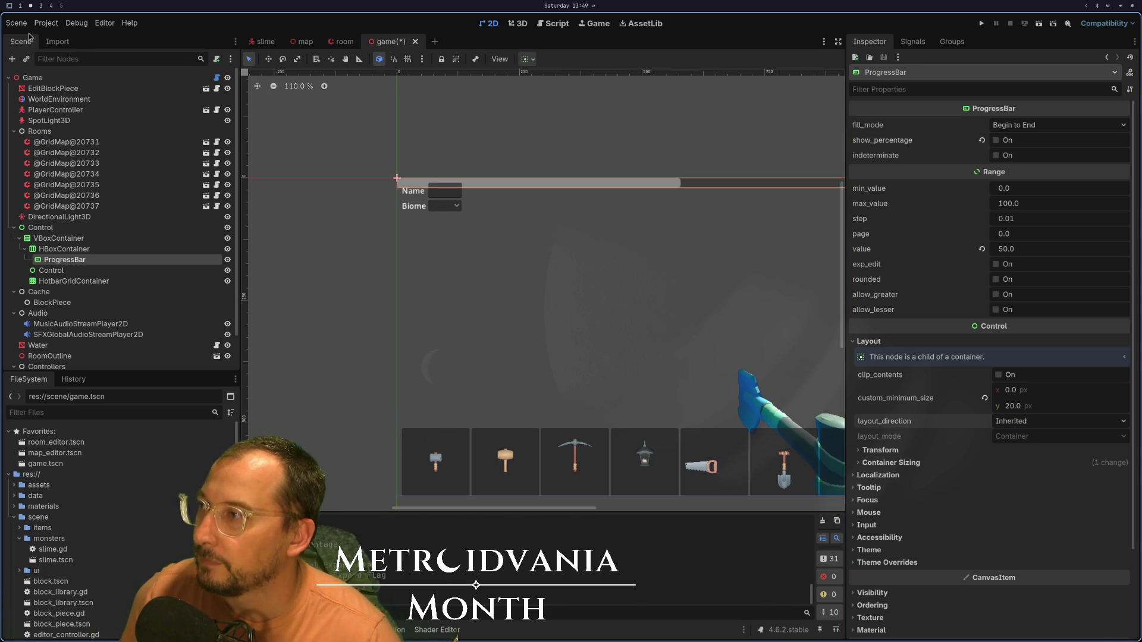
- Add a MarginContainer to the VBoxContainer, placed above the HBoxContainer
right_click(74, 252)
click(57, 239)
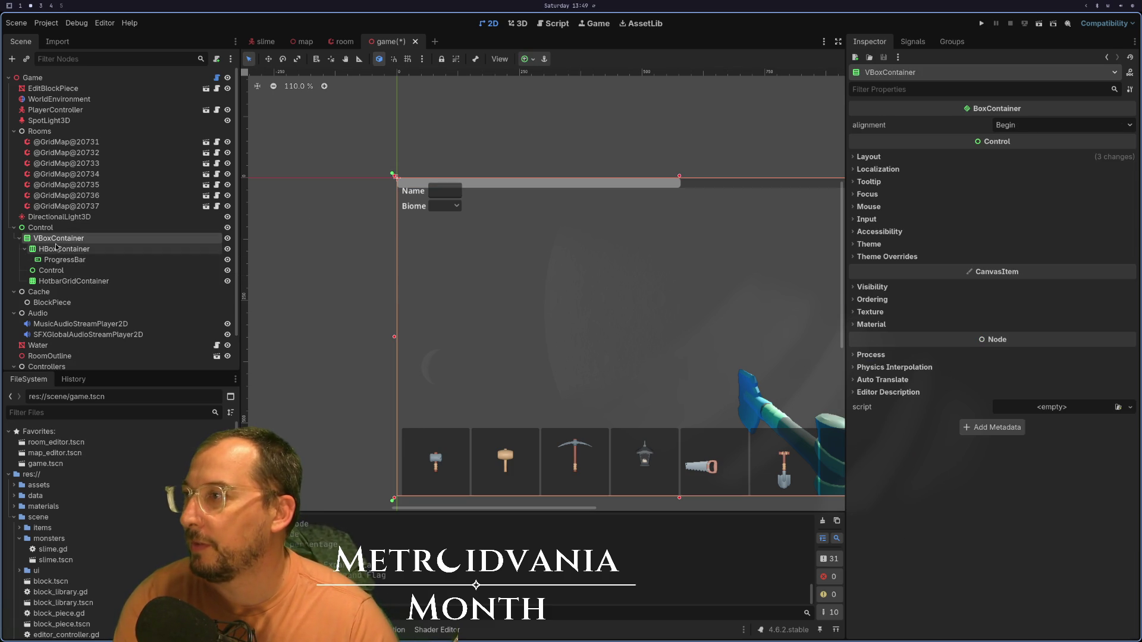
right_click(57, 244)
click(99, 257)
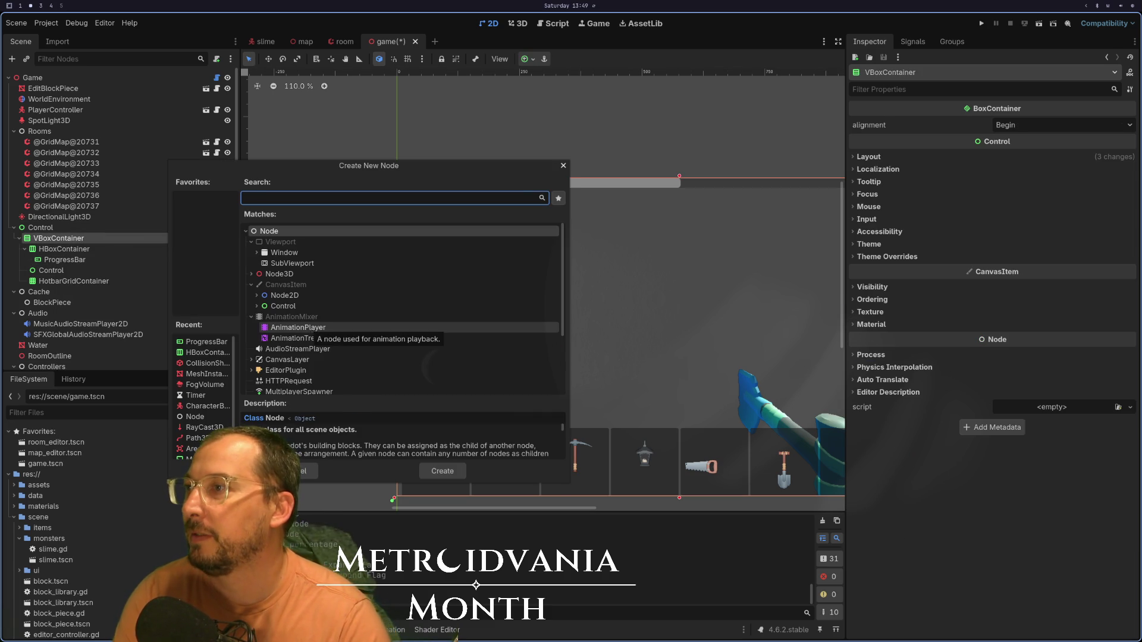
text(margin)
key(Return)
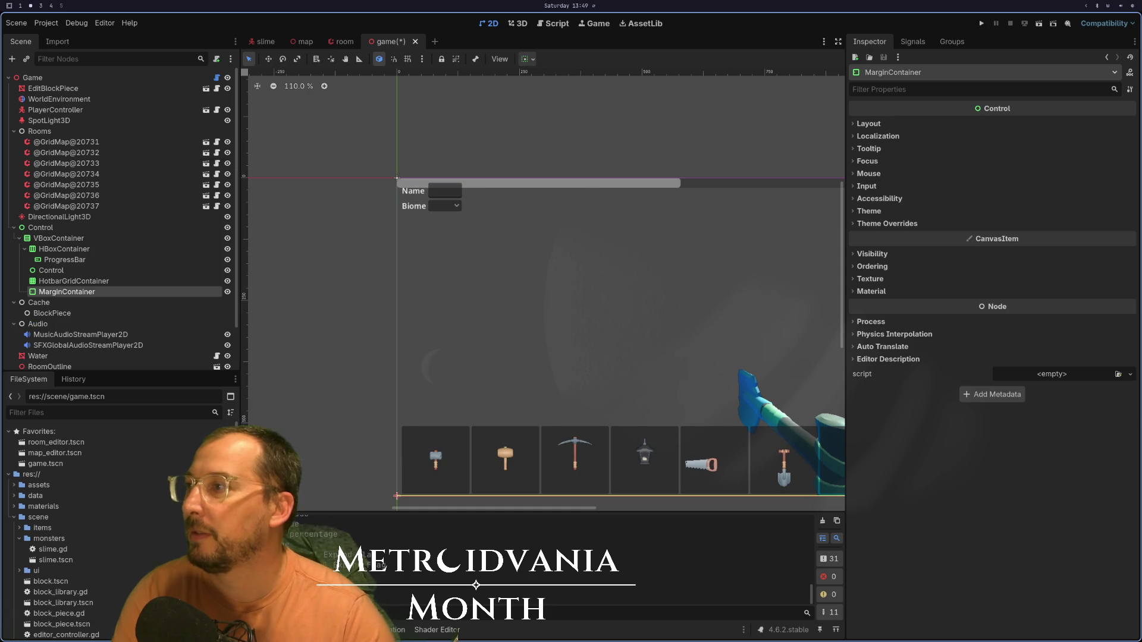
drag(63, 292, 65, 250)
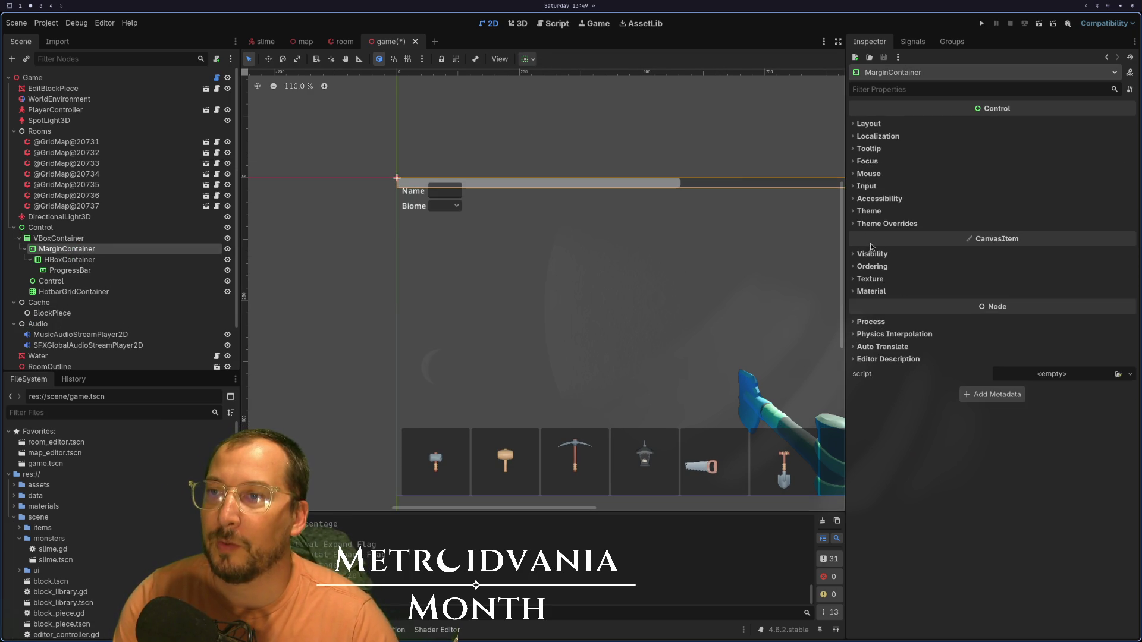
- Set the MarginContainer's left, top and next margin constants to 10
click(892, 223)
click(880, 236)
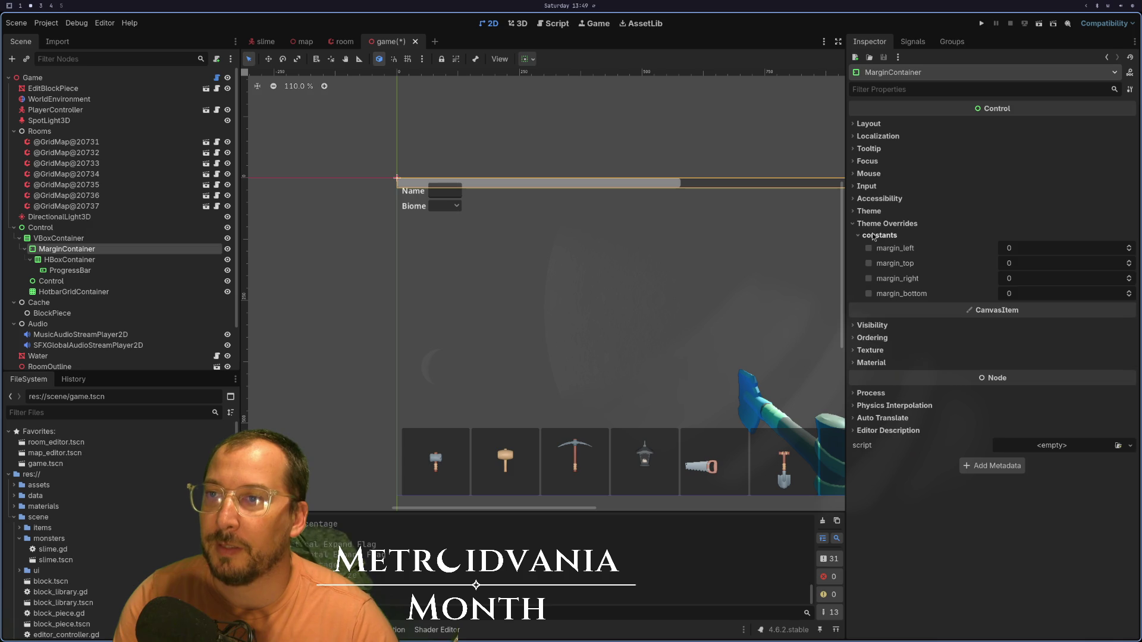
click(1017, 250)
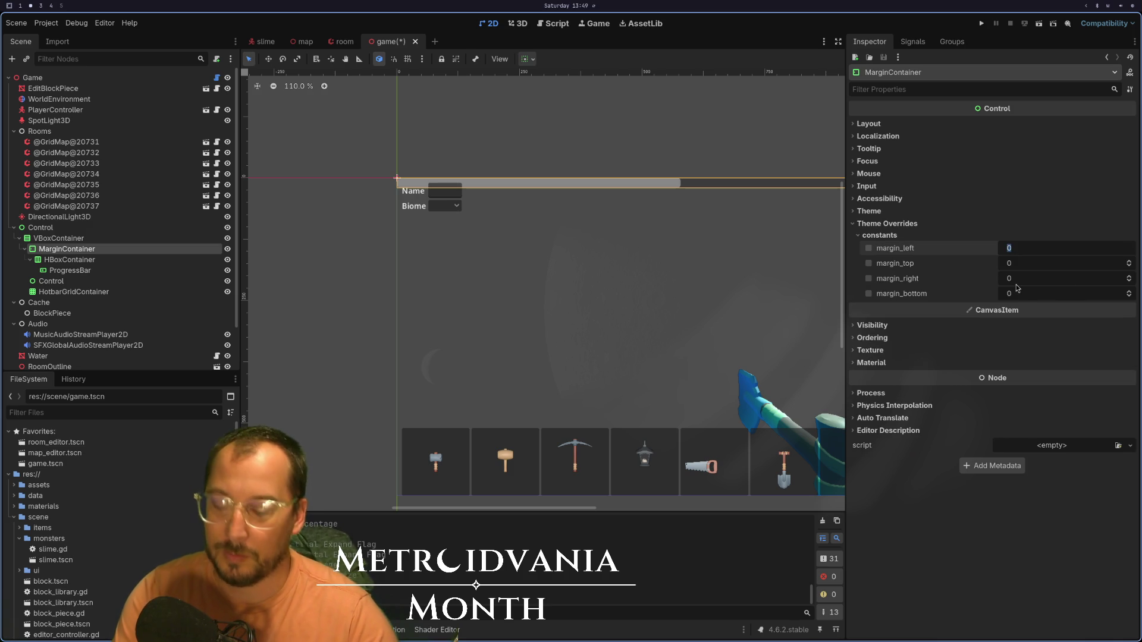
text(10)
key(Tab)
key(Tab)
text(10)
key(Tab)
text(10)
key(Tab)
- Select the Control node inside the VBoxContainer to view its properties
click(678, 263)
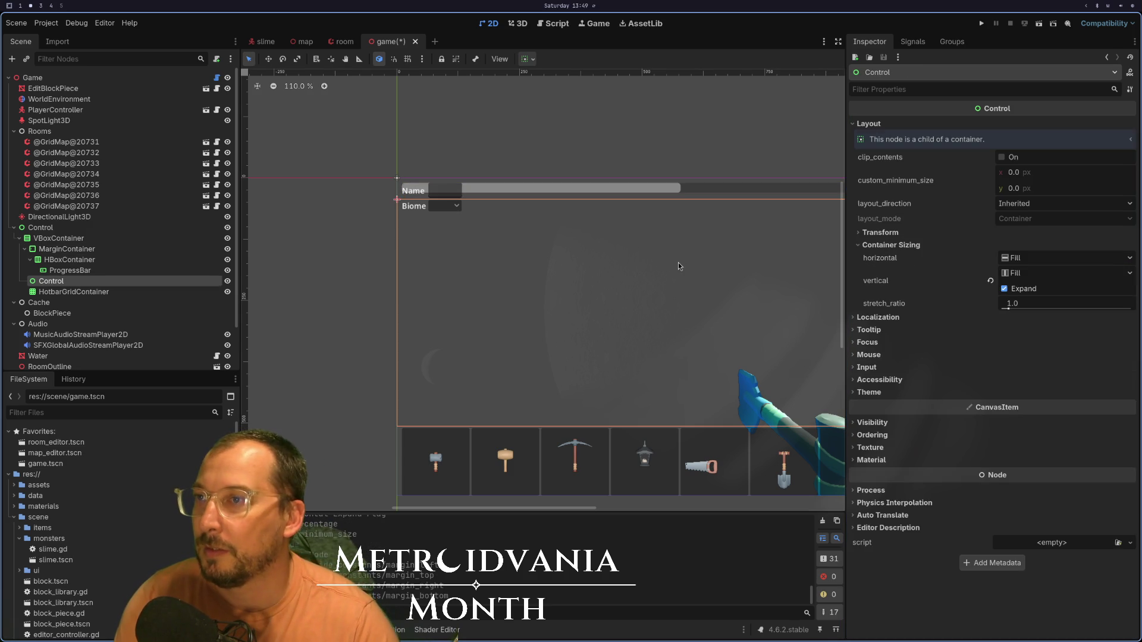
scroll(678, 262, right, 5)
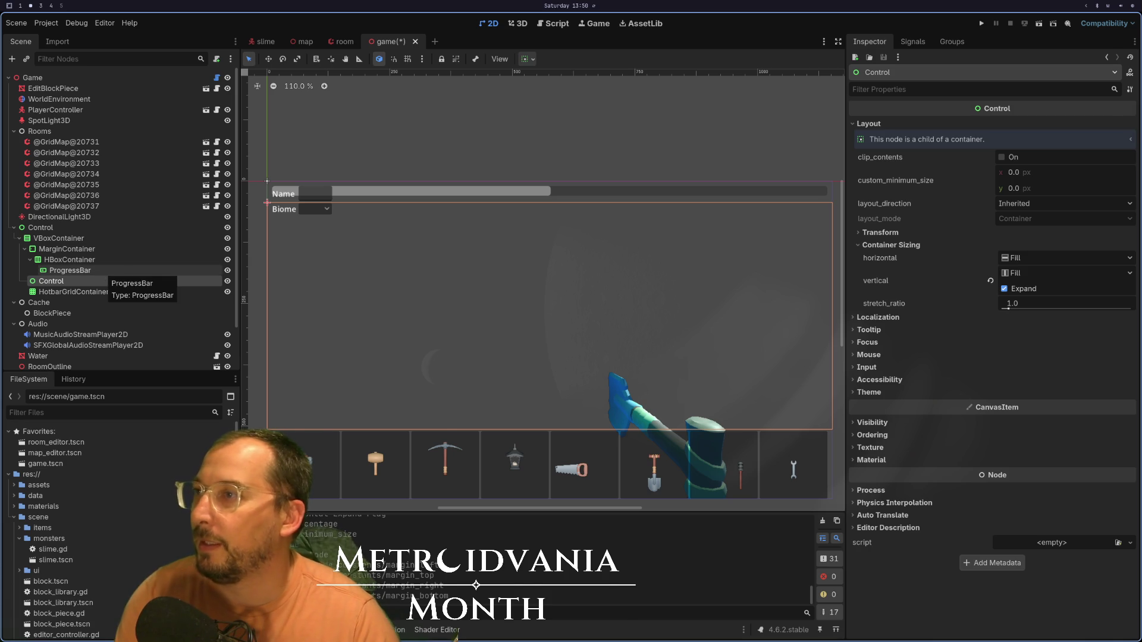
key(super+3)
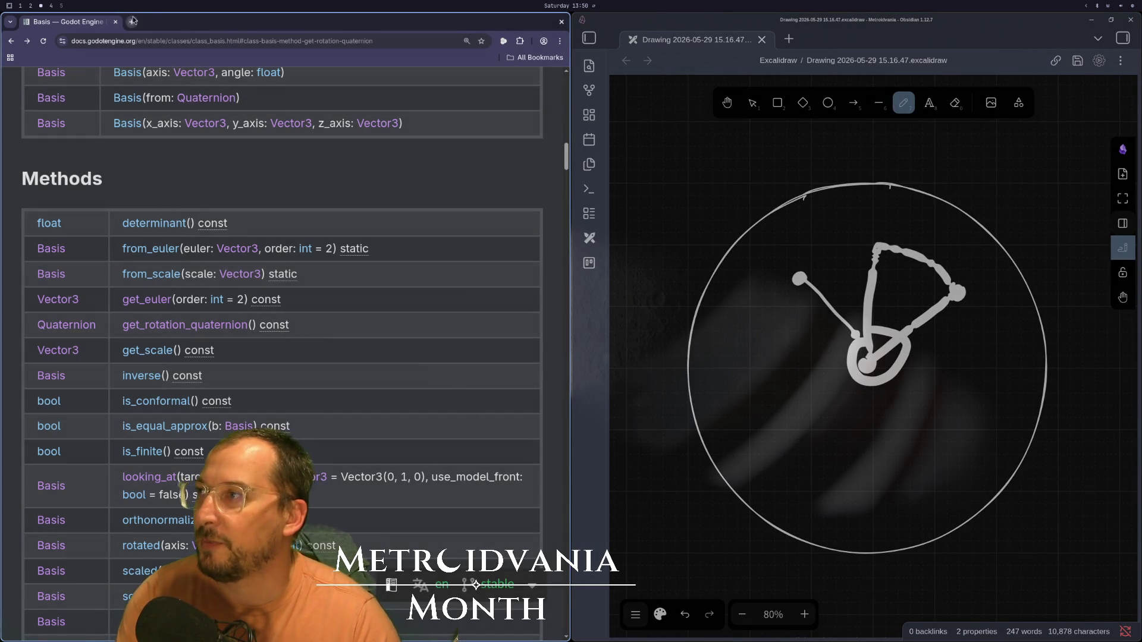
- Search Google Images for 'diablo 2' and preview the Lord of Destruction guide screenshot
click(131, 22)
text(dua)
key(BackSpace)
key(BackSpace)
text(ia)
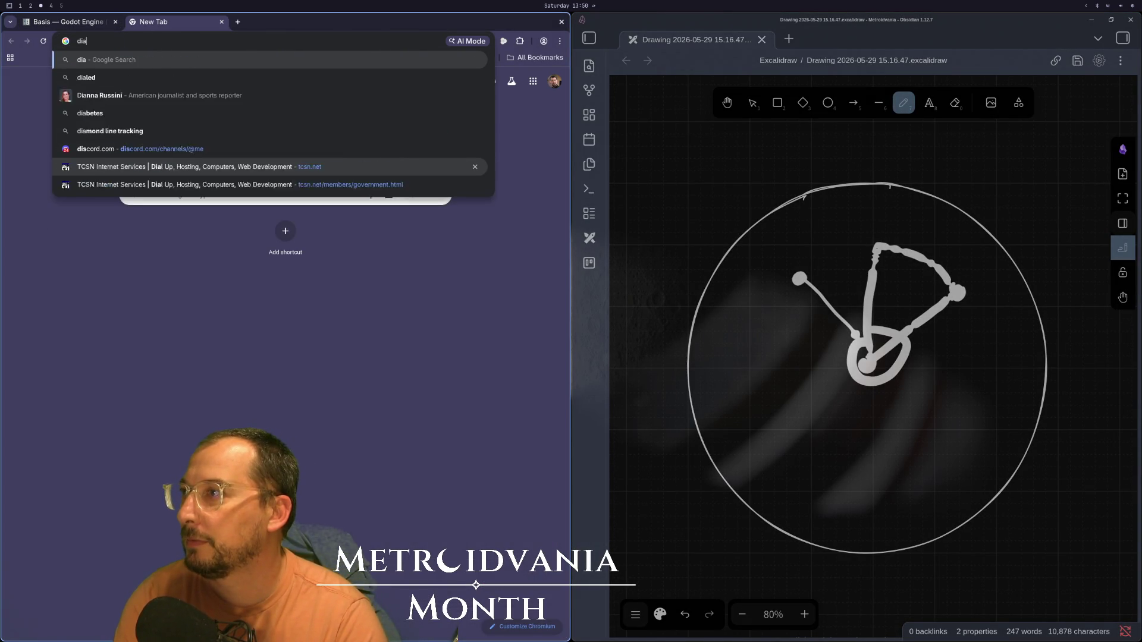
text(blo 2)
key(Return)
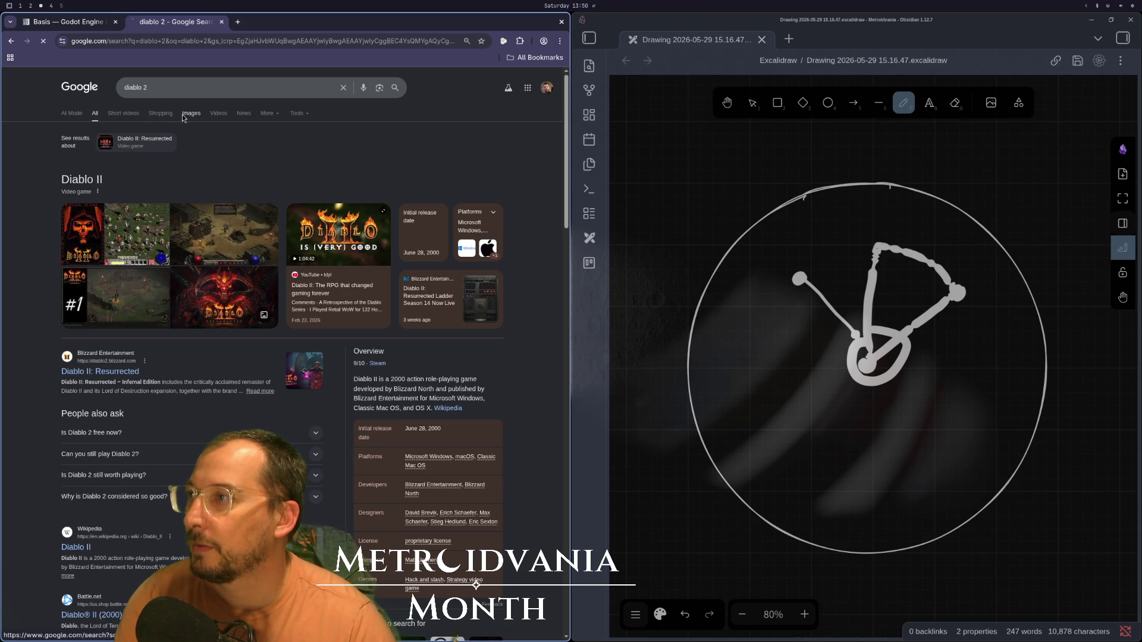
click(189, 113)
click(302, 273)
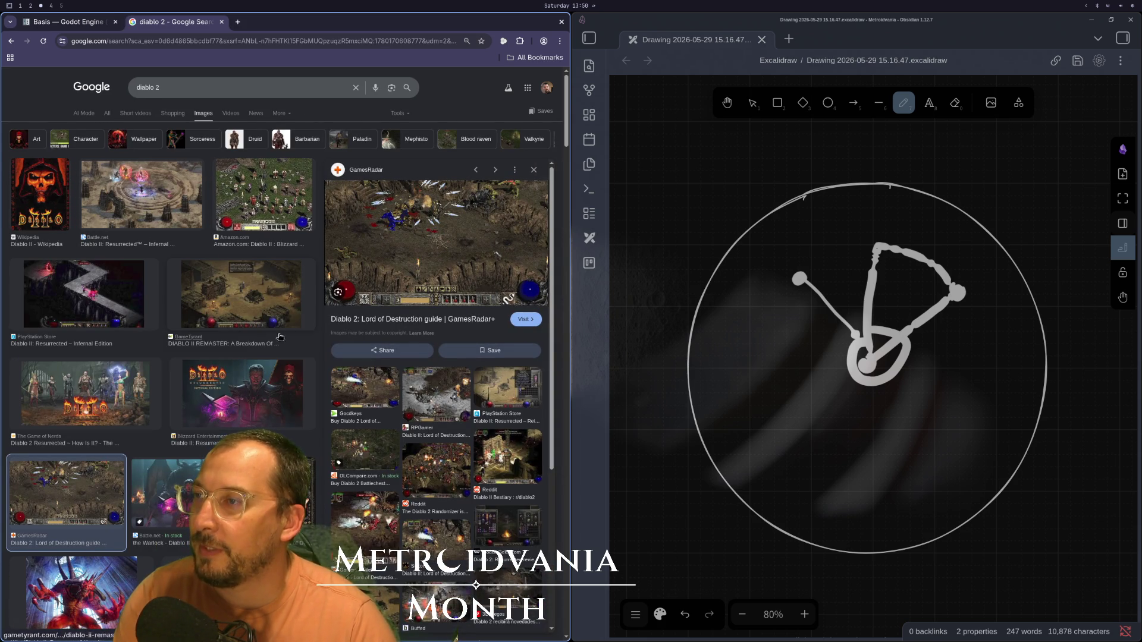
- Search 'diablo 3' images, preview screenshots and visit the RPG Site review
click(215, 93)
key(BackSpace)
text(3)
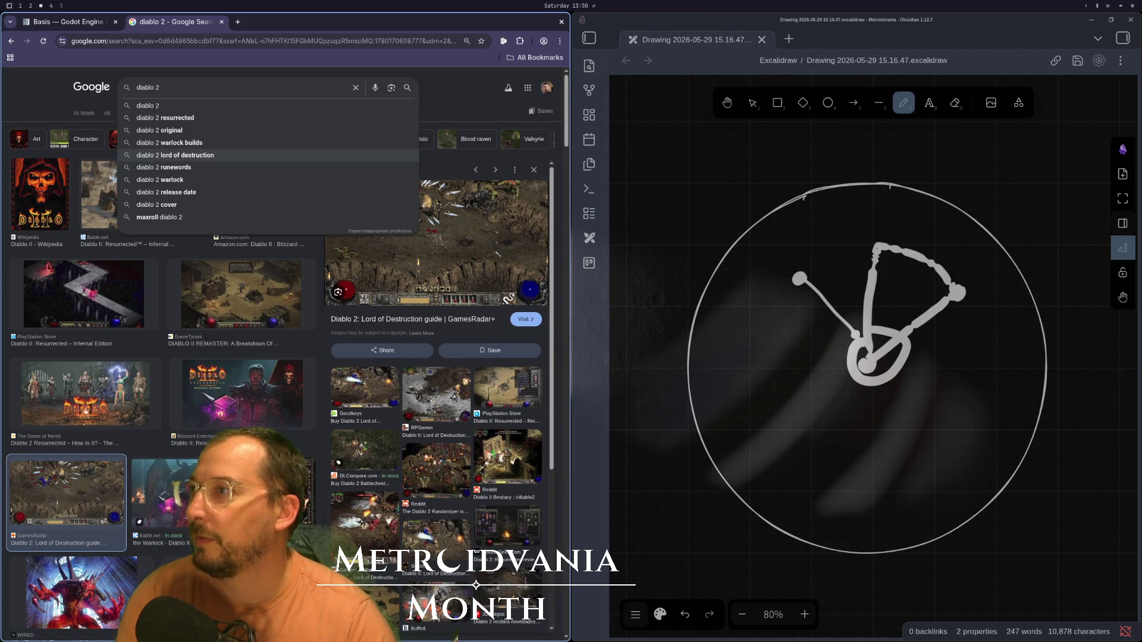
key(Return)
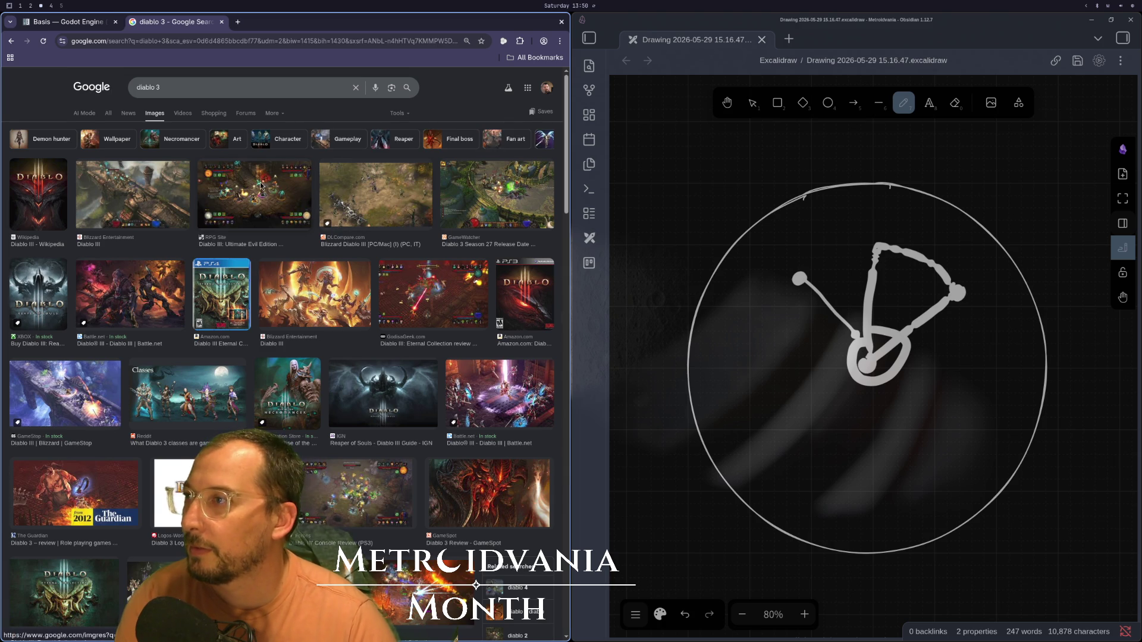
click(262, 185)
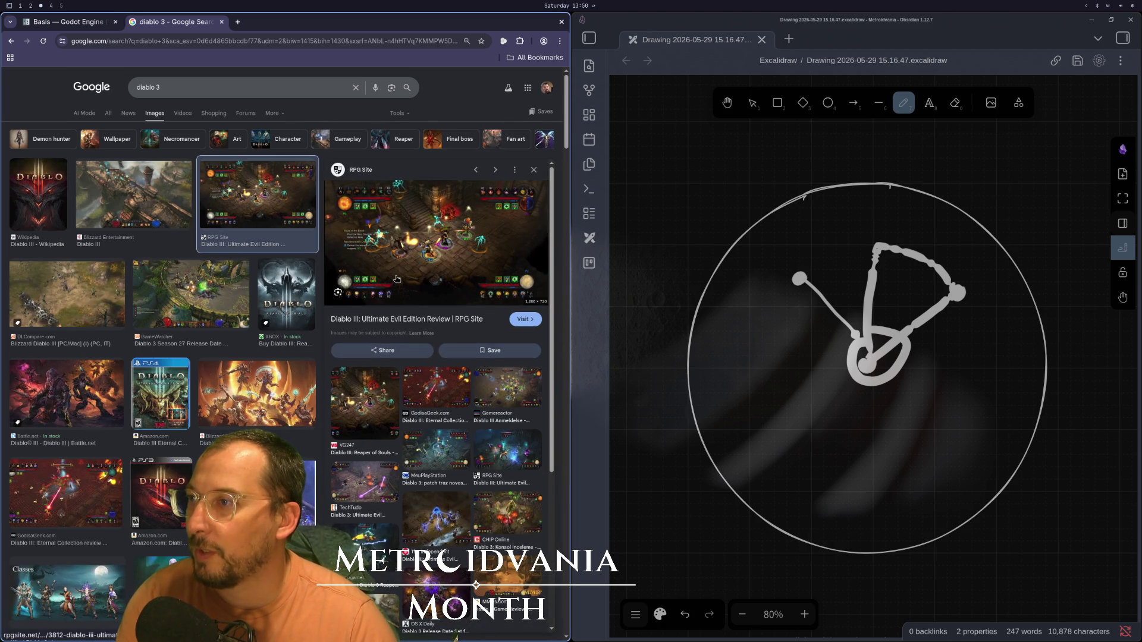
click(379, 202)
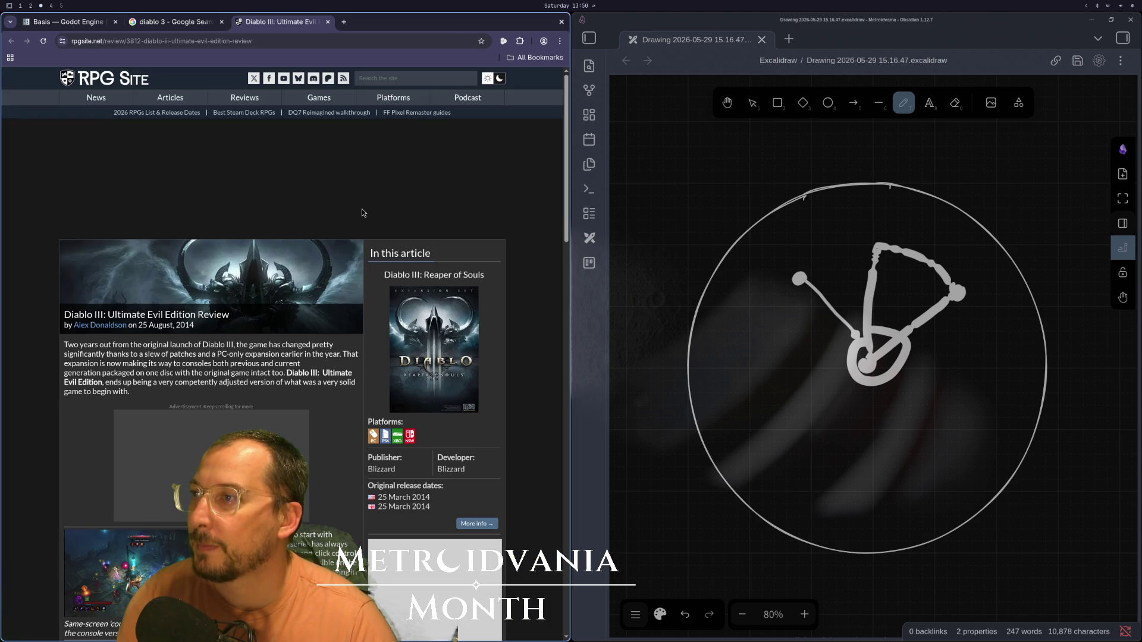
click(159, 22)
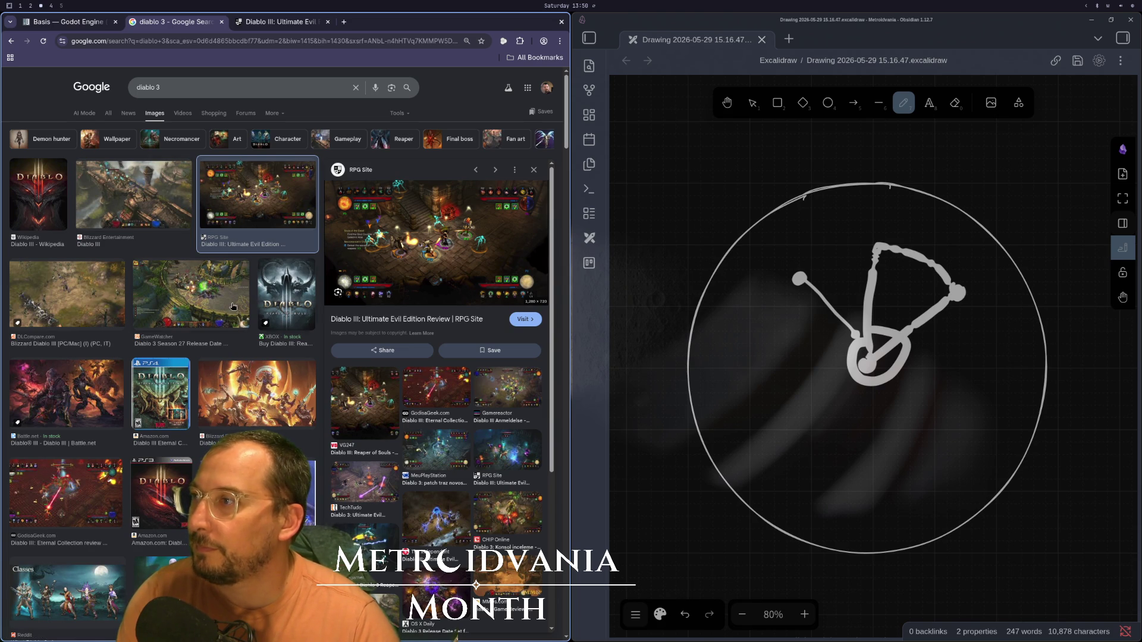
click(188, 291)
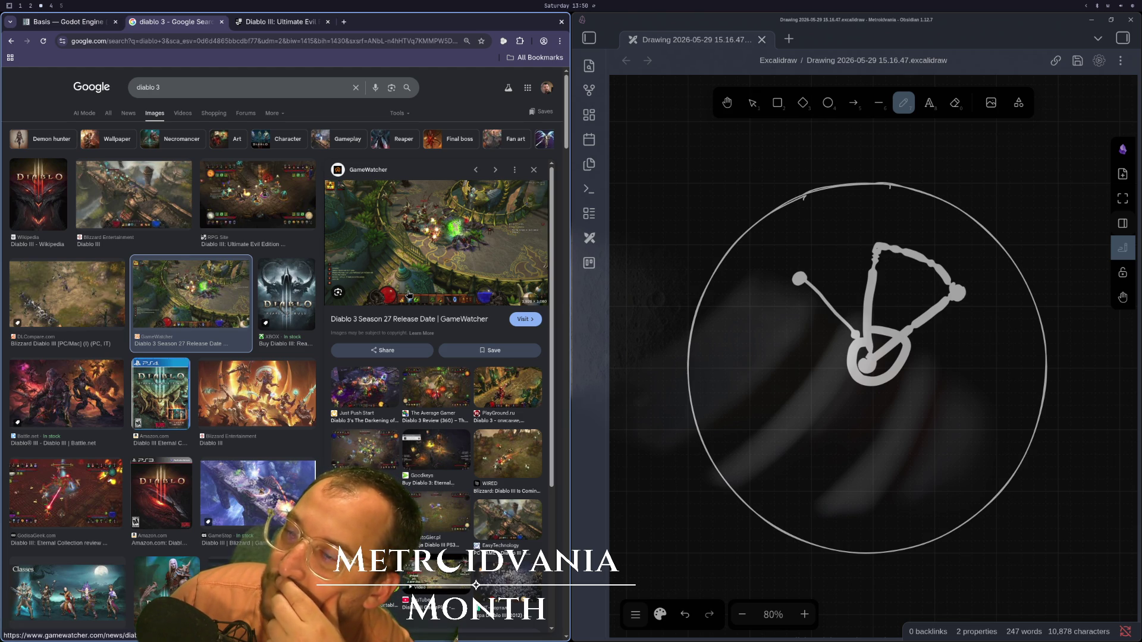
- Switch back to the Godot editor workspace
key(super+2)
key(super+3)
key(super+2)
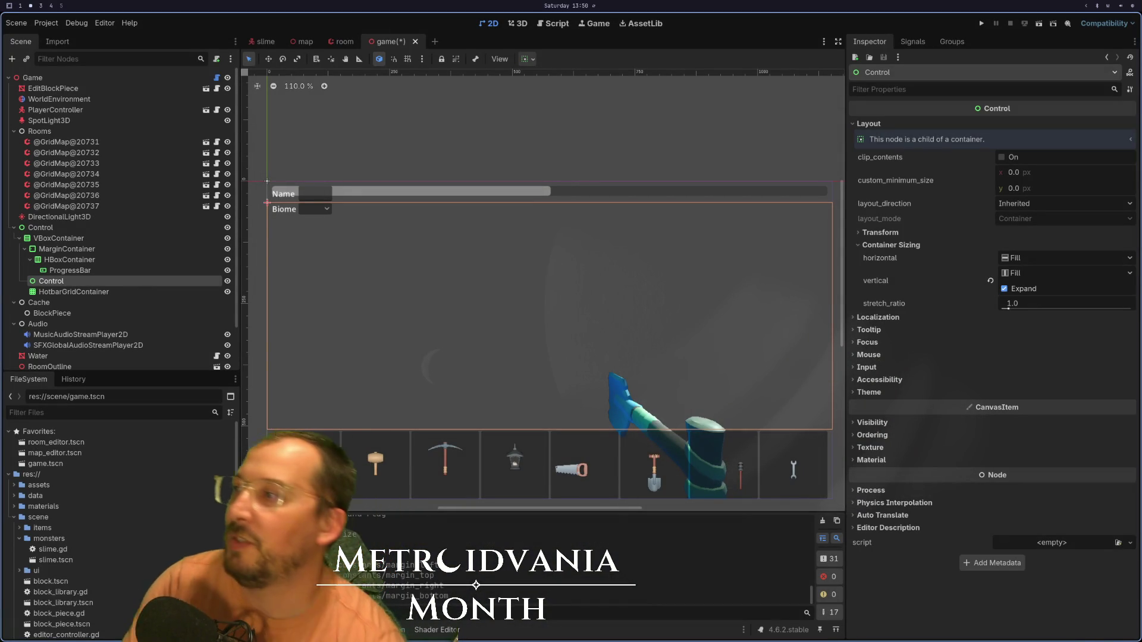
- Inspect the HBoxContainer and the MarginContainer's 1152×40 size with 10 px margins
click(82, 260)
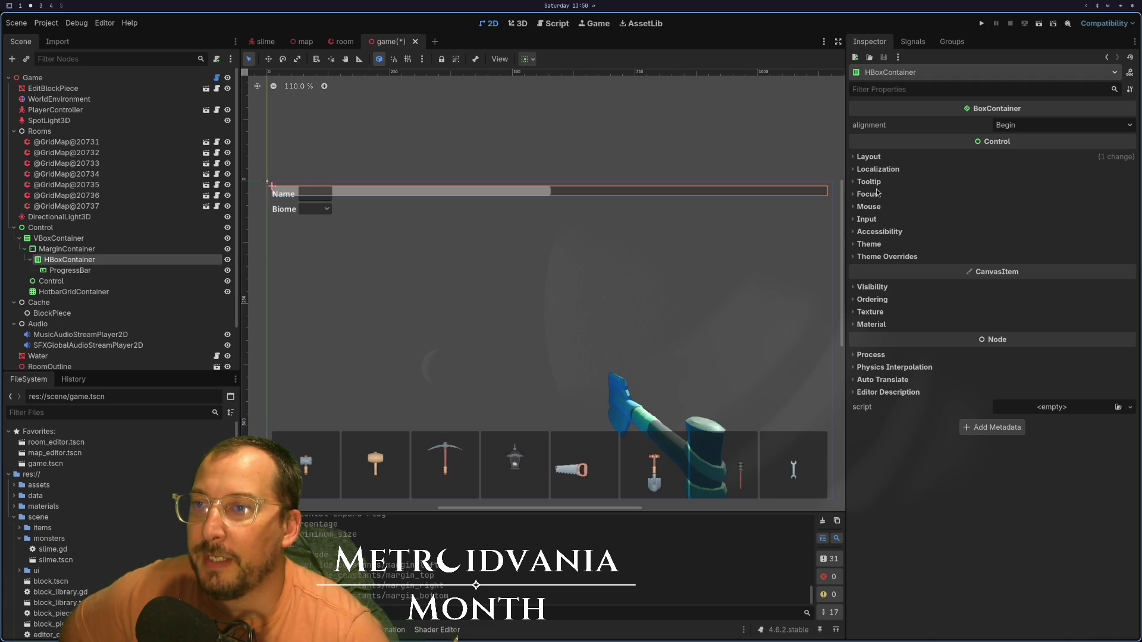
click(134, 249)
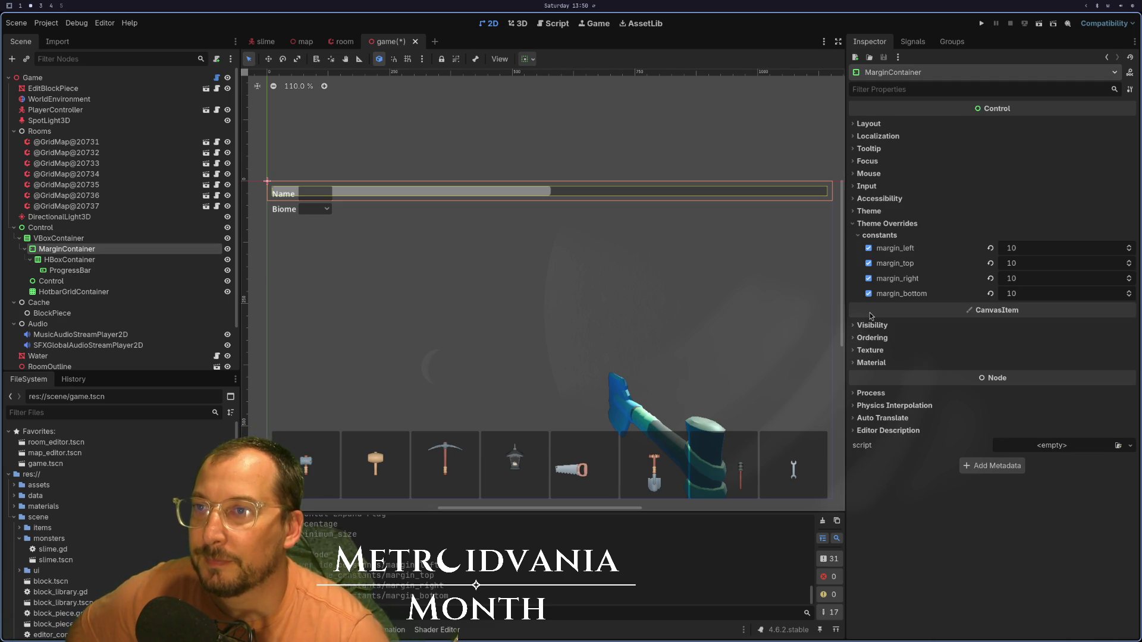
mouse_move(866, 331)
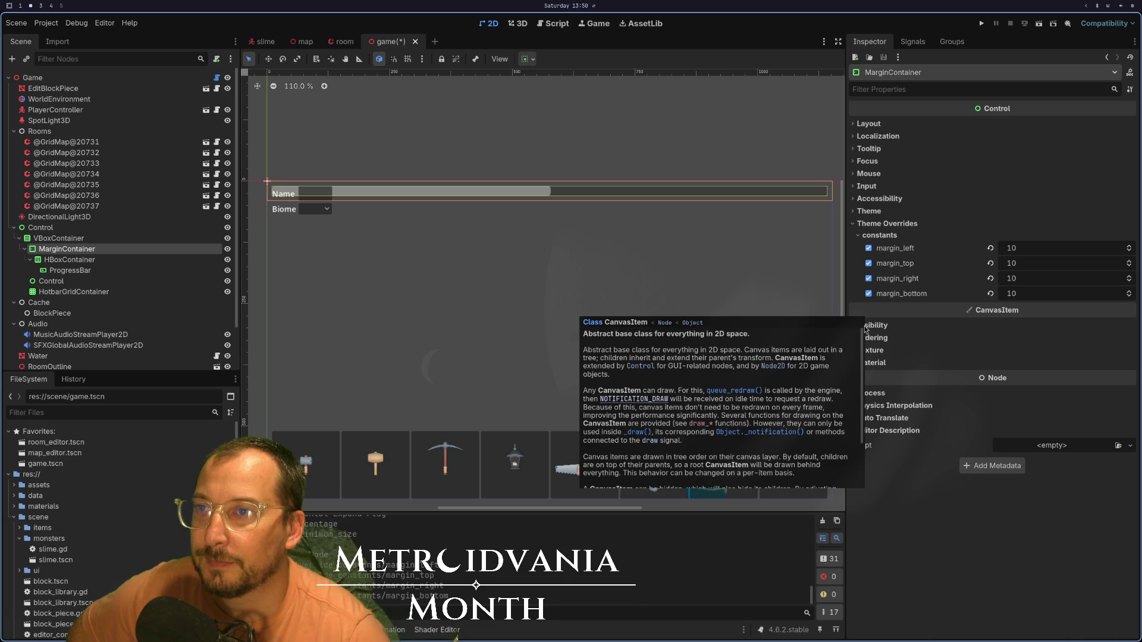
click(870, 123)
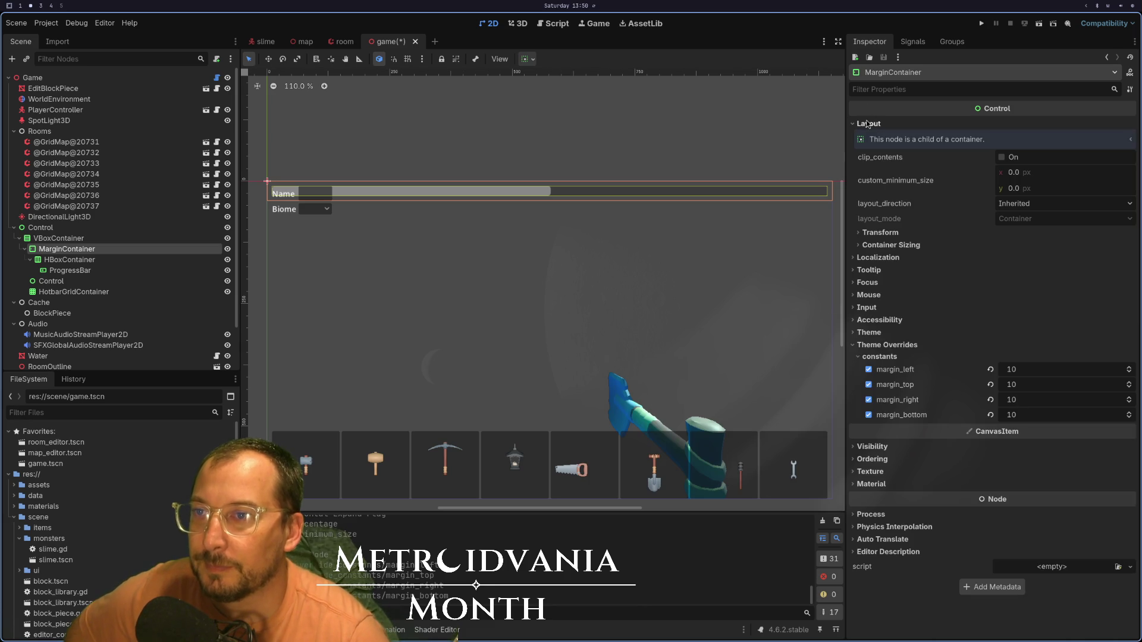
click(879, 232)
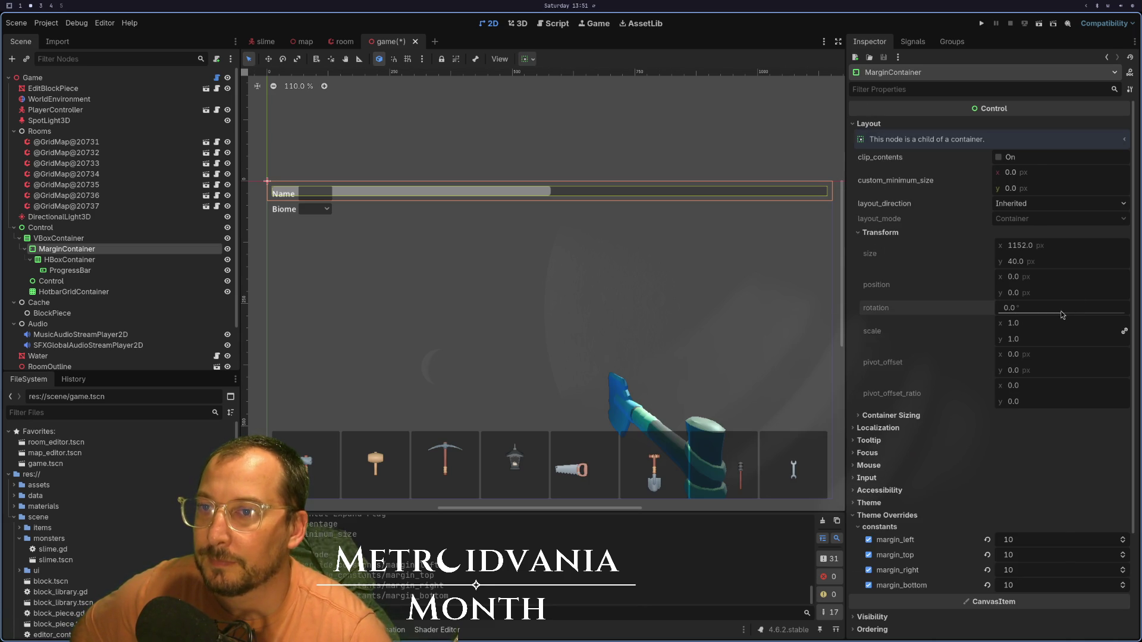
- Check the ProgressBar's 1132×20 size, then move it directly under the root Control
click(115, 271)
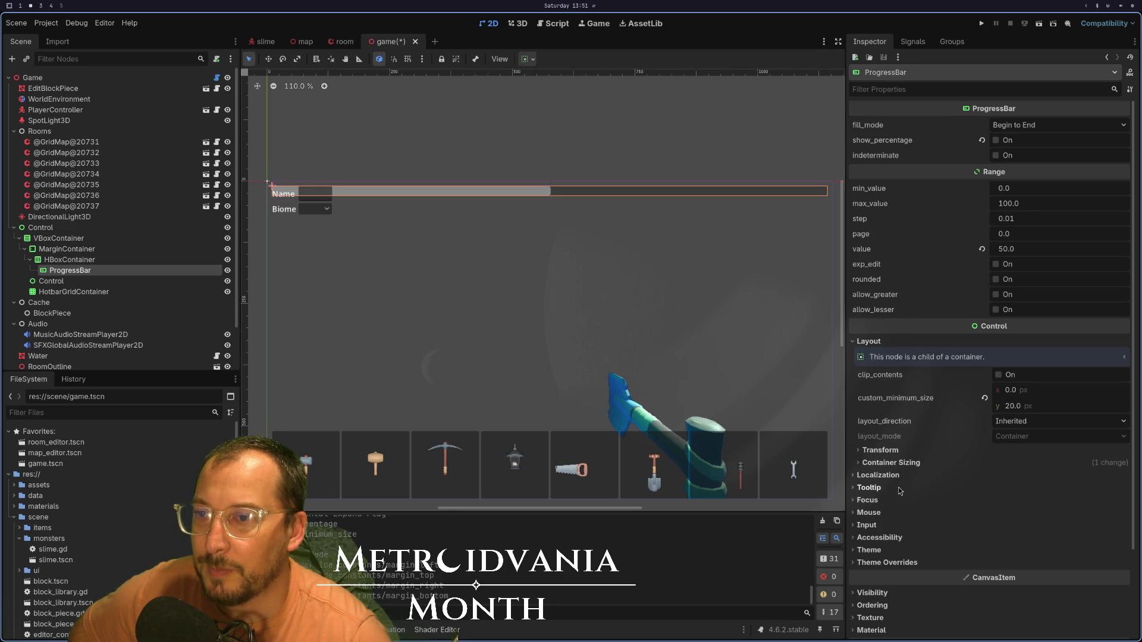
click(892, 450)
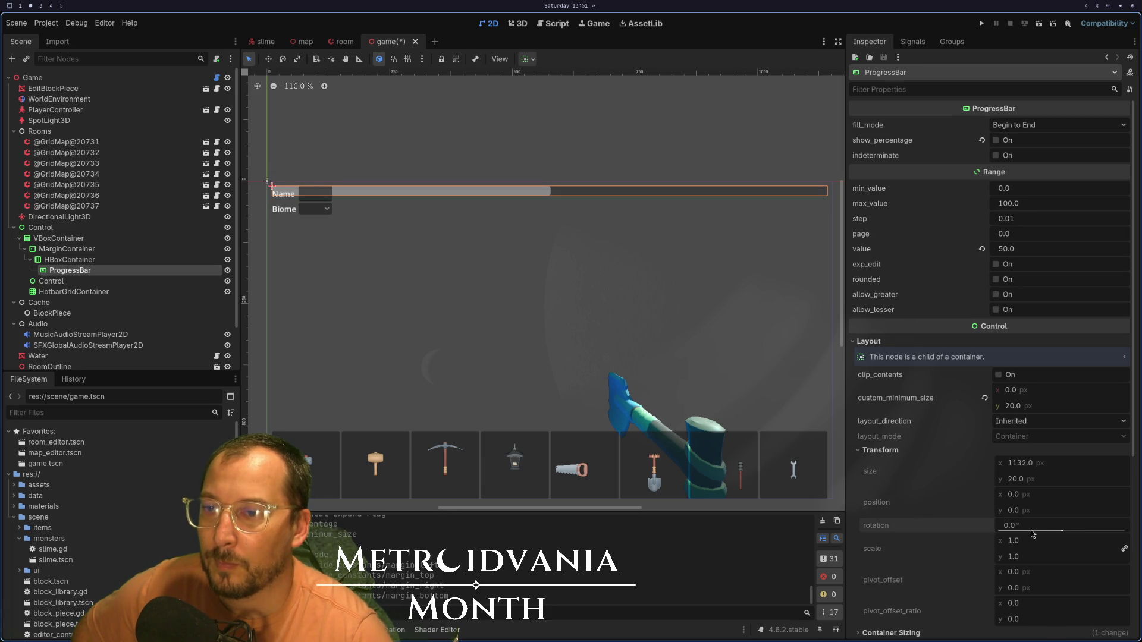
scroll(1031, 533, down, 5)
scroll(1030, 529, up, 5)
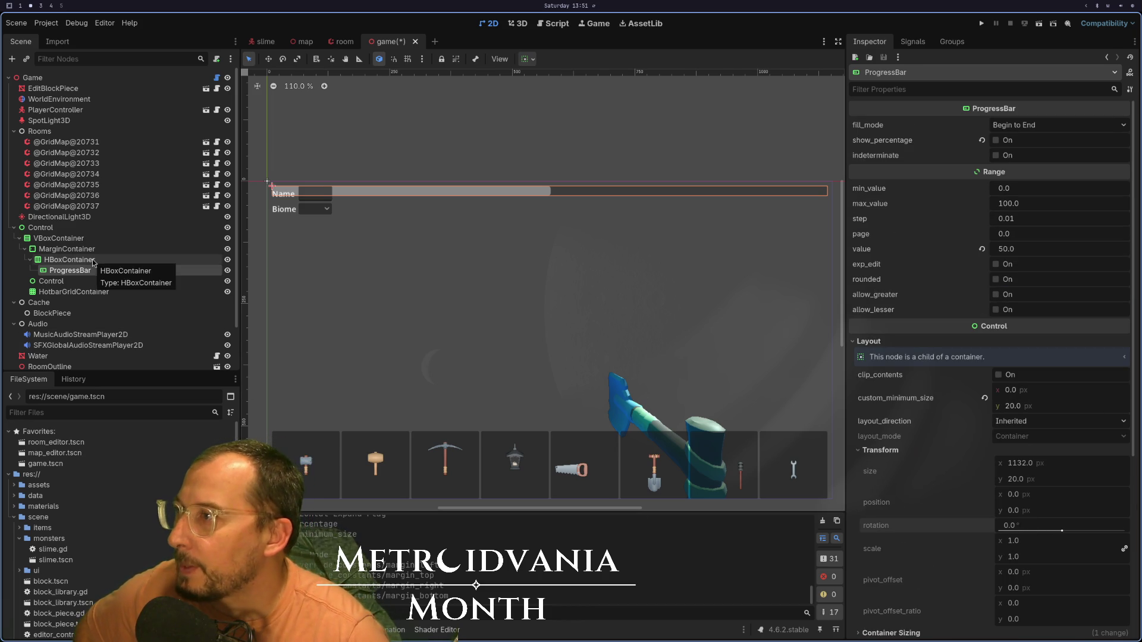
mouse_move(83, 271)
mouse_down()
mouse_move(76, 231)
mouse_move(85, 263)
mouse_move(70, 238)
mouse_up()
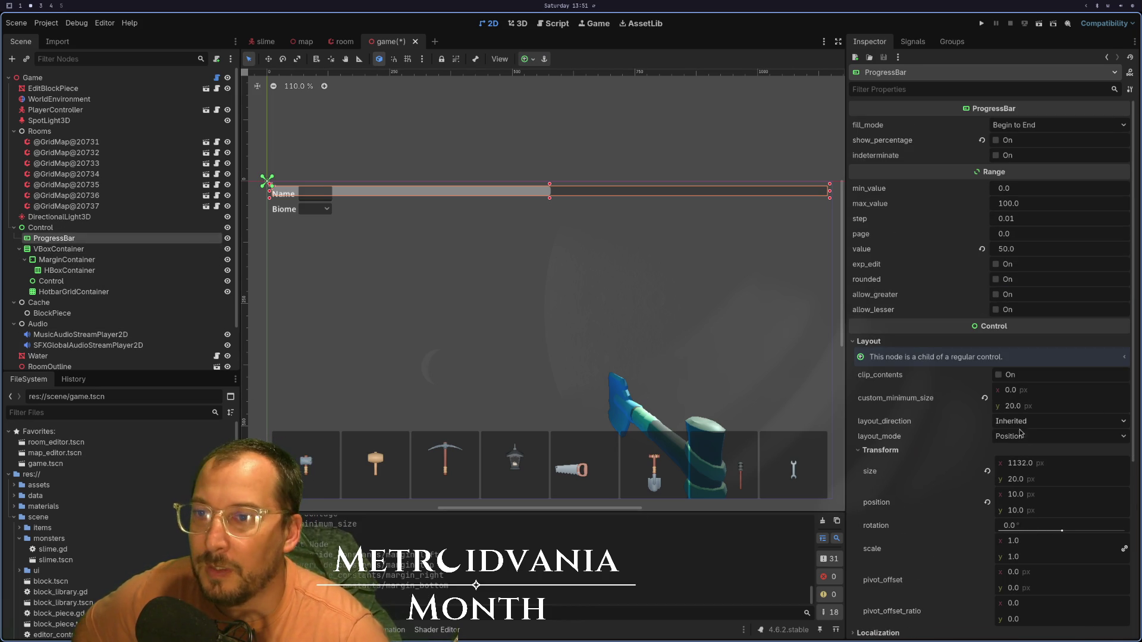
drag(1061, 531, 998, 538)
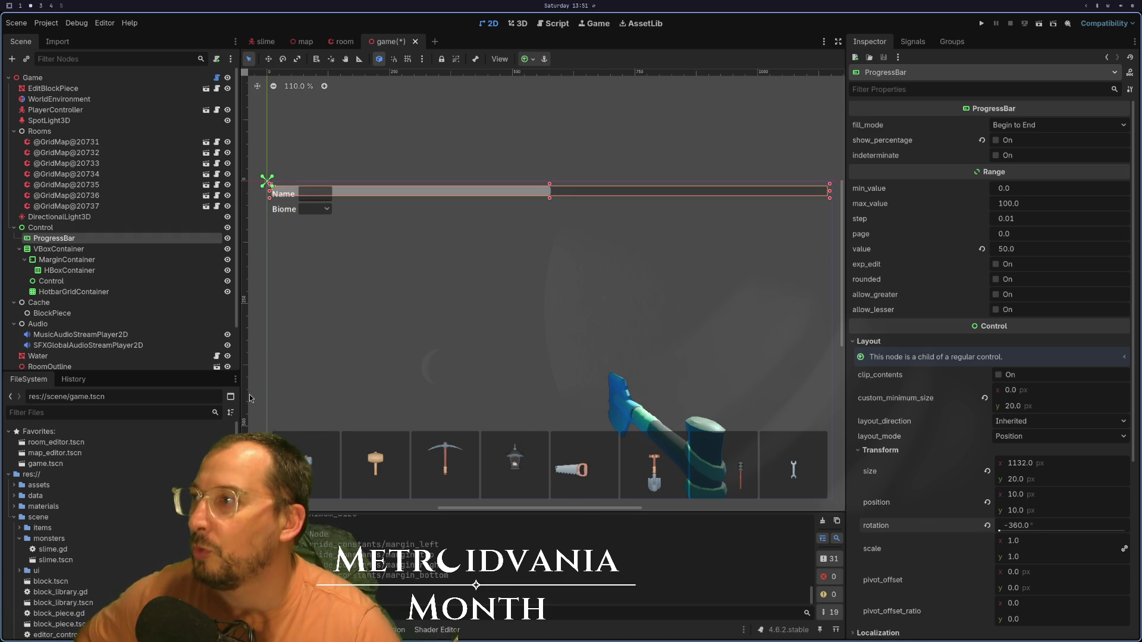
drag(56, 238, 67, 270)
click(63, 249)
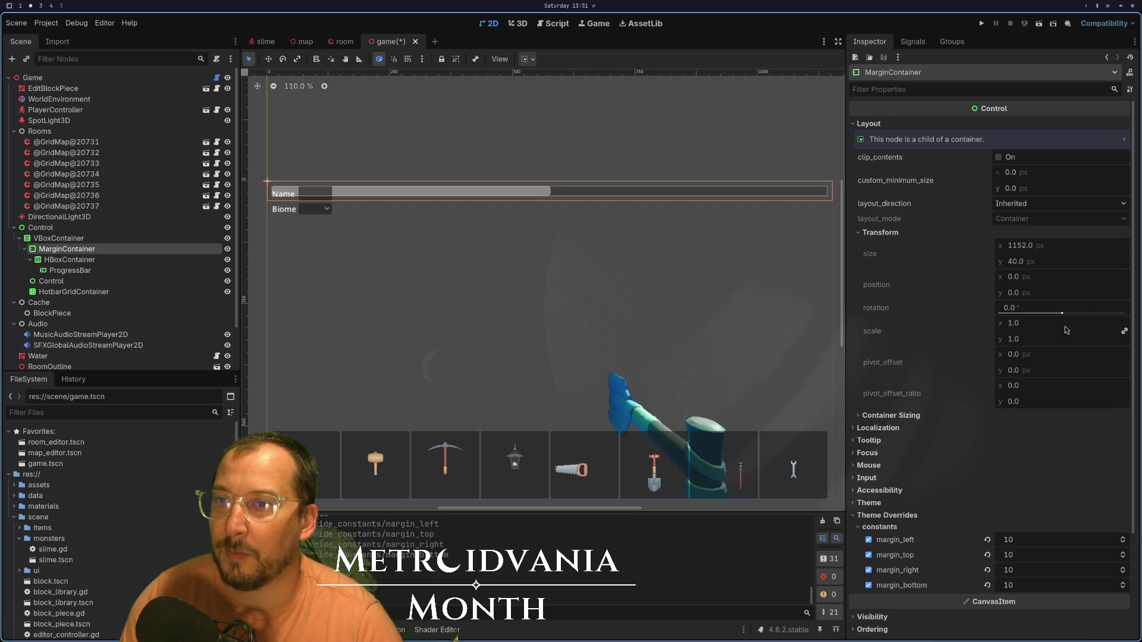
click(135, 239)
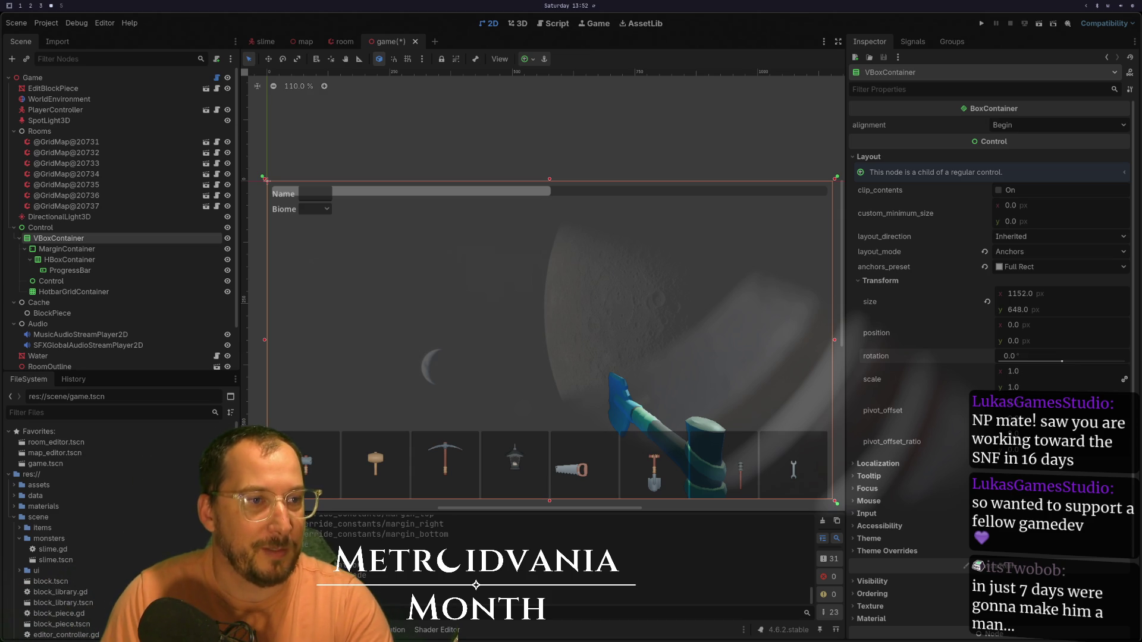
- Open the raiding streamer's Twitch videos page beside the editor
key(super+b)
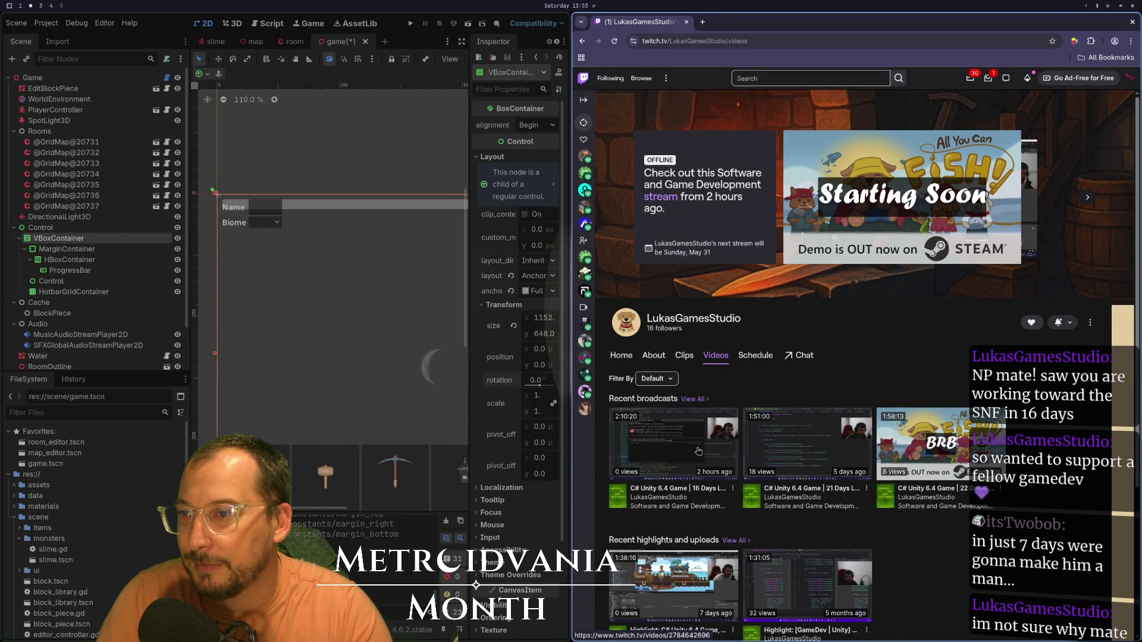
- Scroll through the streamer's recent broadcasts, then close the Twitch browser window
scroll(694, 423, down, 2)
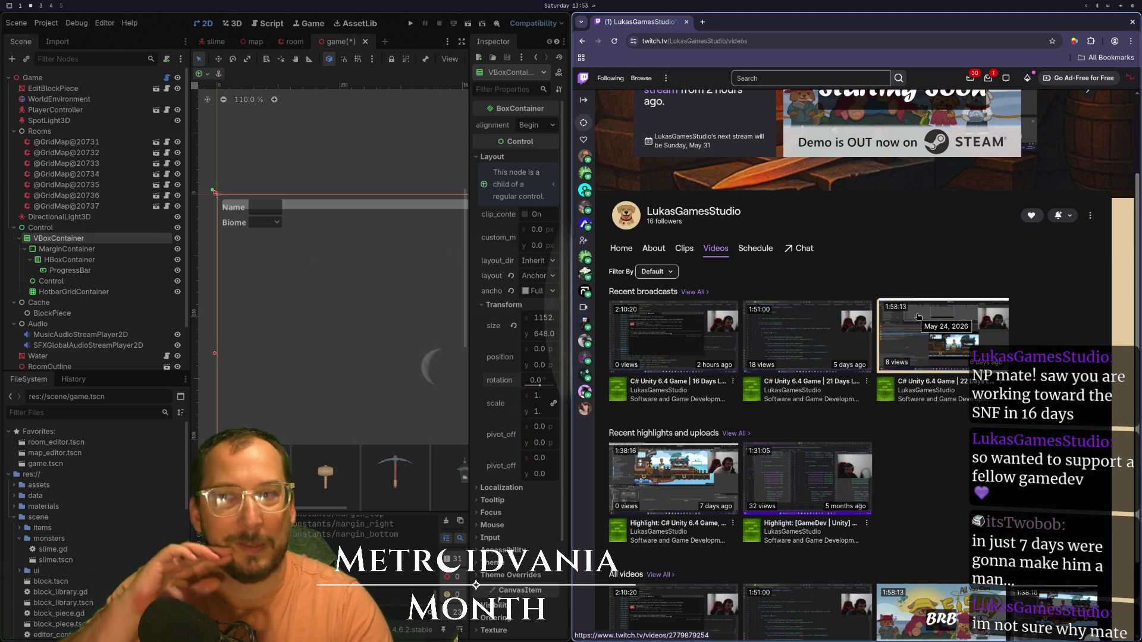
scroll(939, 304, up, 2)
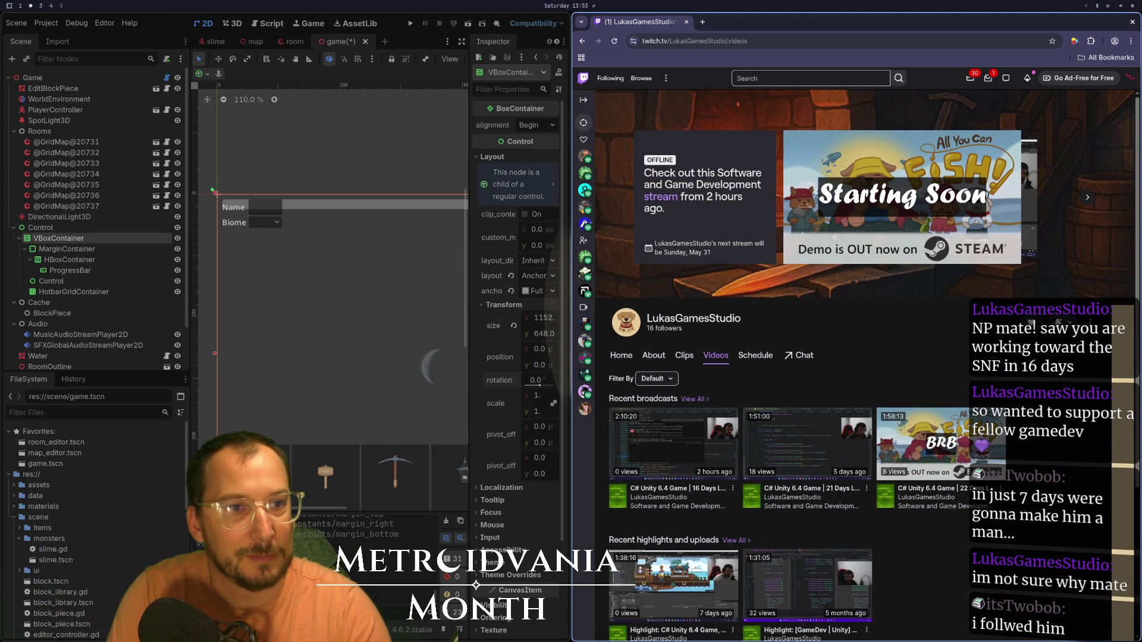
key(super+q)
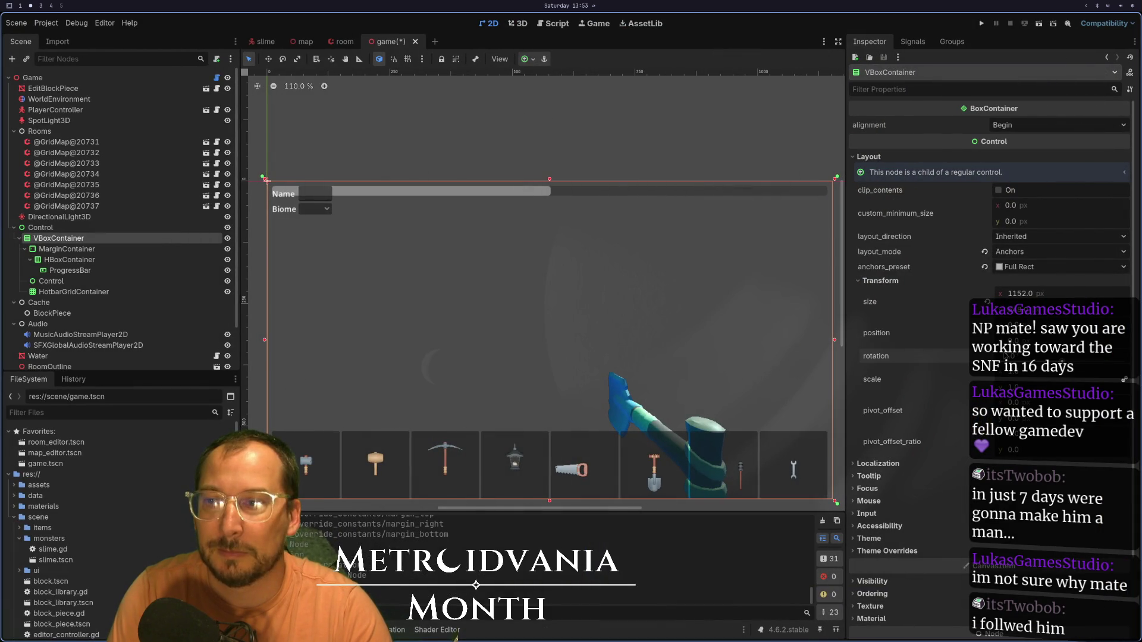
key(super+4)
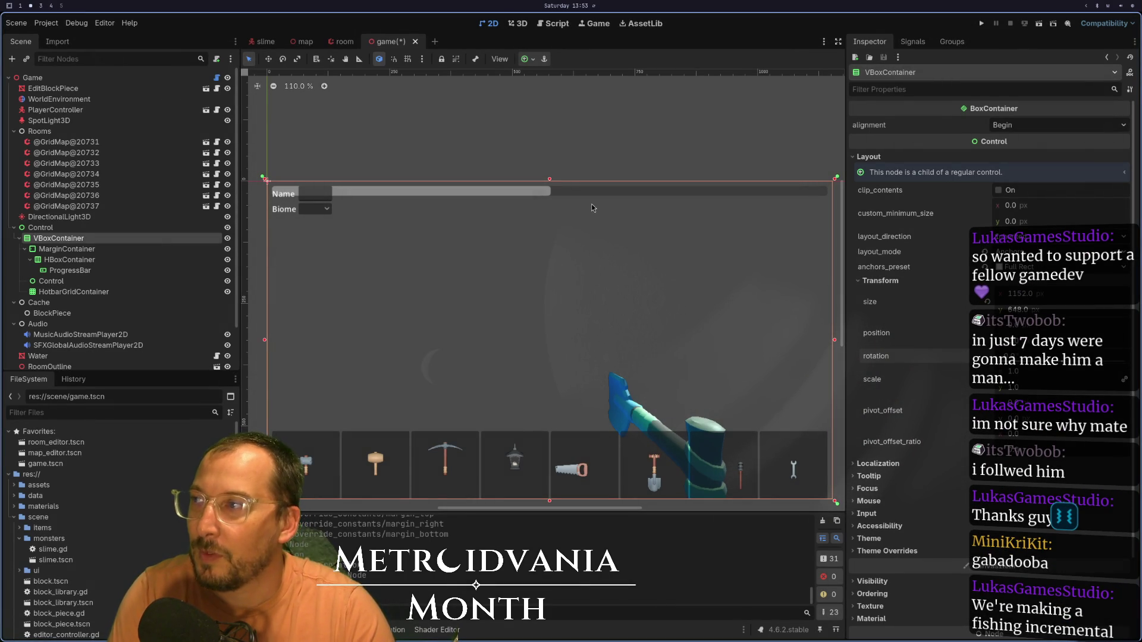
click(140, 260)
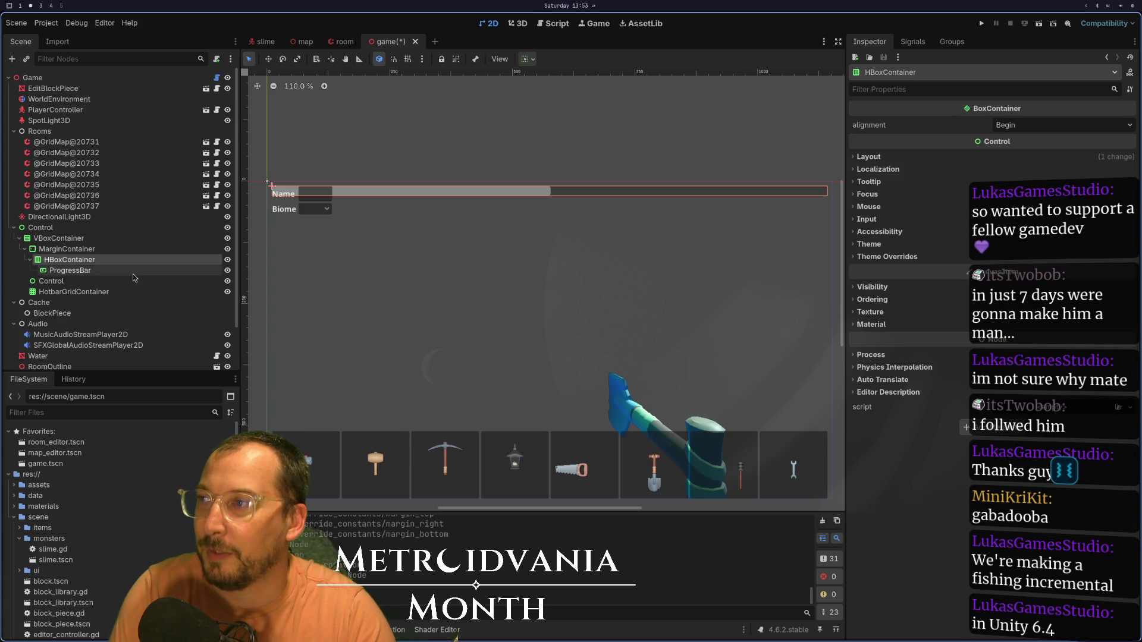
click(134, 272)
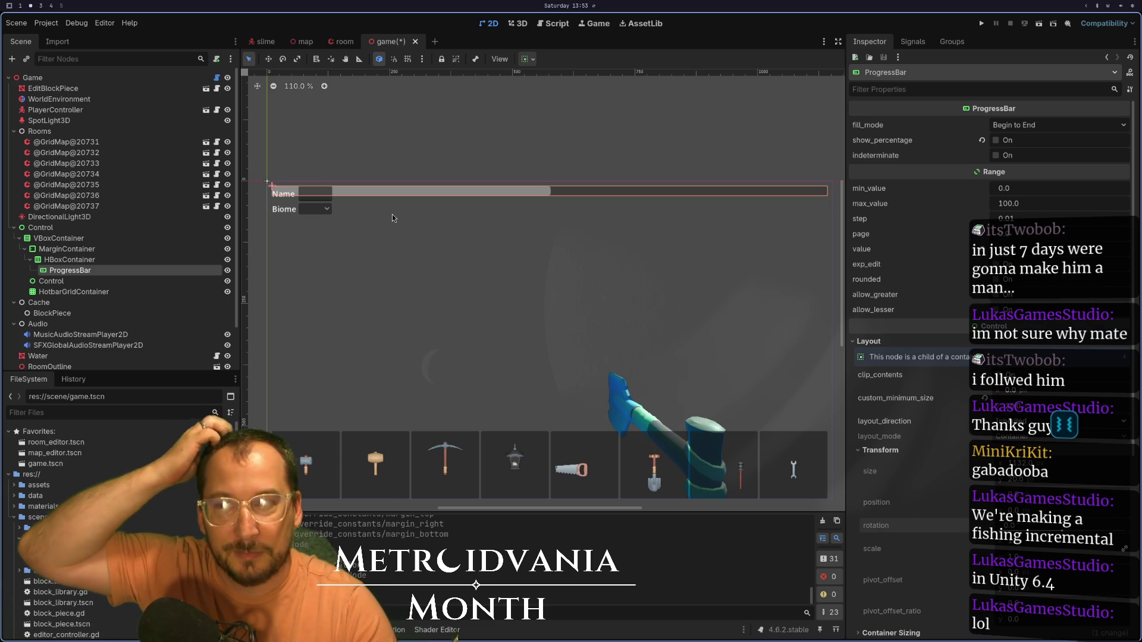
key(super+1)
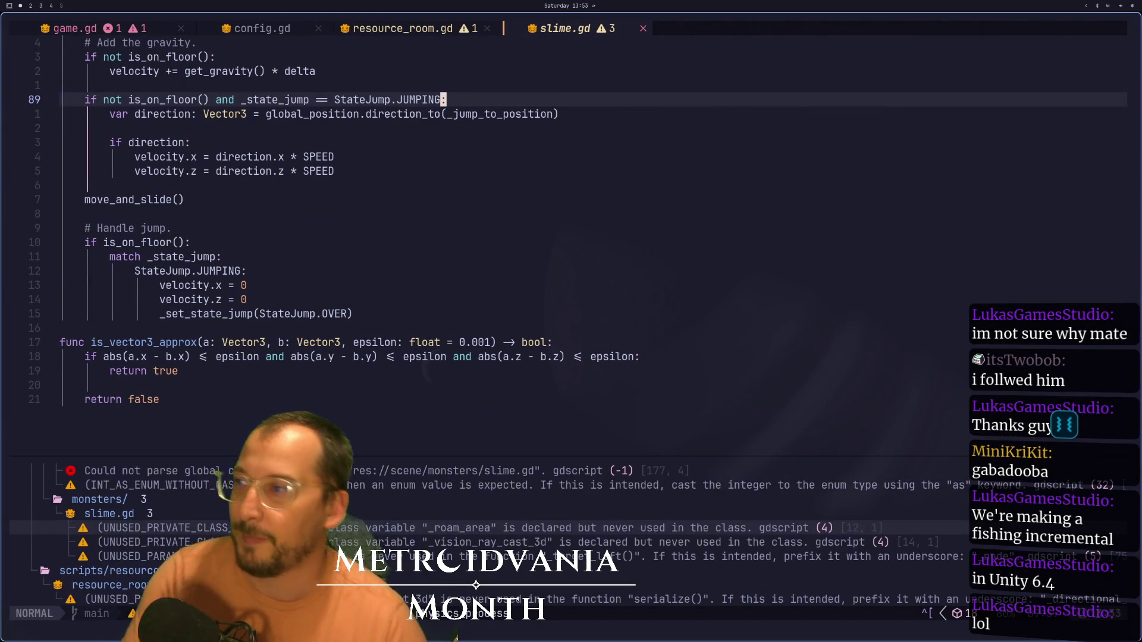
scroll(455, 226, up, 11)
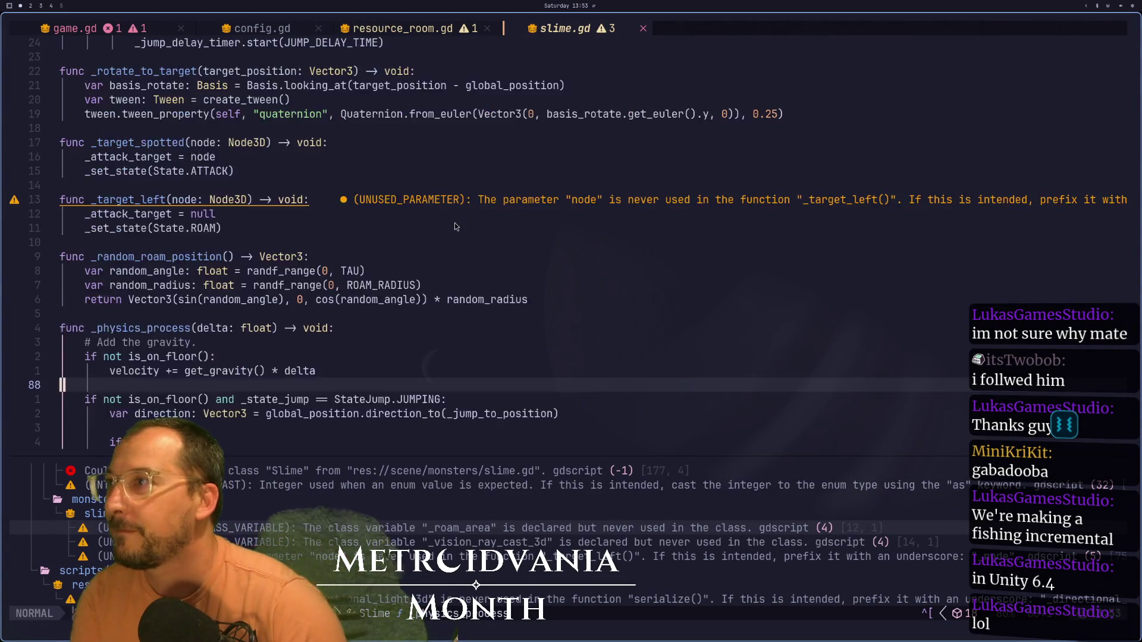
scroll(455, 224, up, 16)
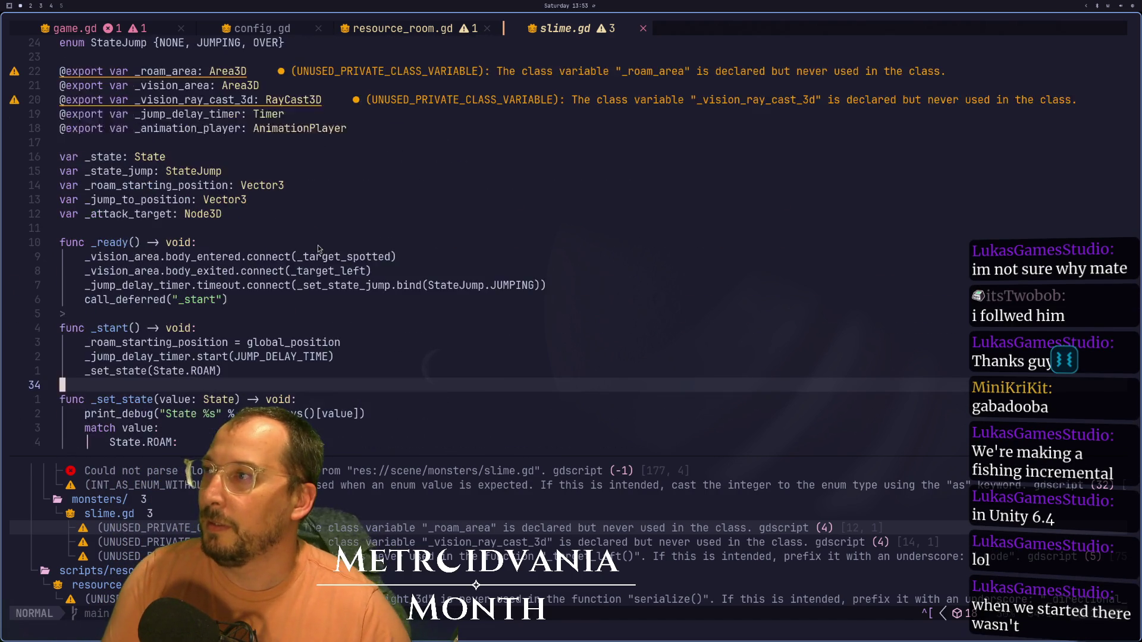
scroll(327, 243, down, 5)
key(super+2)
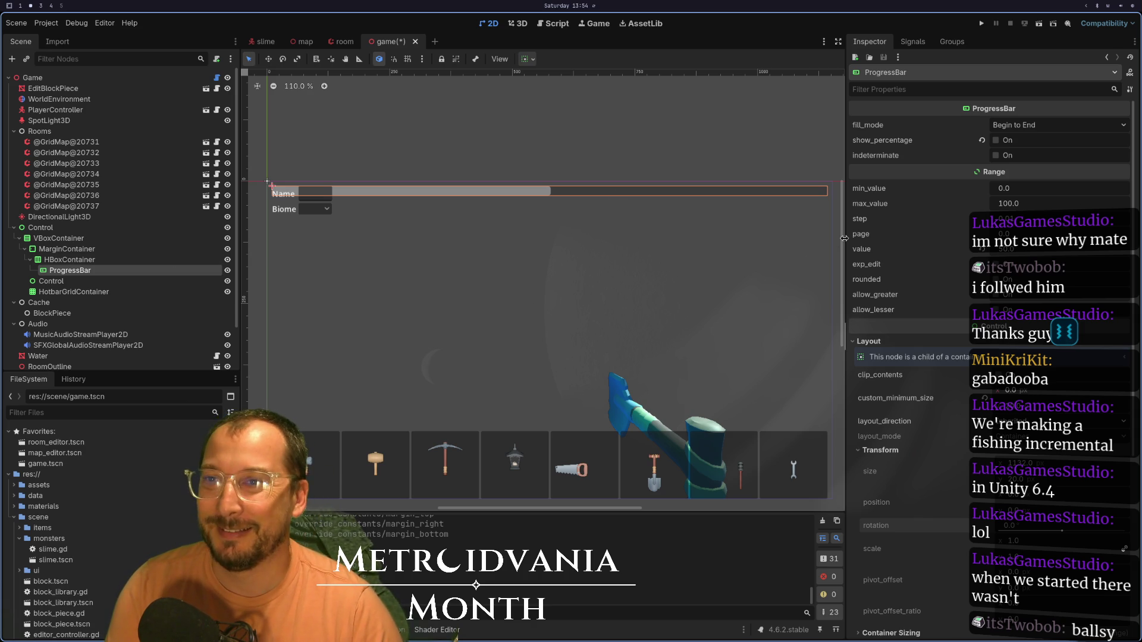
- Add a GridContainer as a child of the HBoxContainer
click(113, 260)
right_click(113, 259)
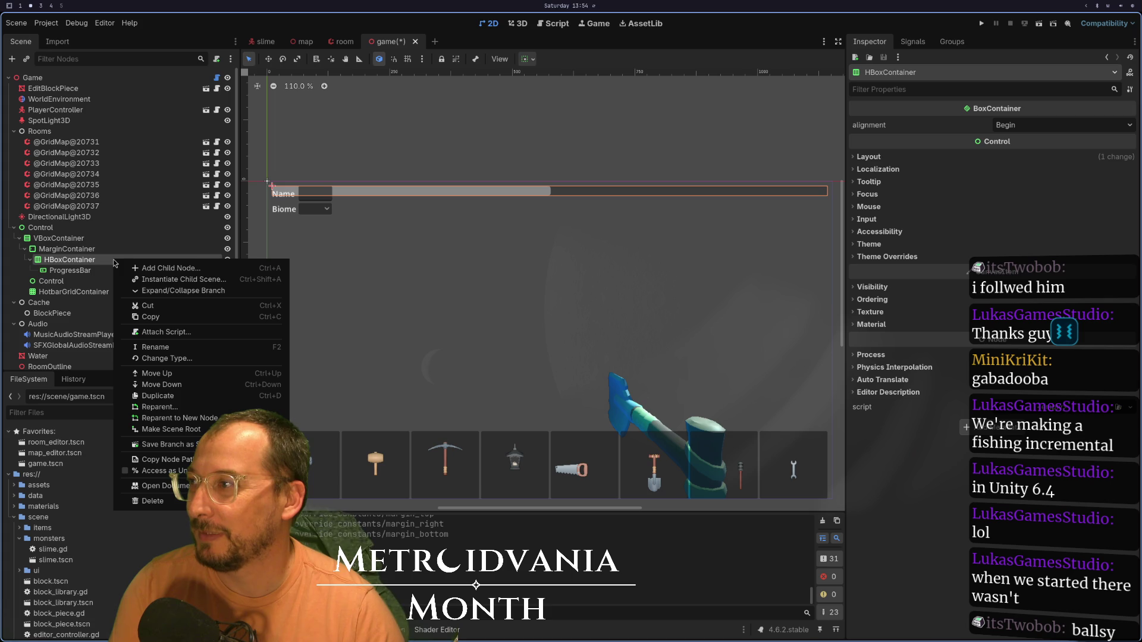
click(63, 272)
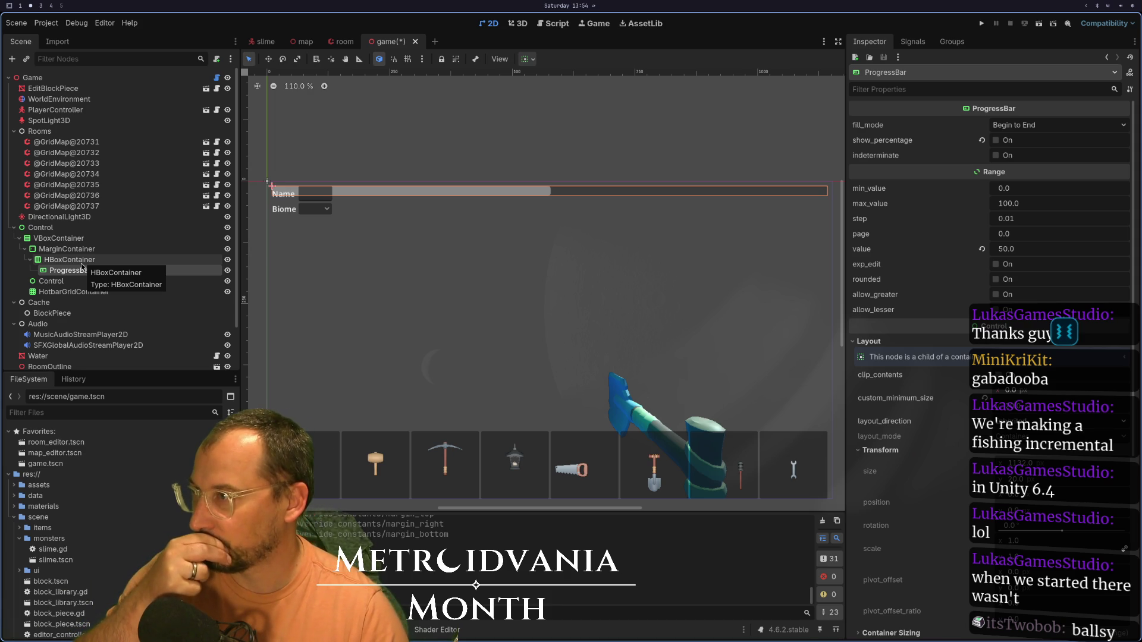
right_click(82, 261)
click(96, 266)
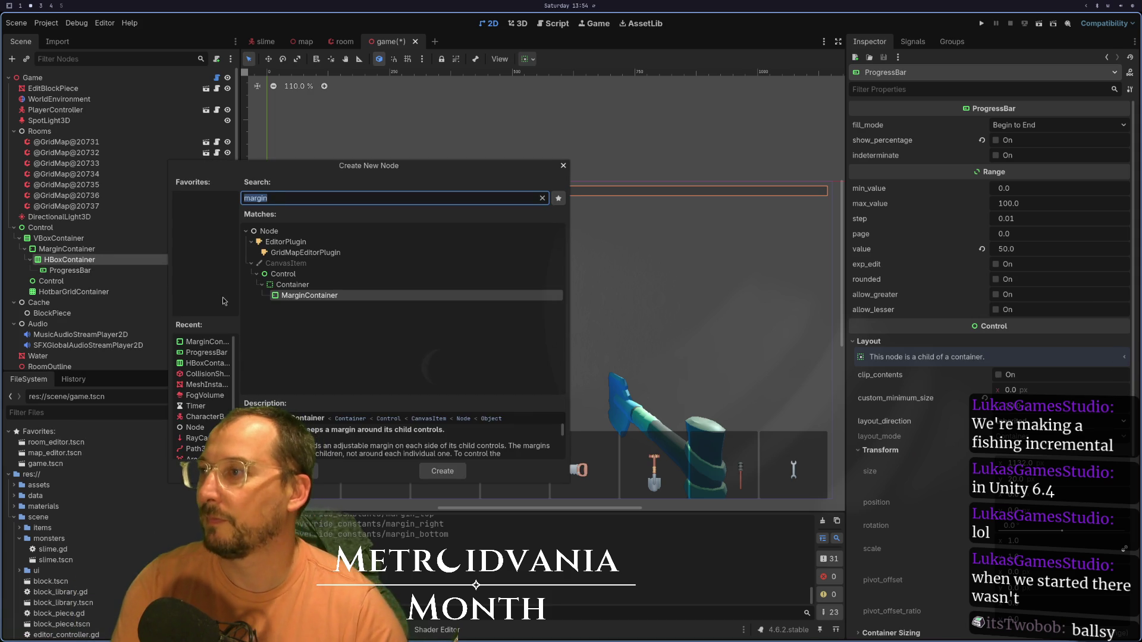
text(Grid)
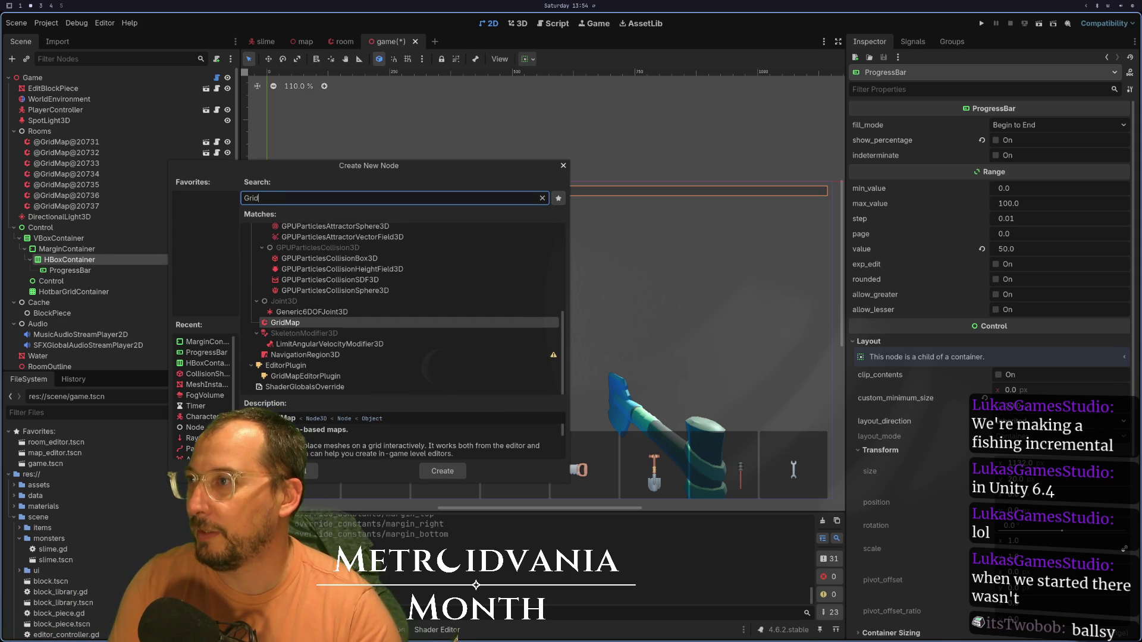
text(con)
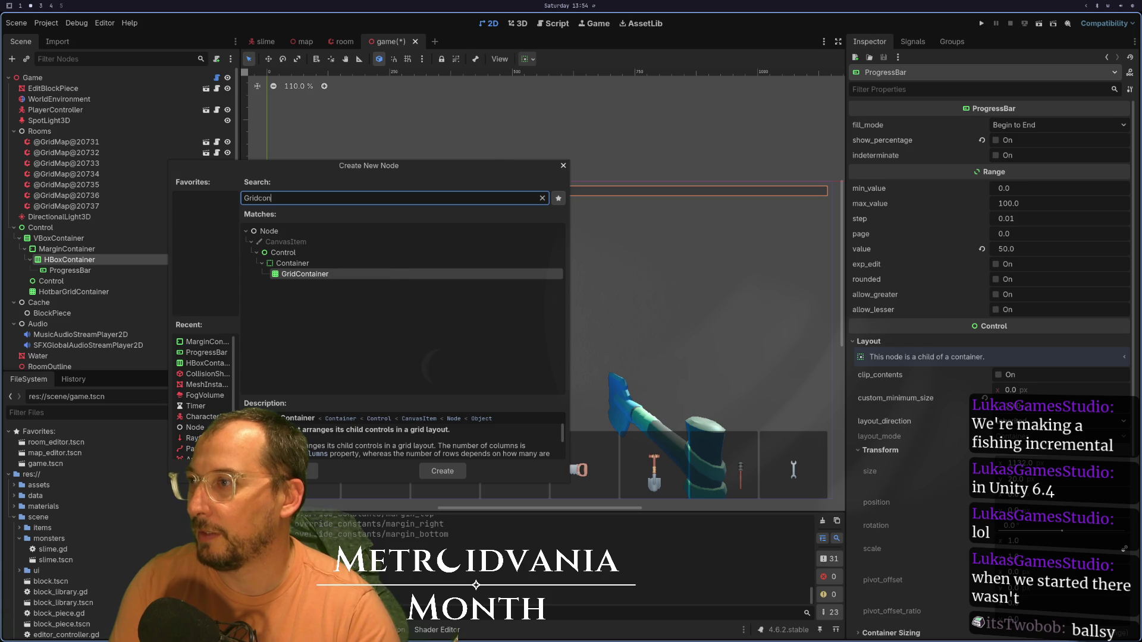
key(Return)
- Move the ProgressBar into the GridContainer, then start and cancel adding another child node
click(66, 273)
drag(65, 272, 80, 282)
click(74, 270)
click(98, 260)
right_click(84, 262)
click(110, 269)
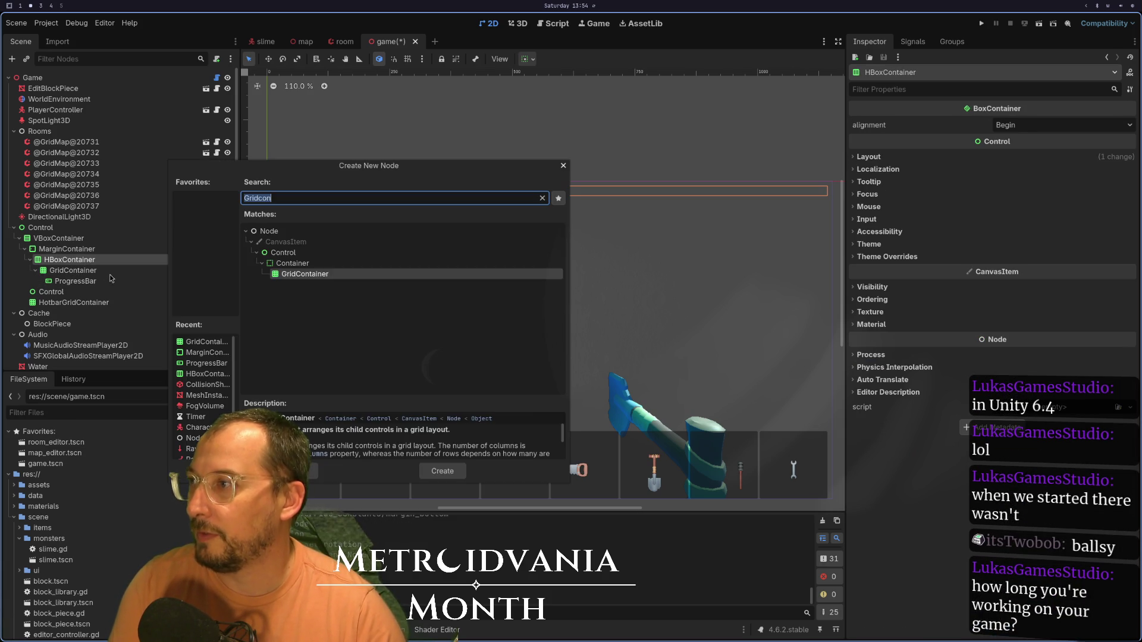
text(Con)
key(Escape)
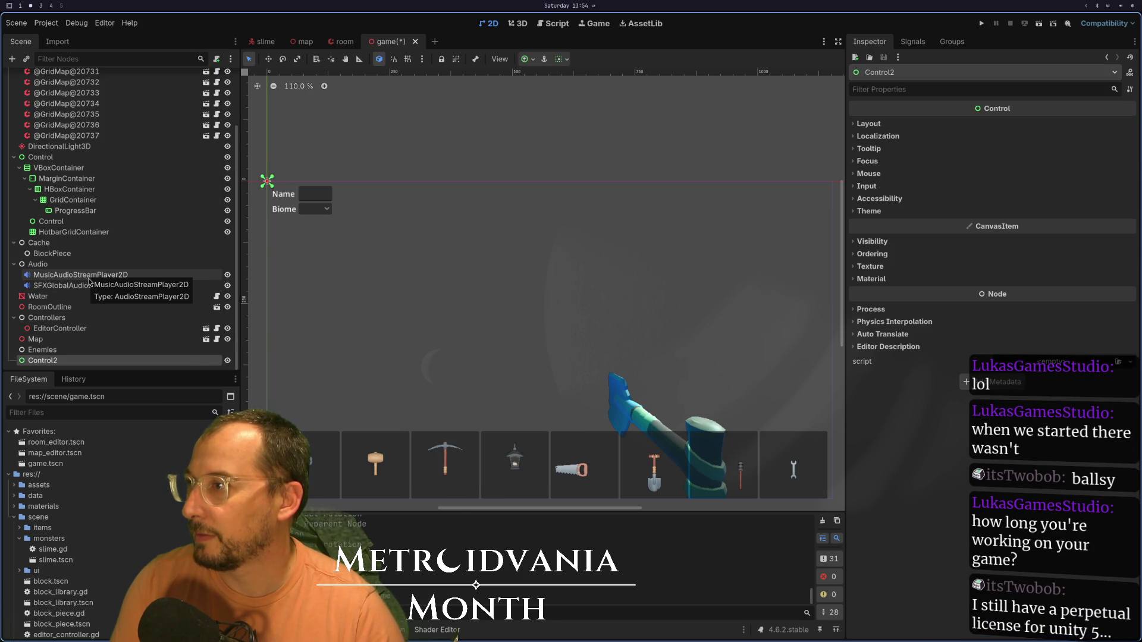
- Undo the stray Control2, add a Control under HBoxContainer and place a duplicate above GridContainer
key(ctrl+z)
scroll(87, 275, up, 3)
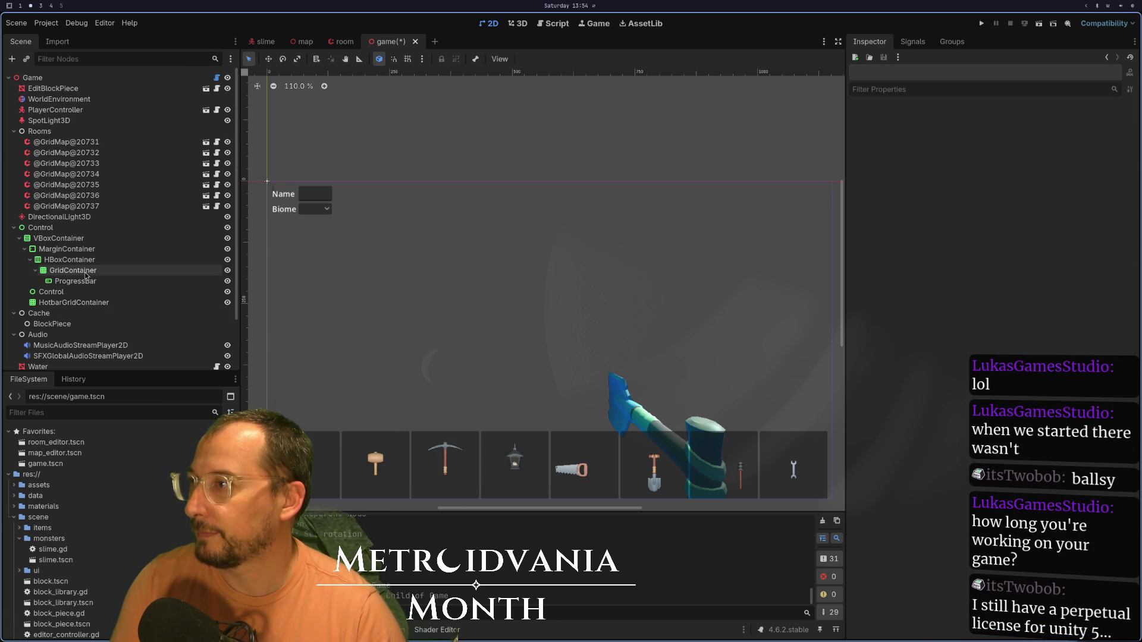
right_click(138, 260)
click(178, 267)
text(contr)
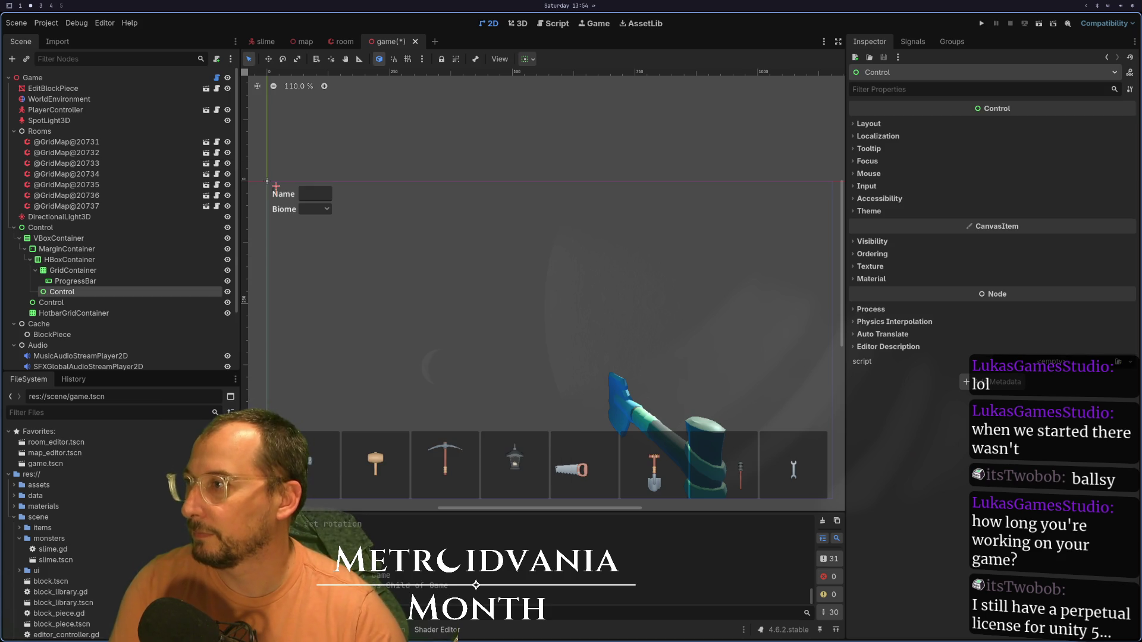
key(ctrl+d)
drag(87, 301, 84, 269)
- Set both Control spacers to expand horizontally
ctrl+click(89, 304)
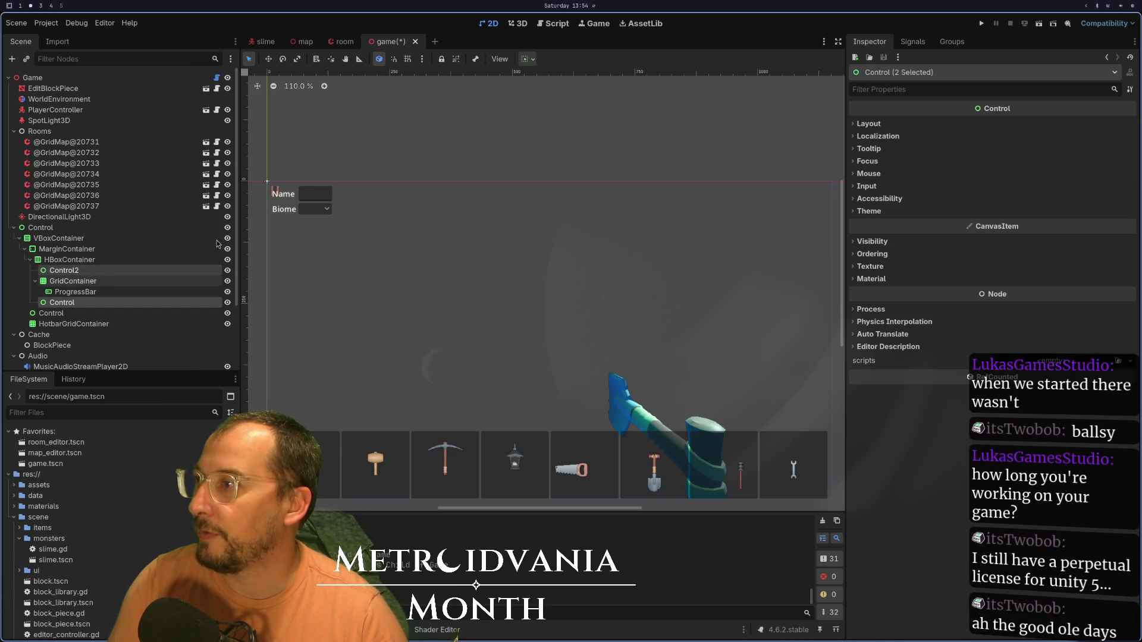
click(533, 59)
click(587, 113)
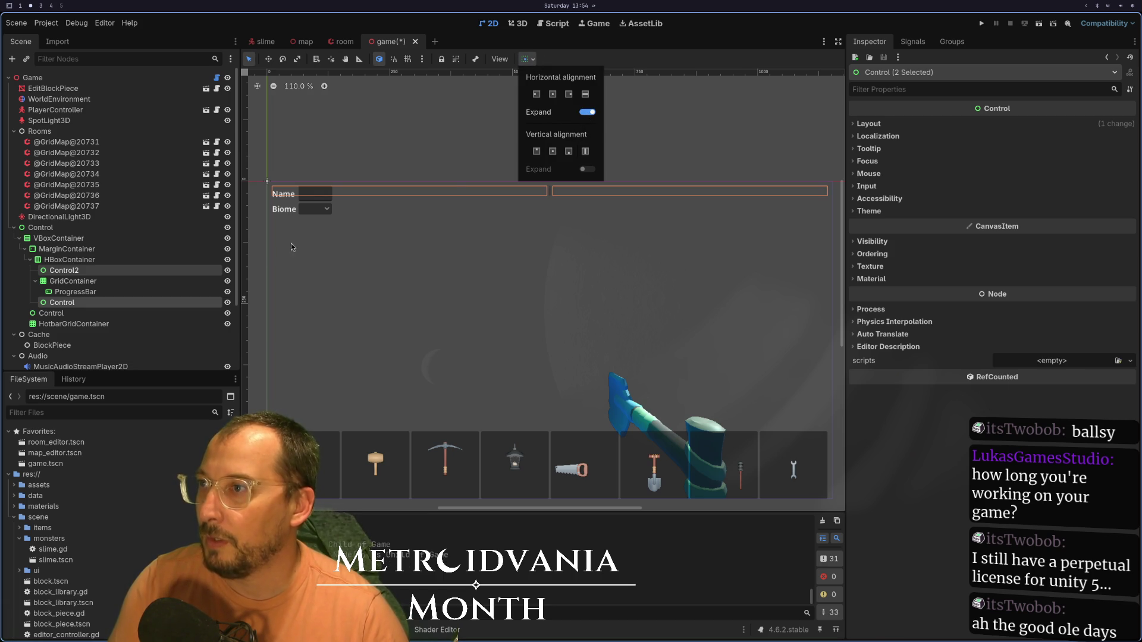
click(68, 280)
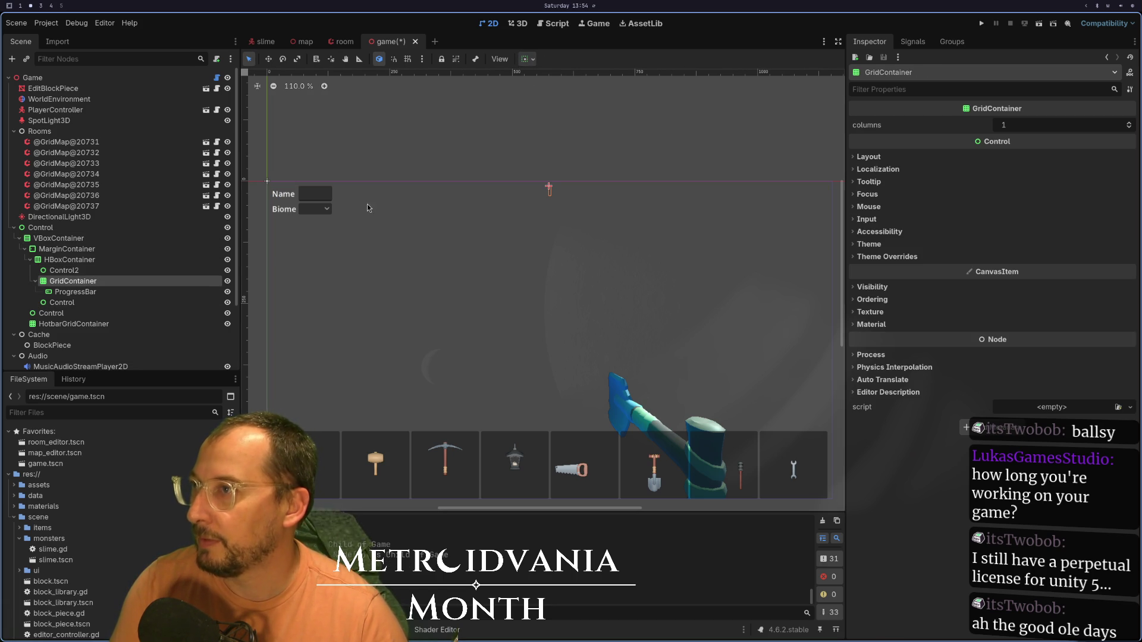
- Make the GridContainer expand horizontally and rename the ProgressBar to HealthProgressBar
click(535, 60)
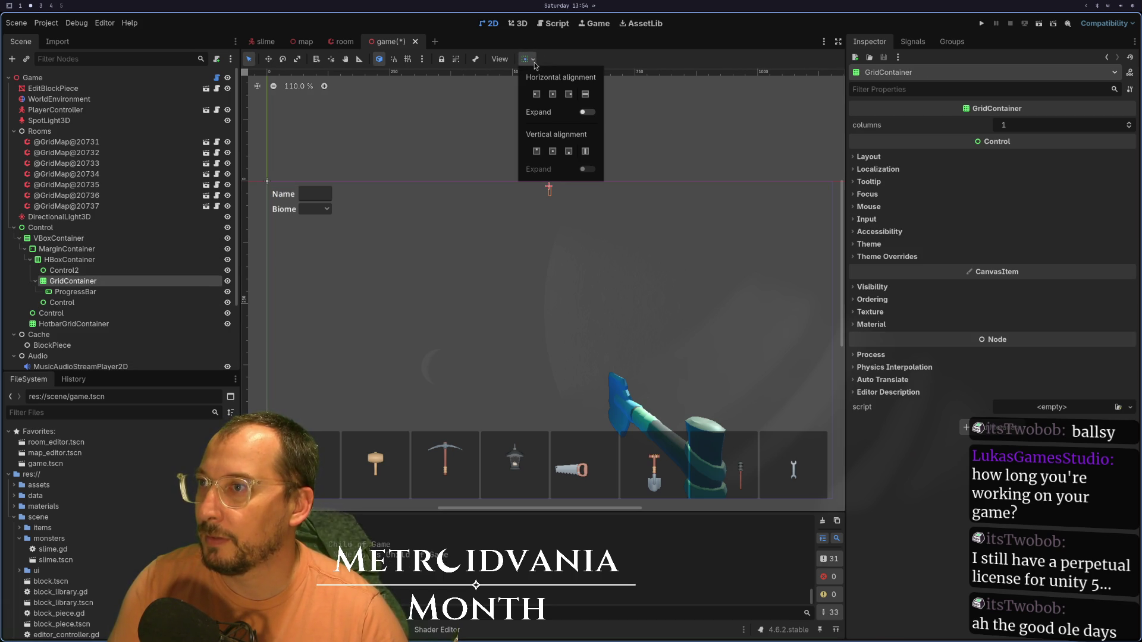
click(588, 112)
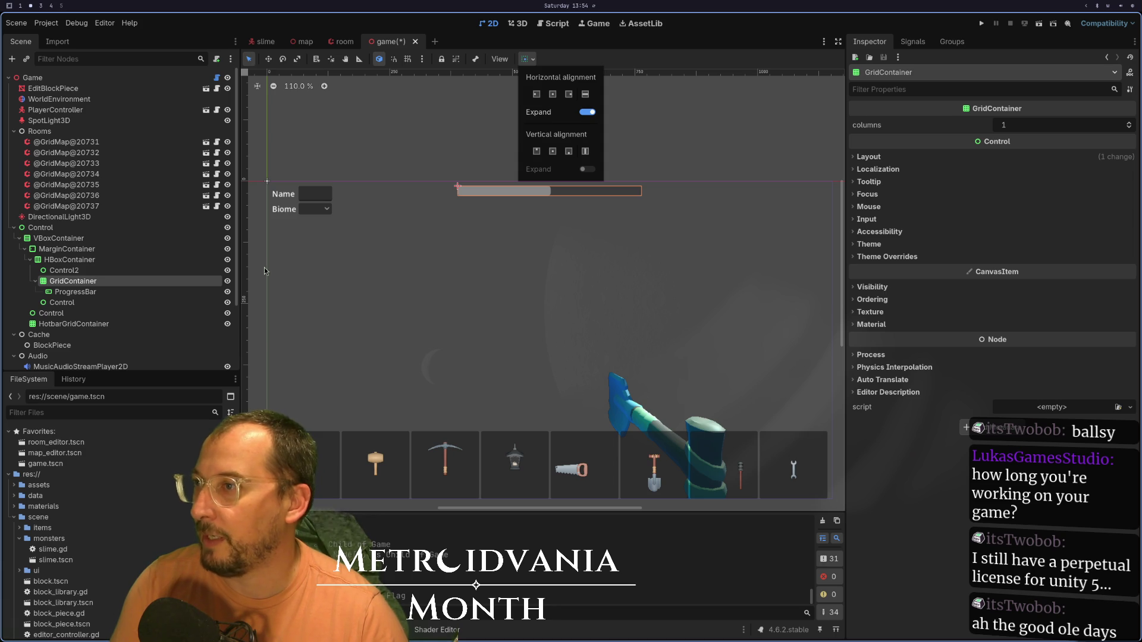
click(76, 291)
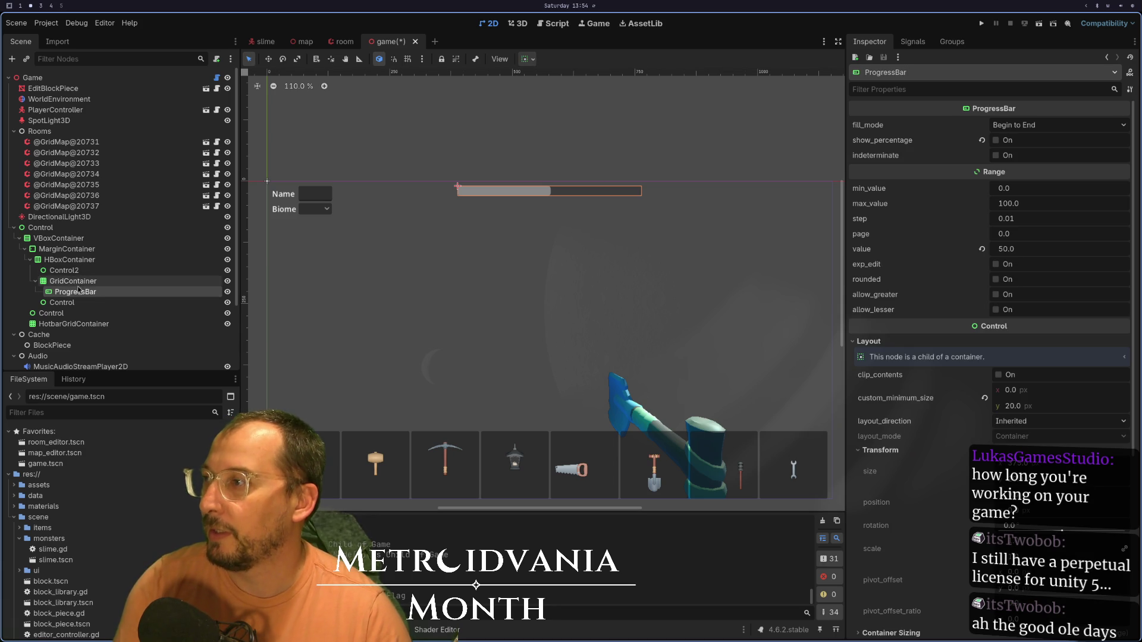
double_click(76, 291)
click(57, 291)
text(H)
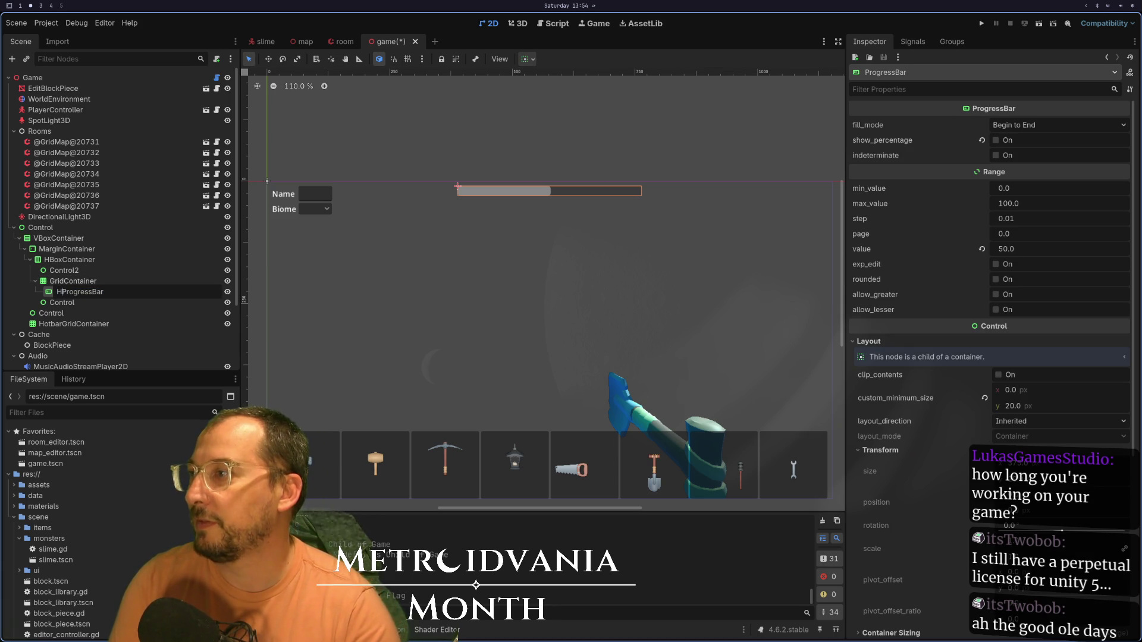
text(ealth)
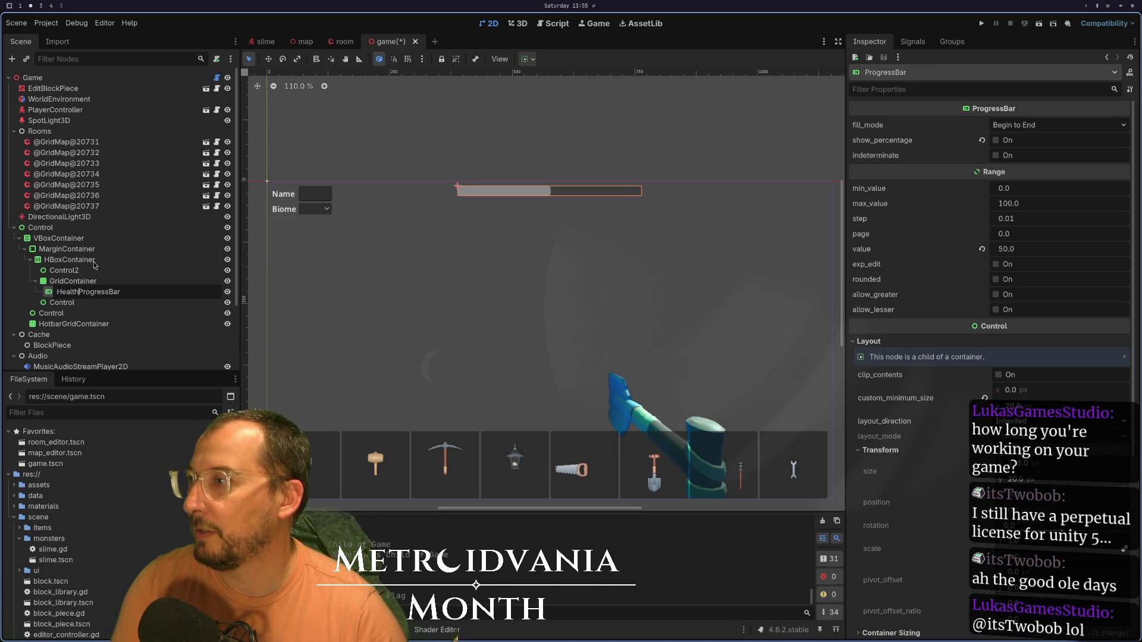
key(Return)
- Duplicate HealthProgressBar as MagicProgressBar and open the raiding channel's Twitch home page
key(ctrl+d)
text(MagicProgressBar)
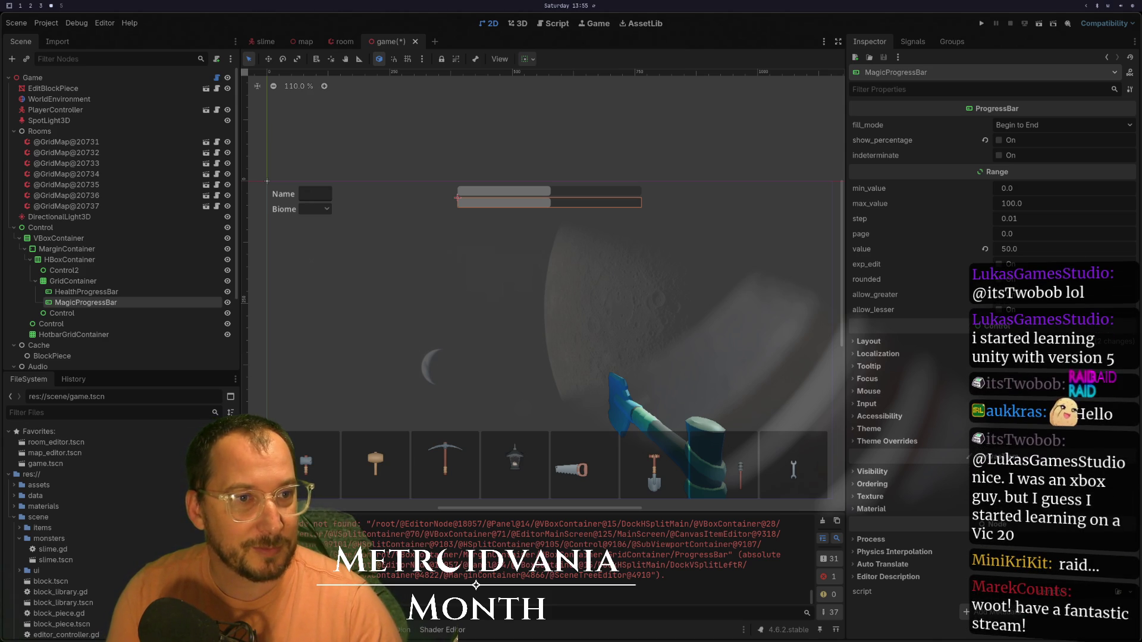
key(super+2)
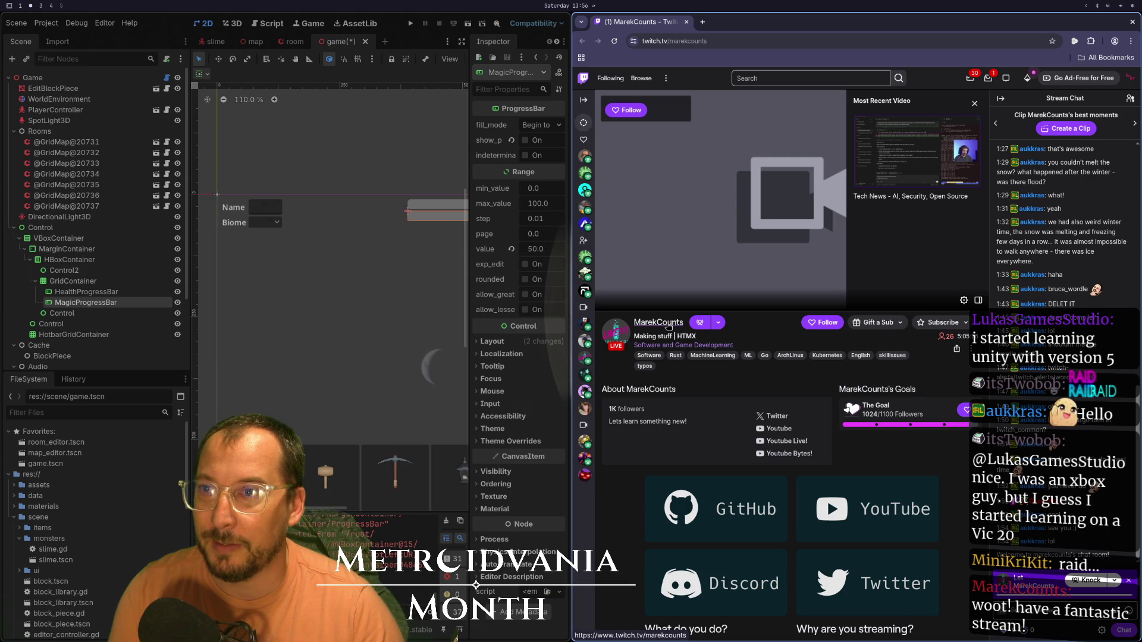
click(668, 324)
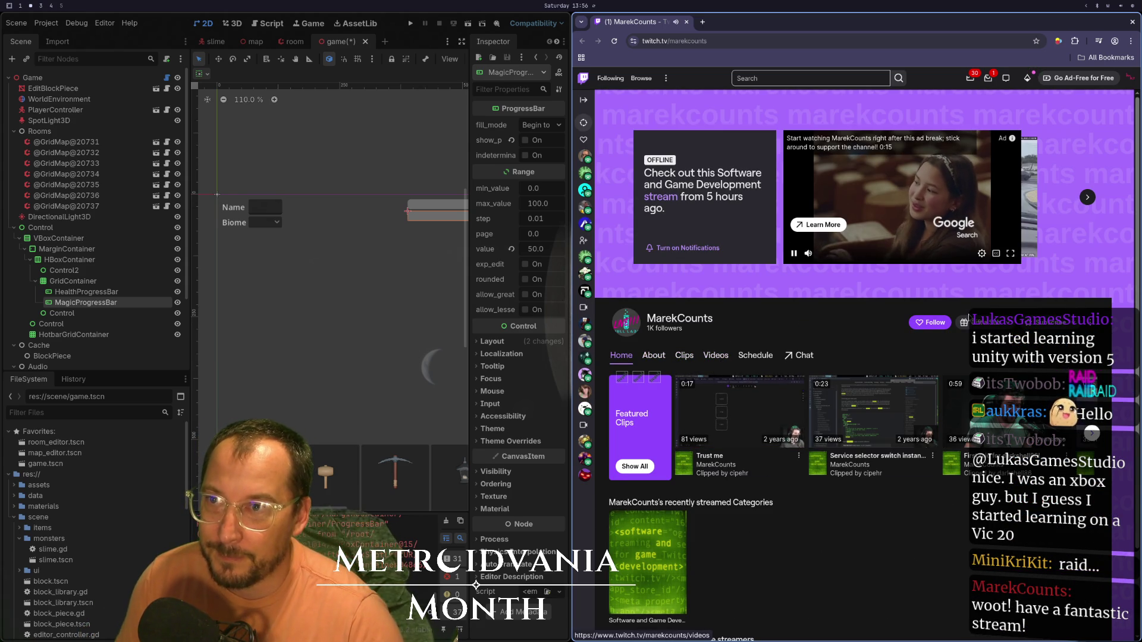
- Follow the raiding channel and play its most recent video with the sound muted
click(936, 323)
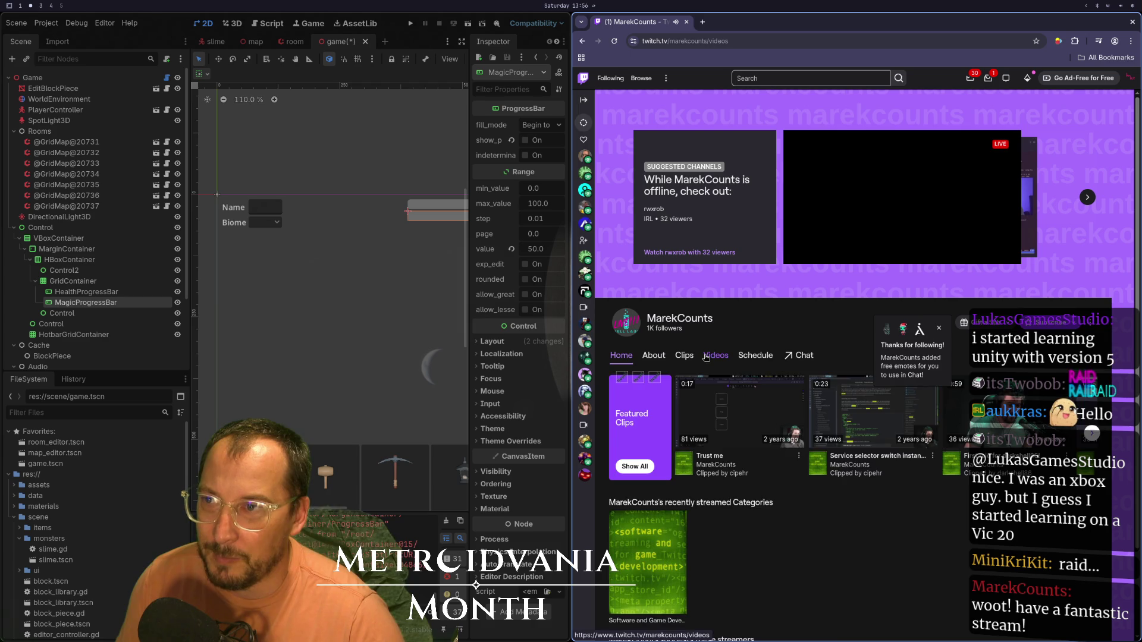
click(716, 355)
click(681, 439)
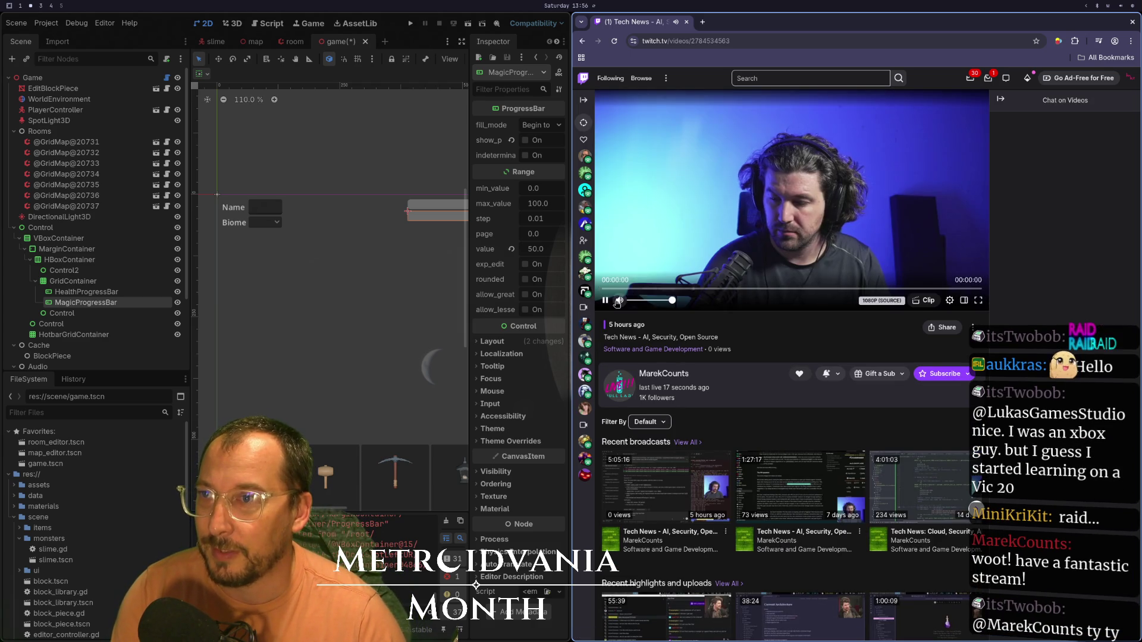
click(620, 301)
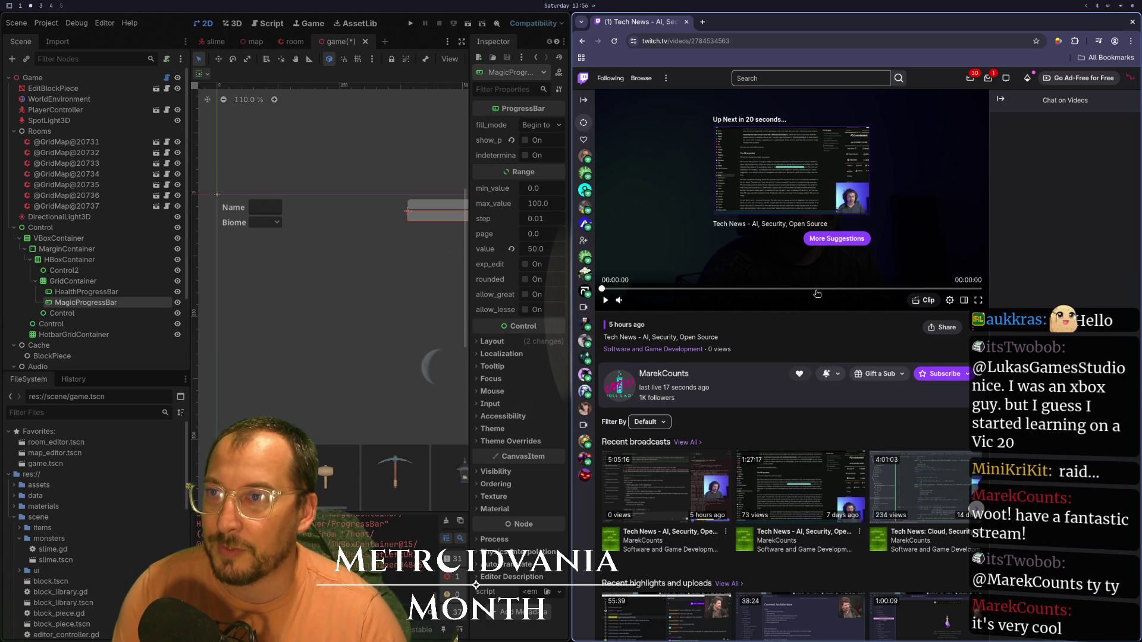
- Reopen the 5:05:16 Tech News broadcast, skip ahead to 04:09:01, then close the browser
click(582, 41)
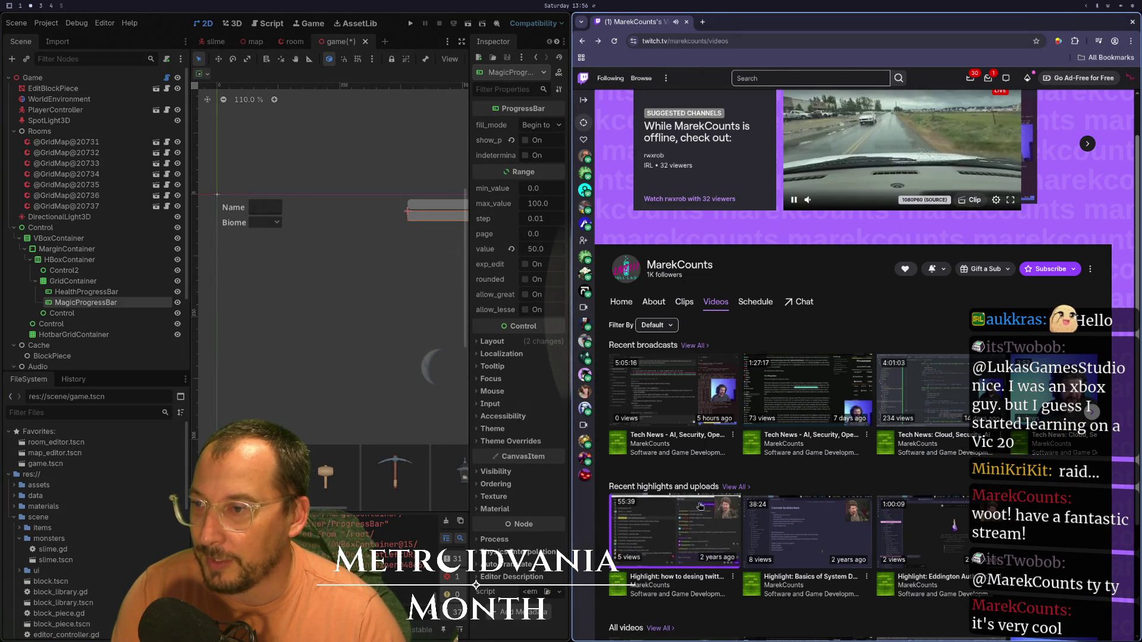
click(706, 371)
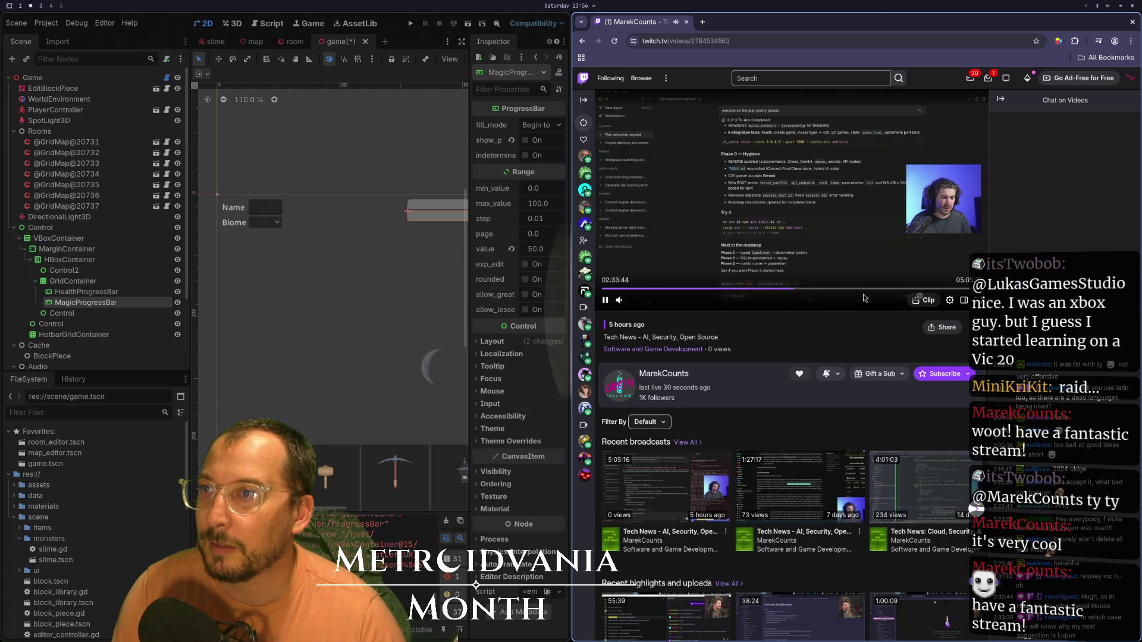
click(882, 289)
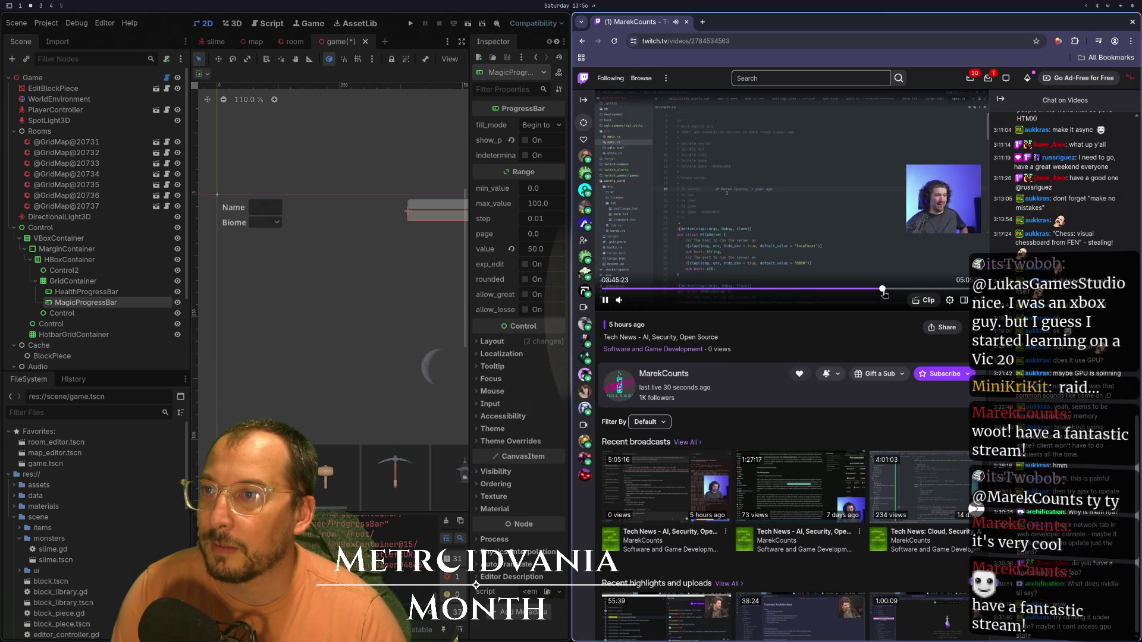
click(913, 290)
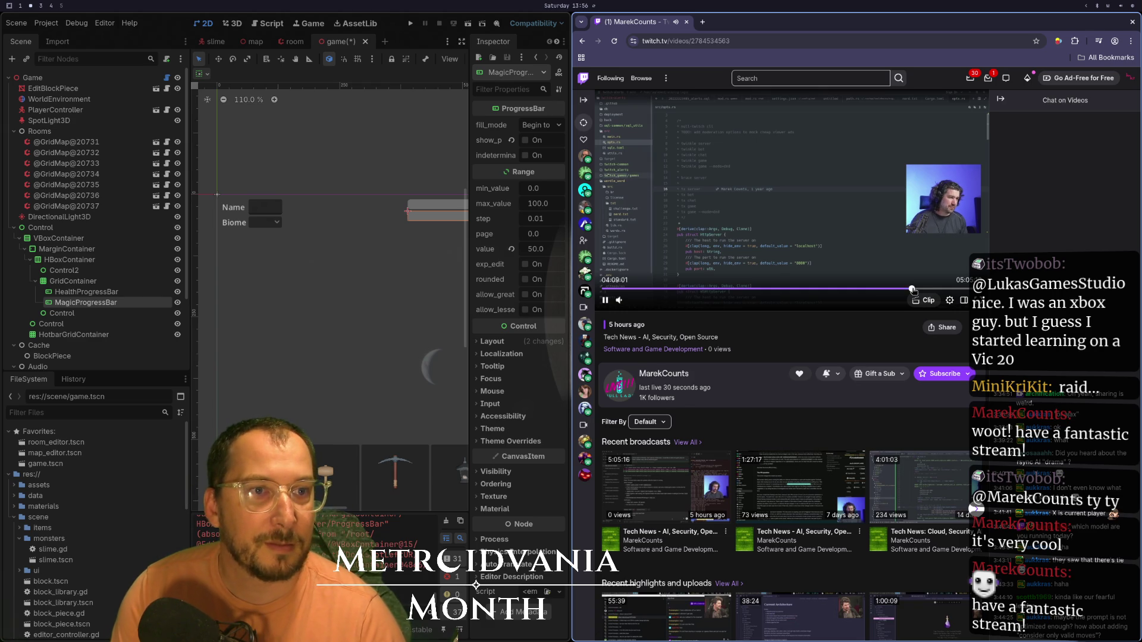
key(ctrl+w)
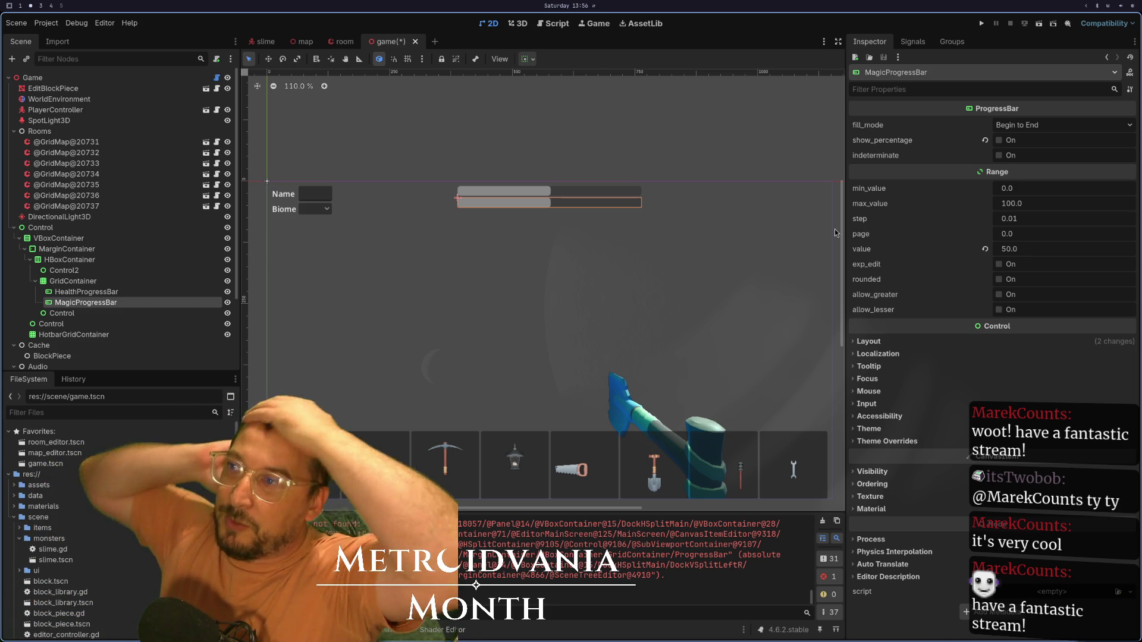
- Save and run the game fullscreen, walking around and switching to the torch to check the HUD
click(982, 22)
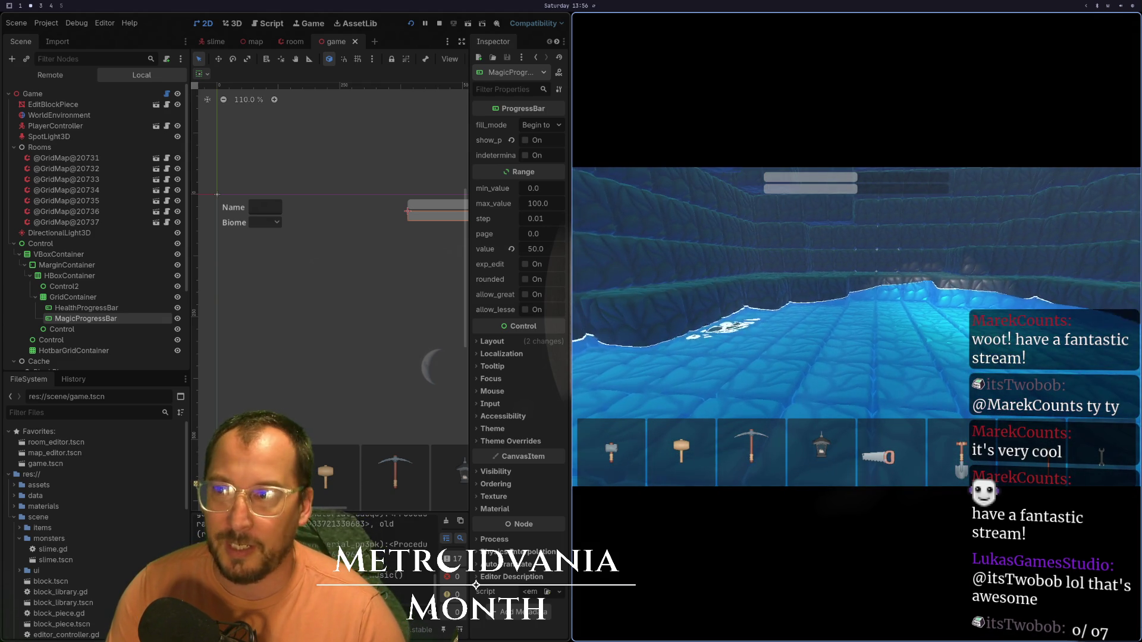
key(F11)
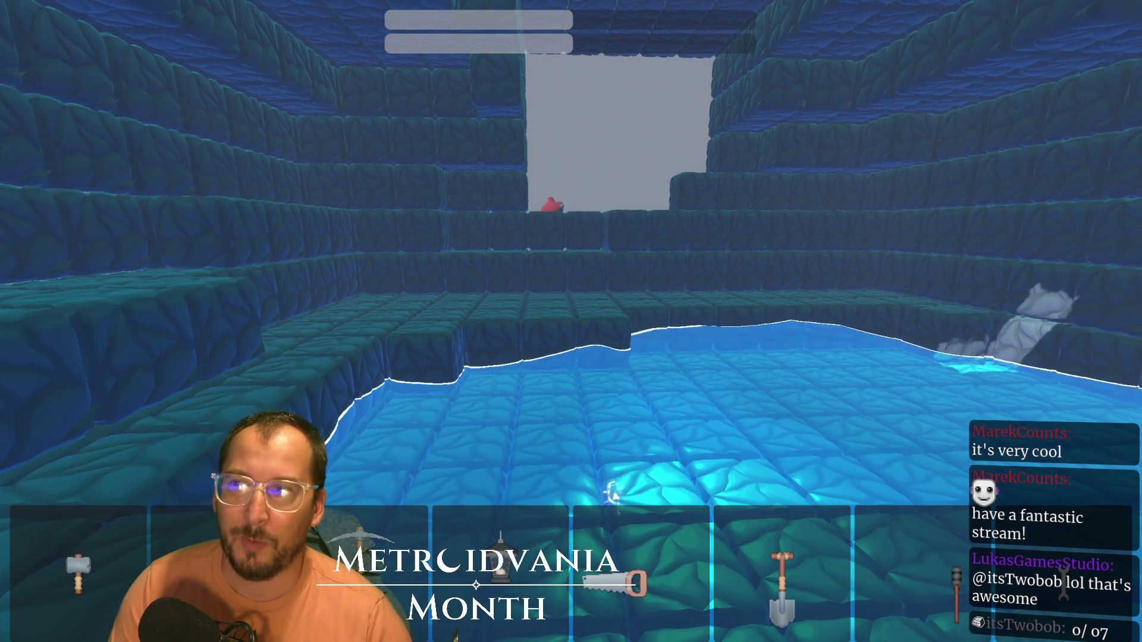
key(w)
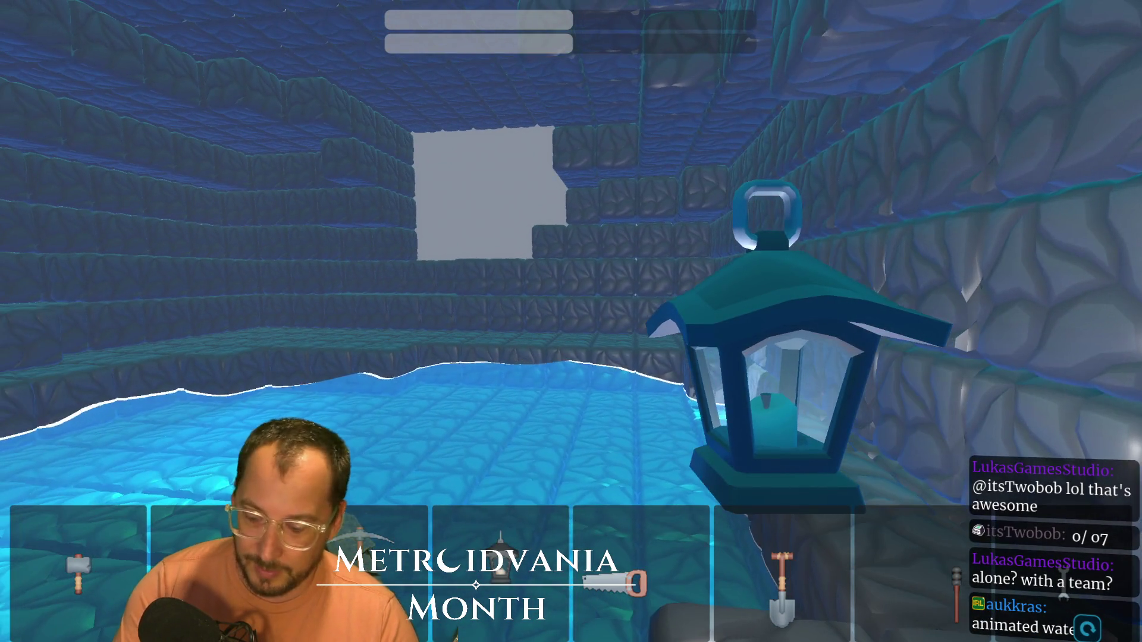
key(7)
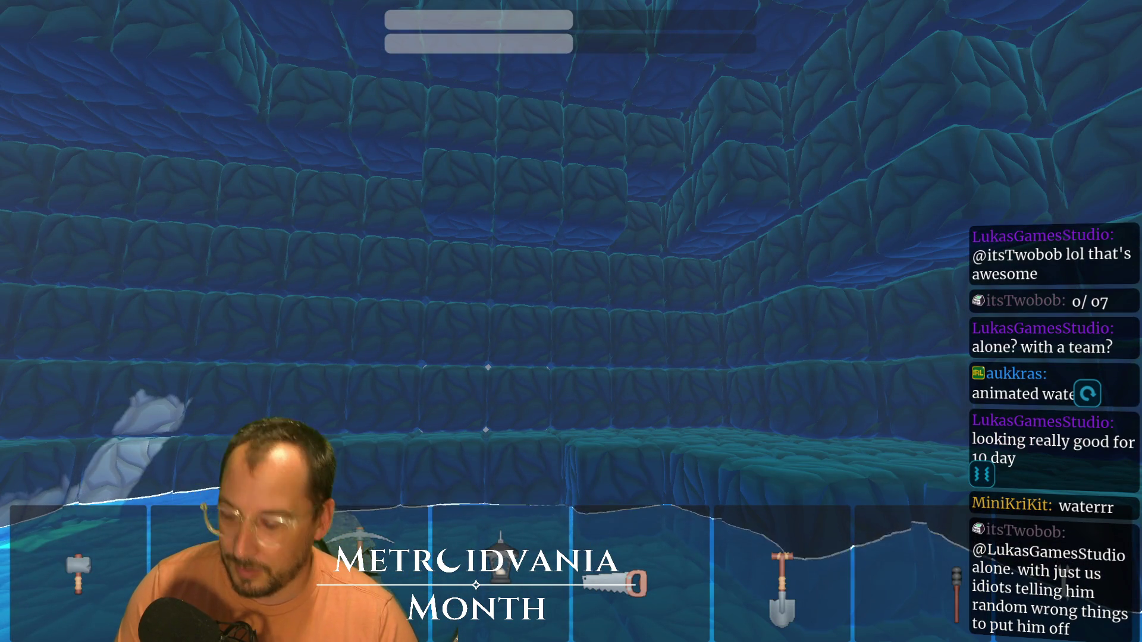
key(s)
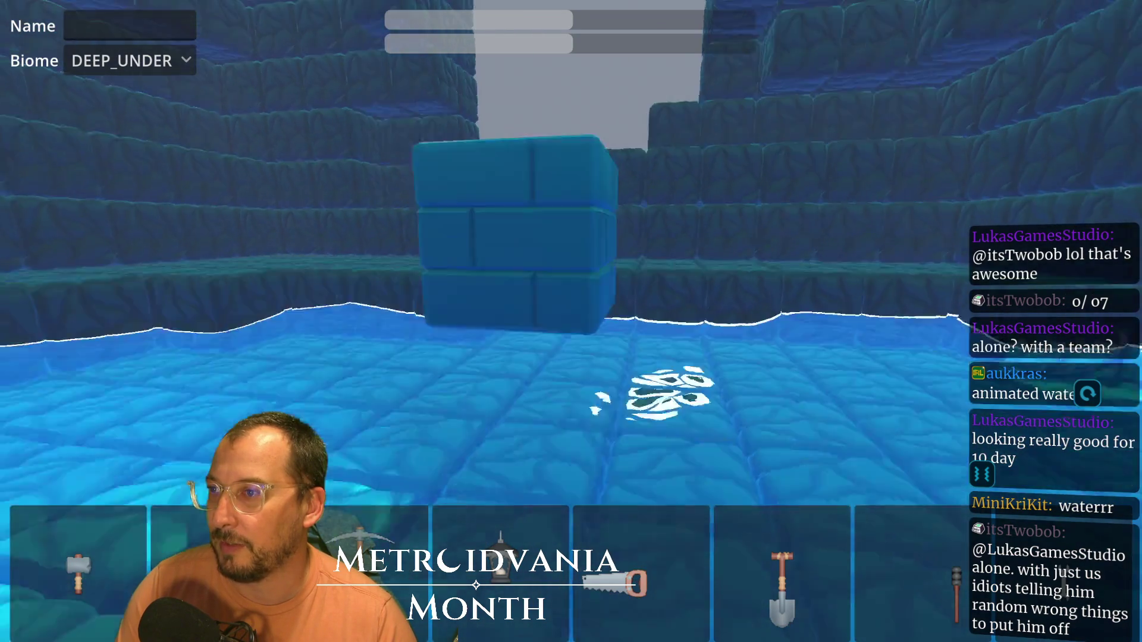
- Jump up out of the water and place a second brick block beside the first
key(space)
key(space)
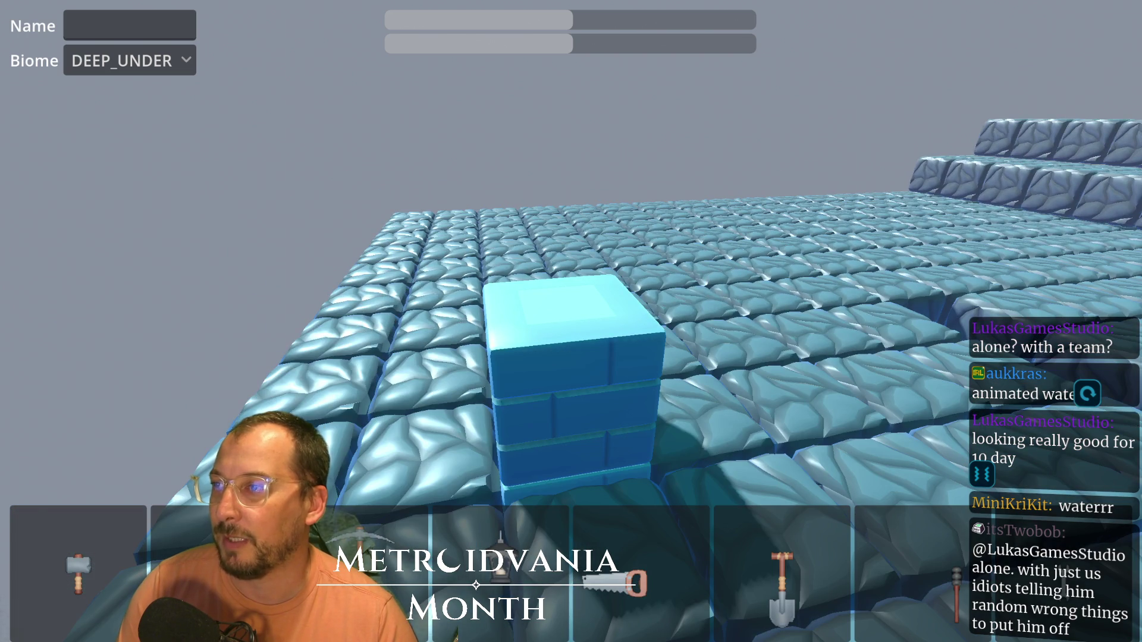
key(space)
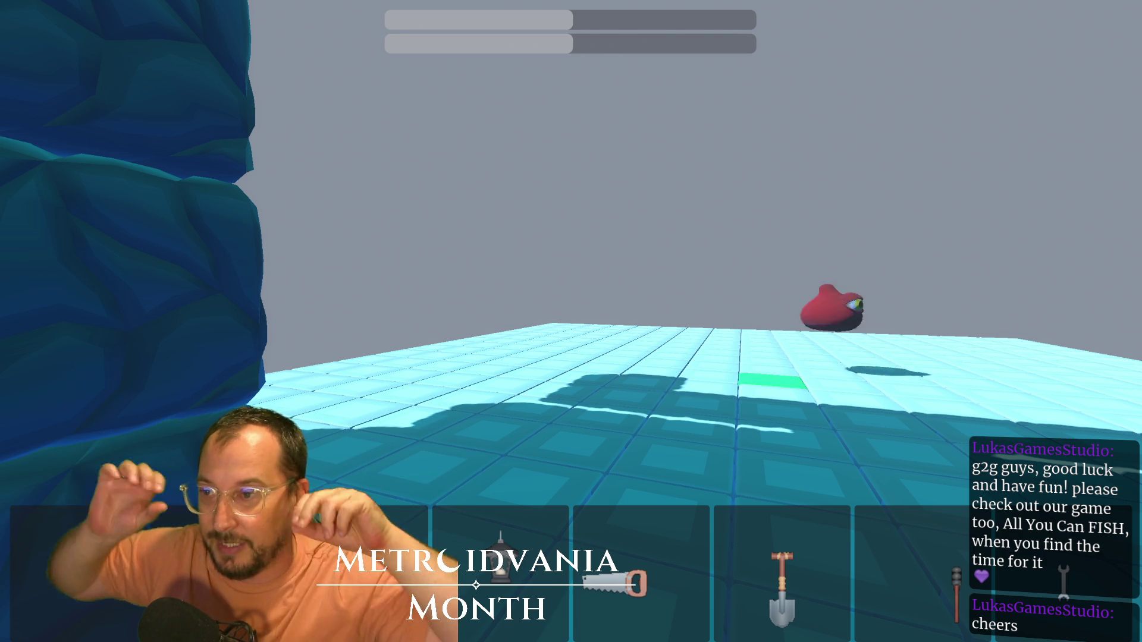
- Walk and jump around the platform toward the rock wall, then stop the game with F8
key(space)
key(a)
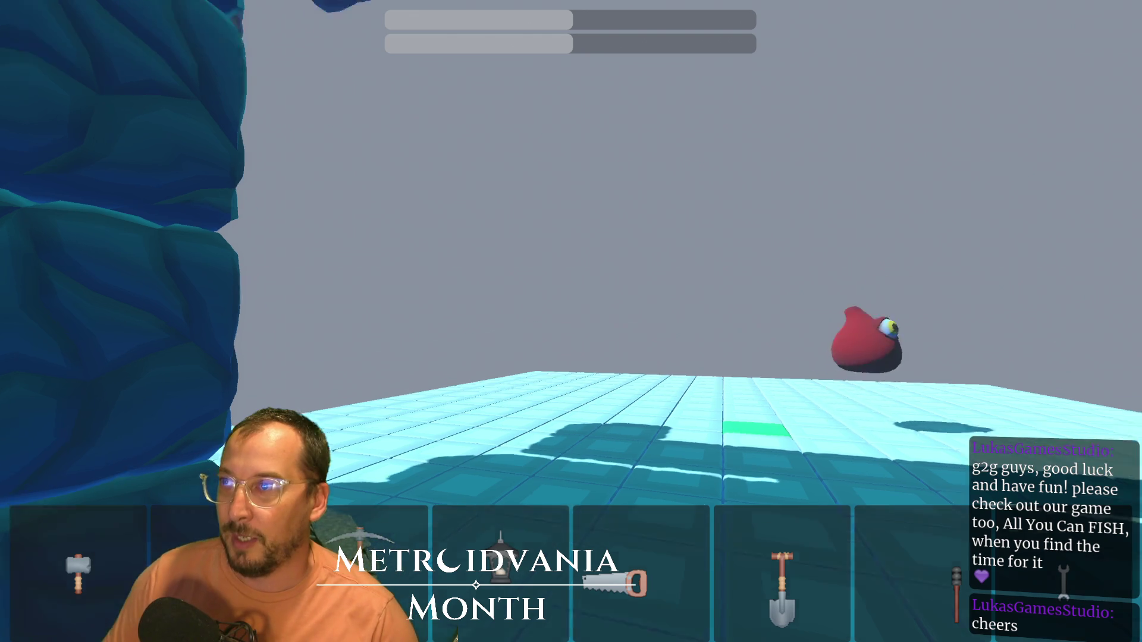
key(d)
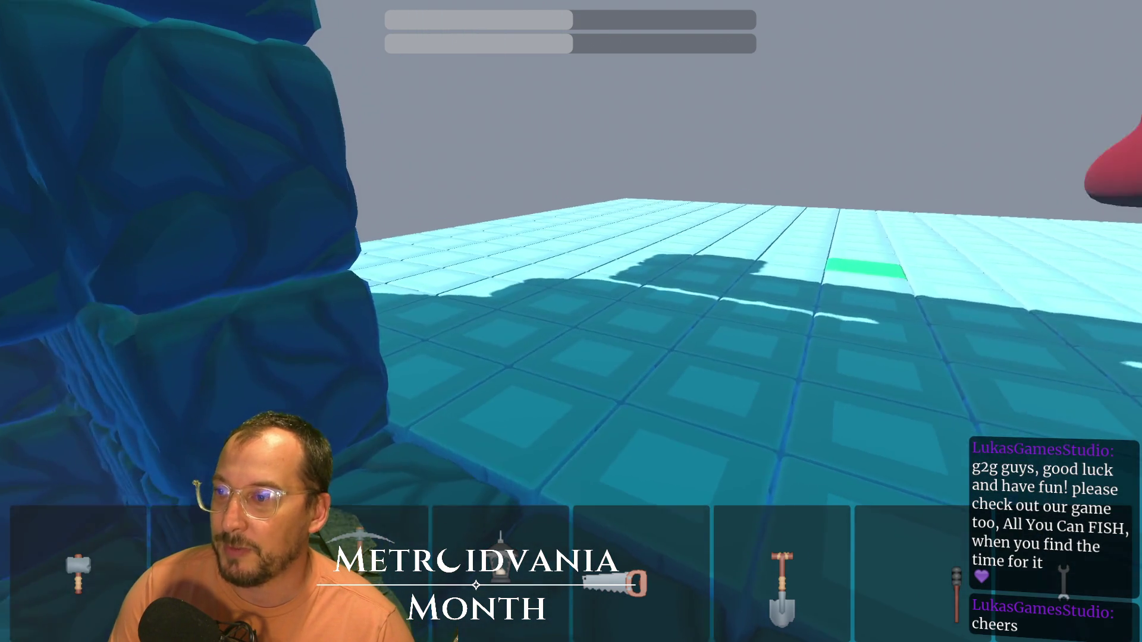
key(space)
key(a)
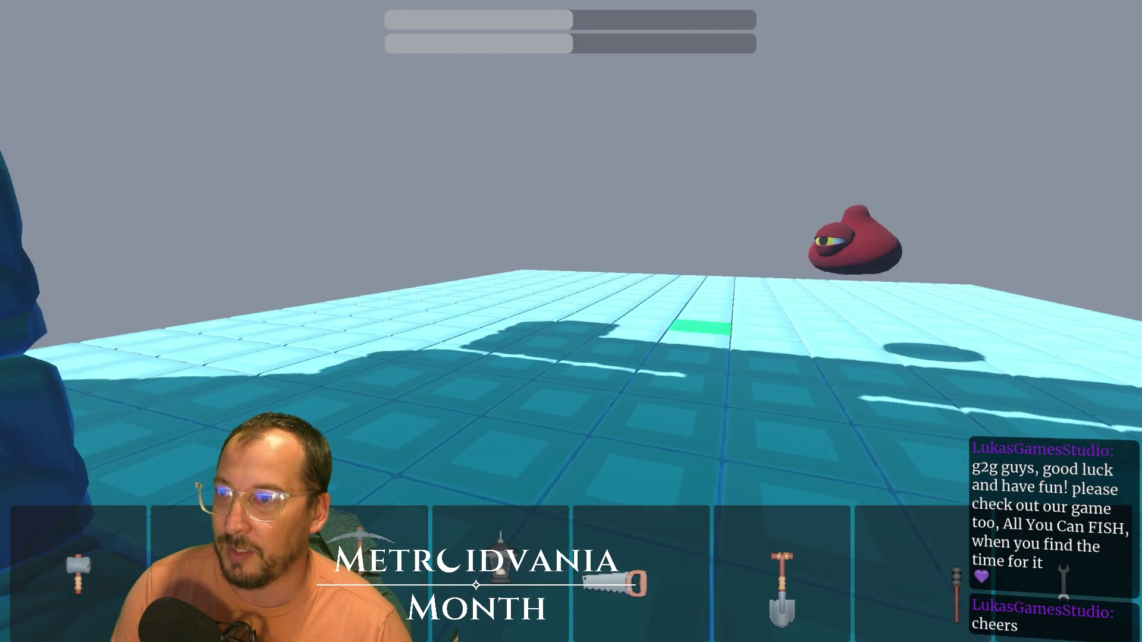
key(s)
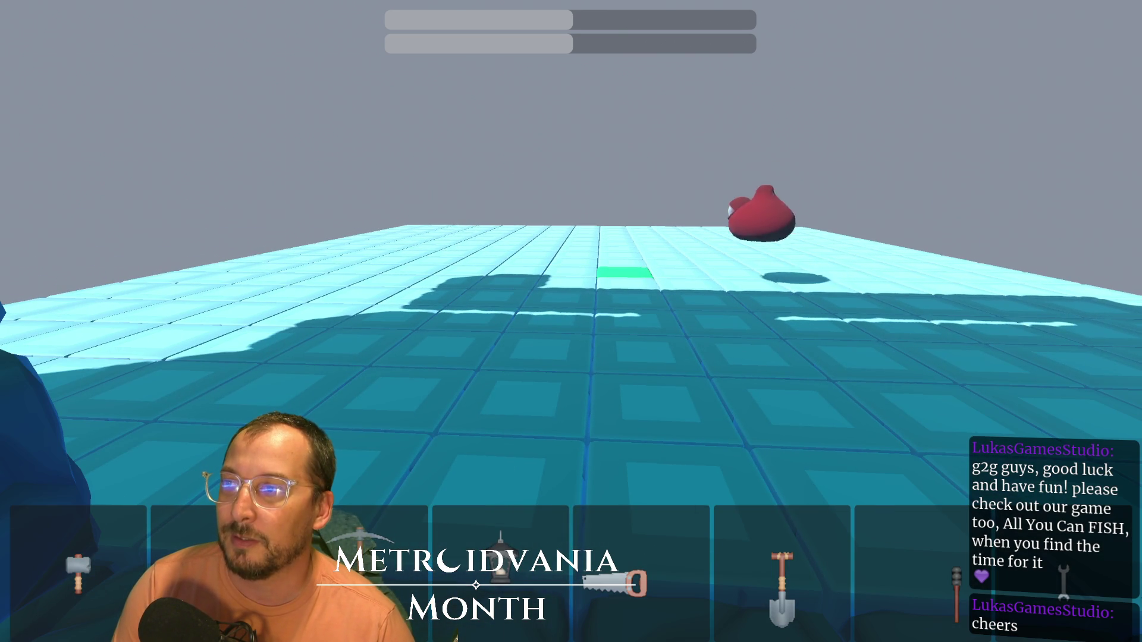
key(d)
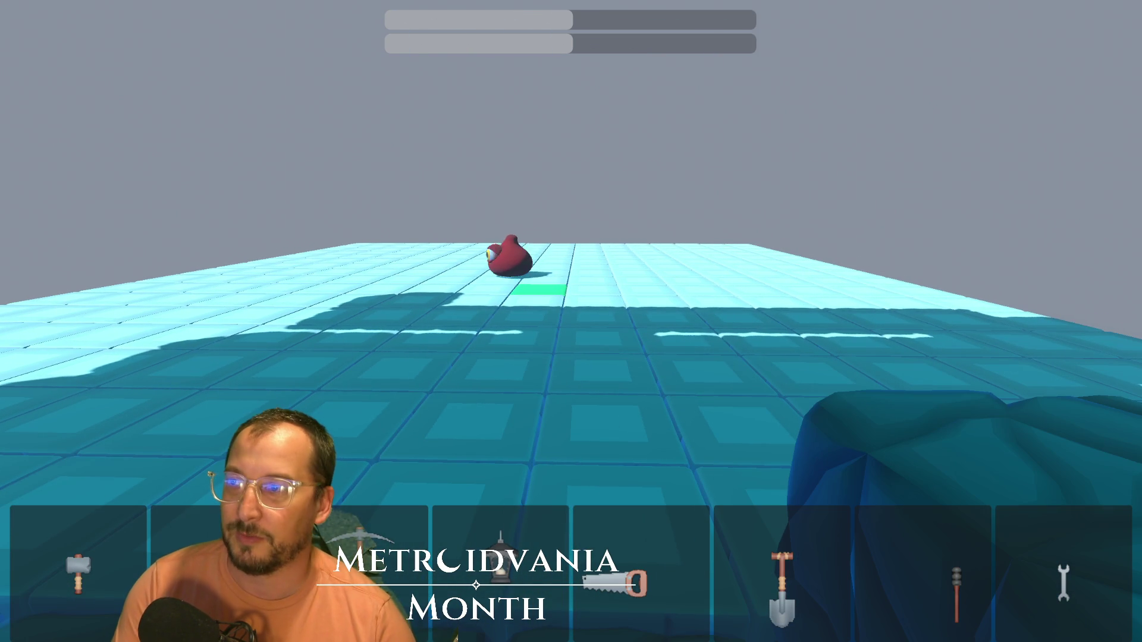
key(F8)
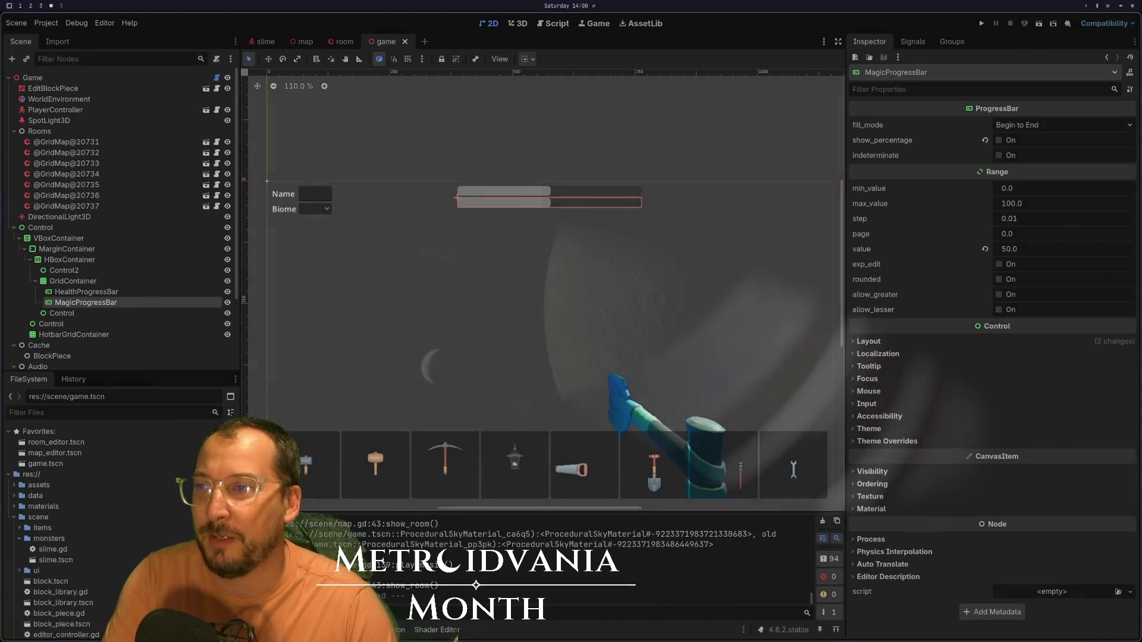
- Glance at the Basis documentation tab, then cycle workspaces to reach slime.gd in Neovim
key(super+3)
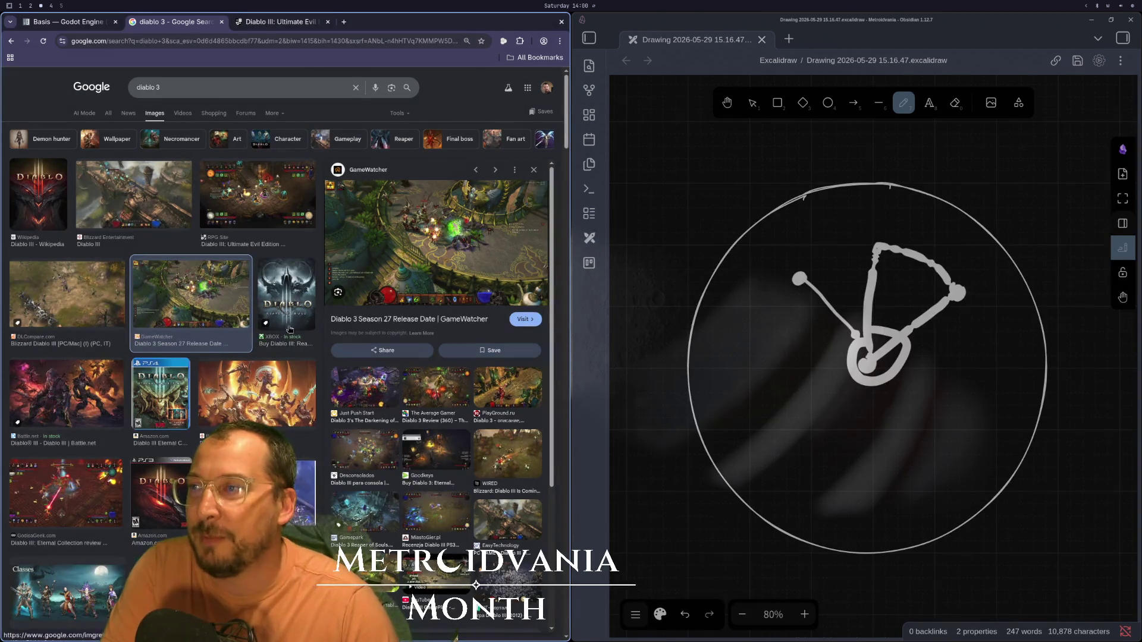
click(81, 23)
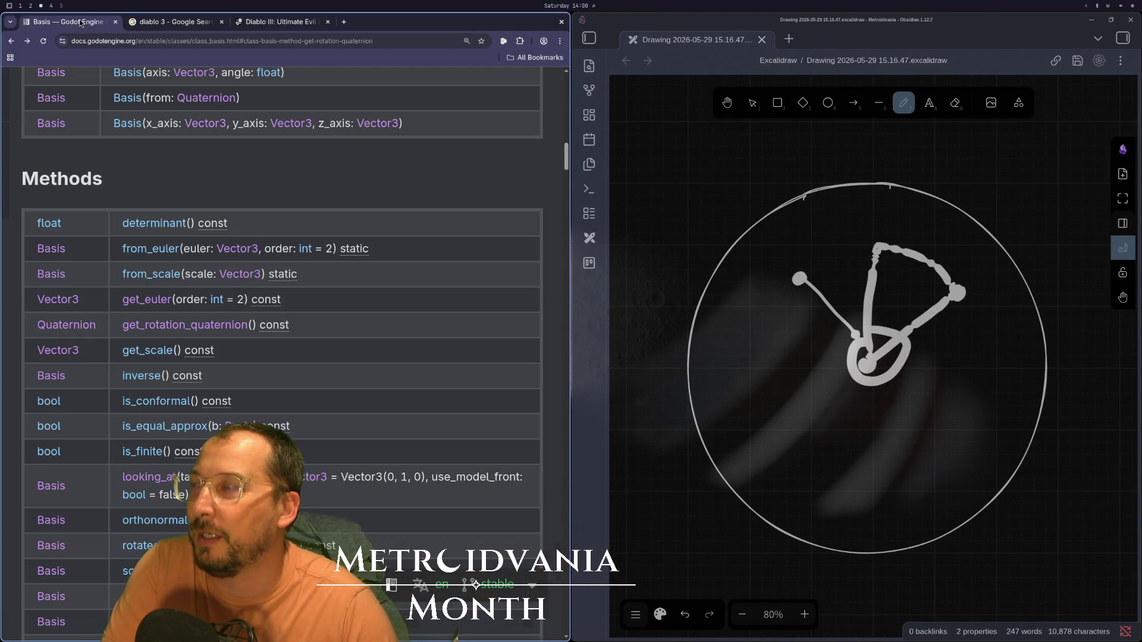
key(super+2)
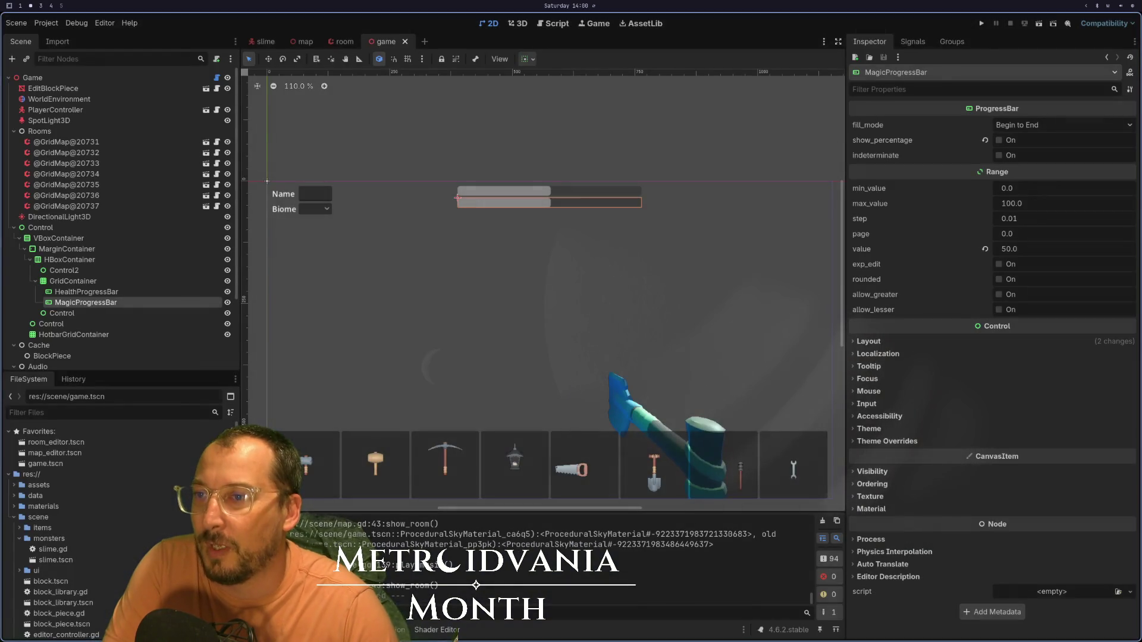
key(super+3)
key(super+1)
key(super+2)
key(super+3)
key(super+2)
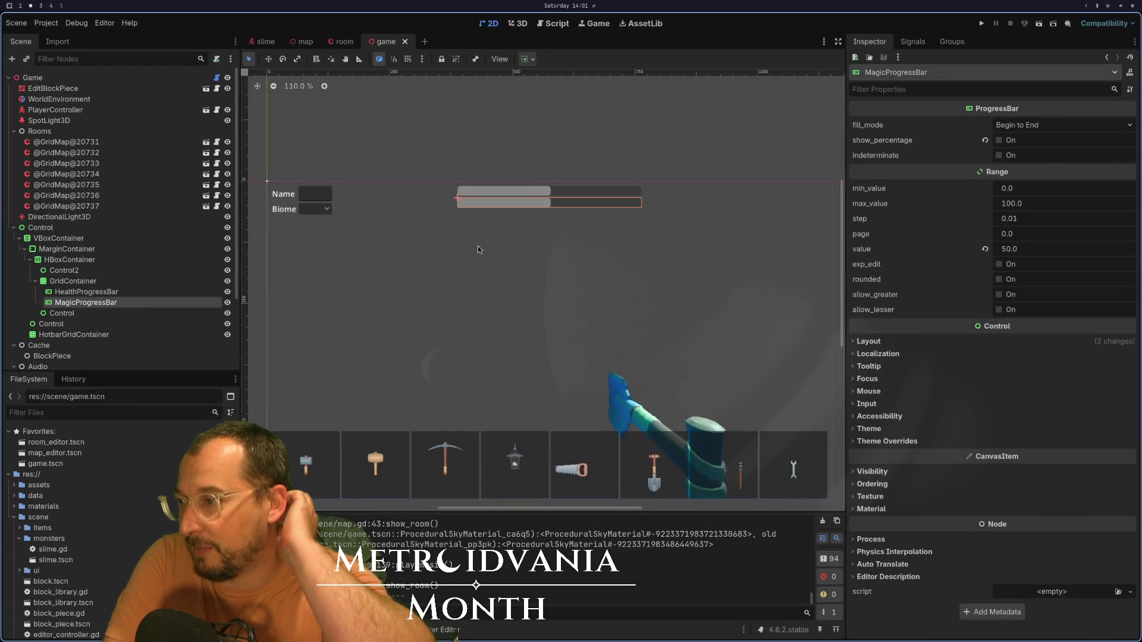
key(super+4)
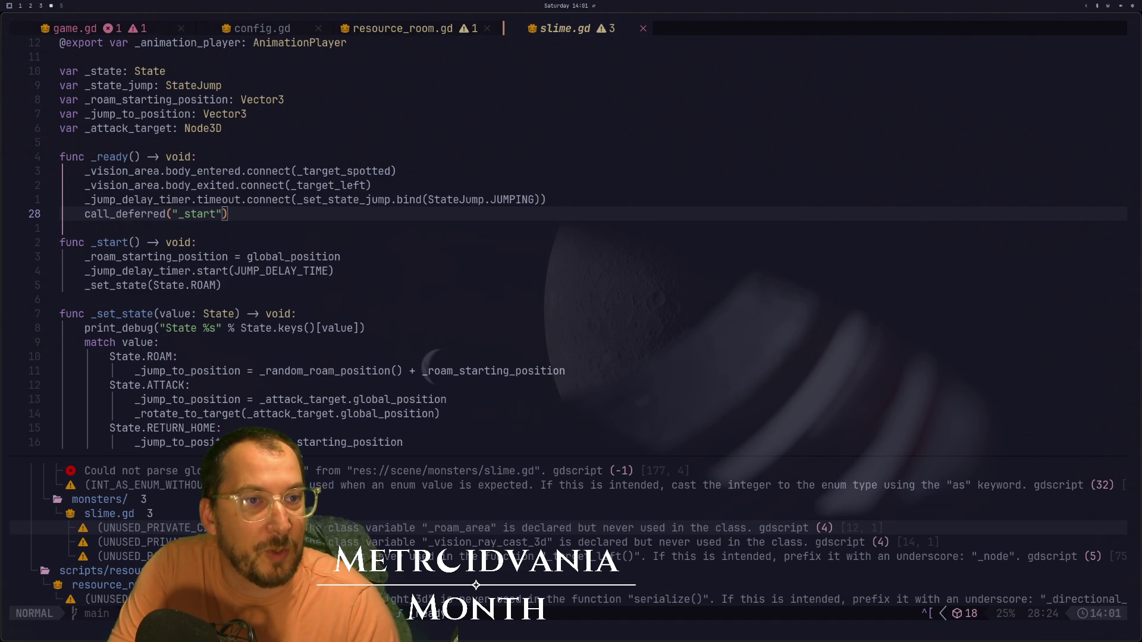
- Launch Steam and open the All You Can FISH! store page
key(super+space)
text(st)
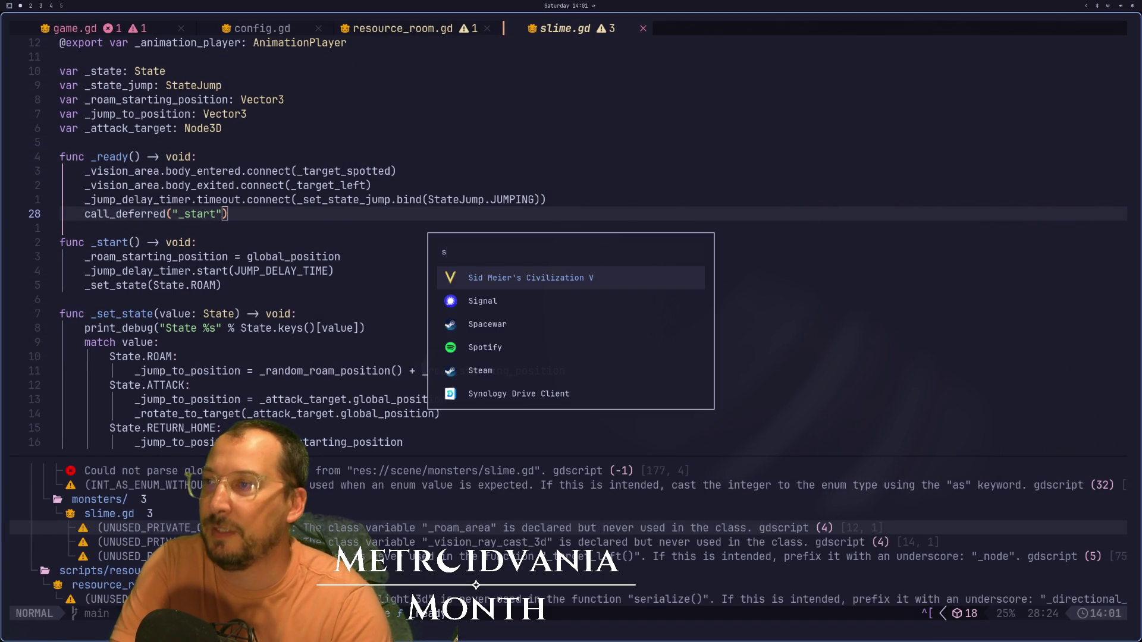
key(Return)
click(812, 91)
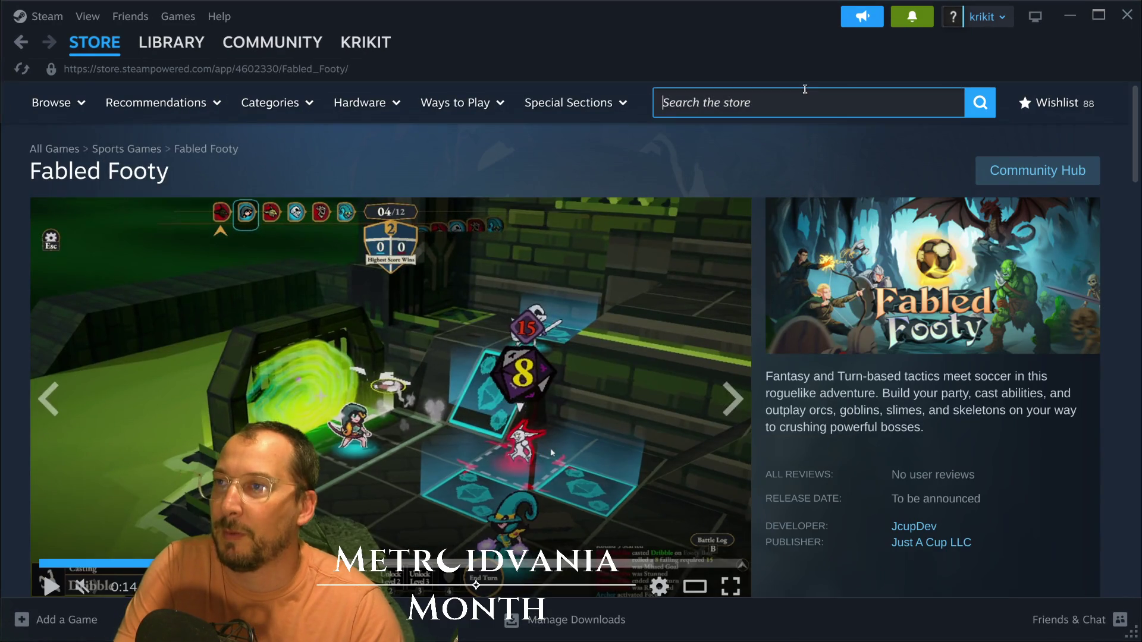
text(All You Can FISH)
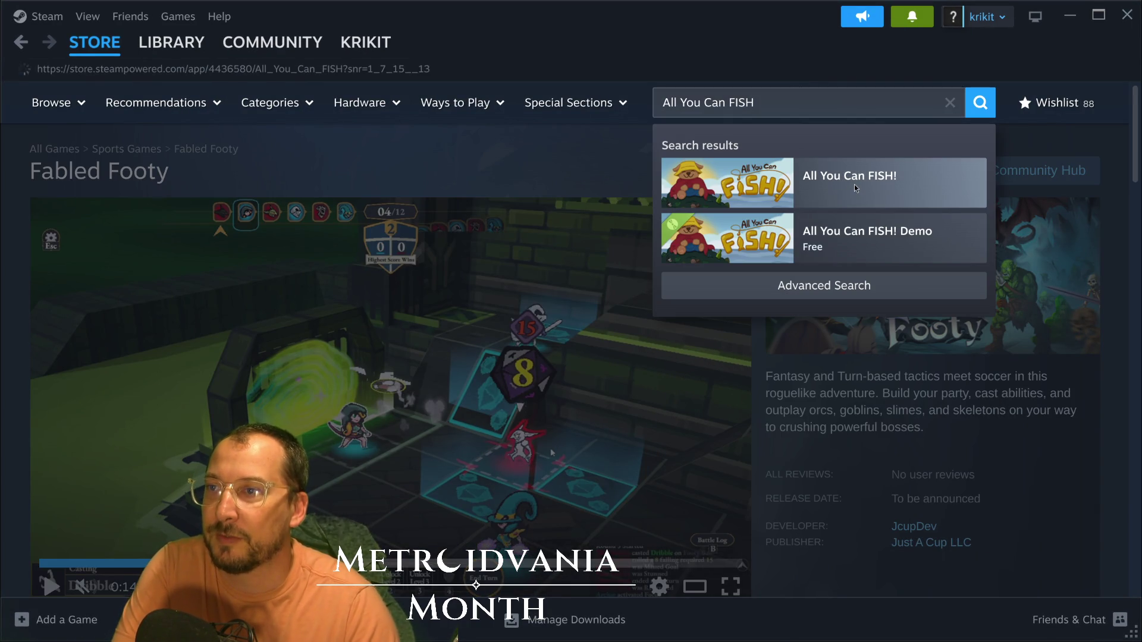
click(854, 185)
- Wishlist All You Can FISH!, watch its trailer unmuted in fullscreen, then exit the viewer
scroll(854, 373, down, 7)
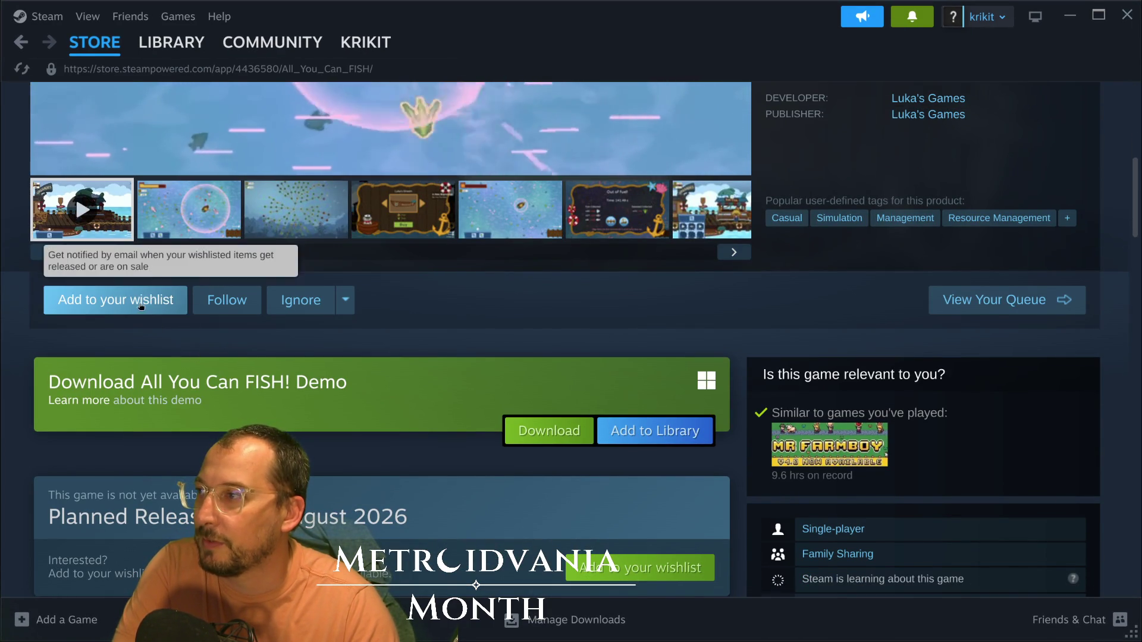
click(101, 301)
scroll(66, 463, up, 5)
click(82, 480)
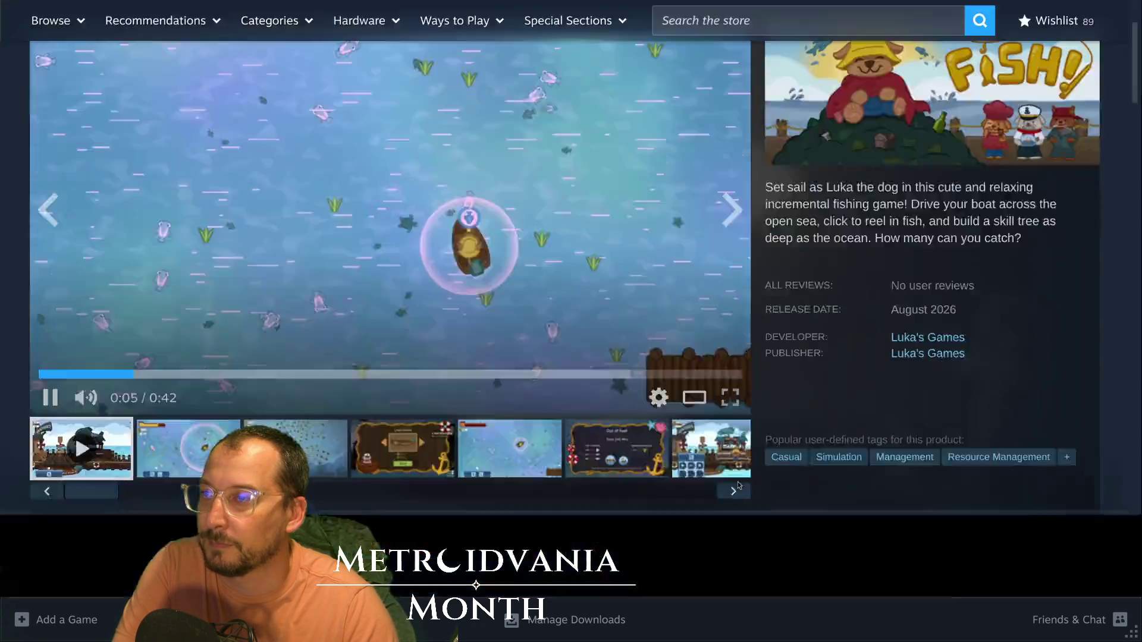
click(733, 480)
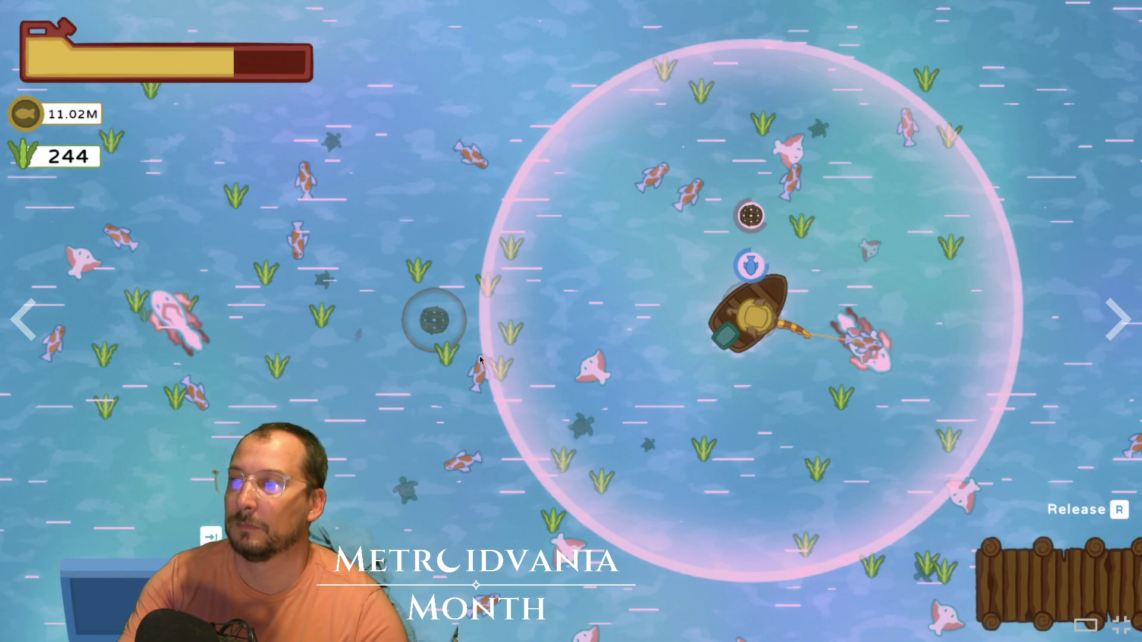
key(Escape)
- Close Steam, read through slime.gd's _set_state and _target_left code, then return to Godot
key(alt+F4)
key(9)
key(j)
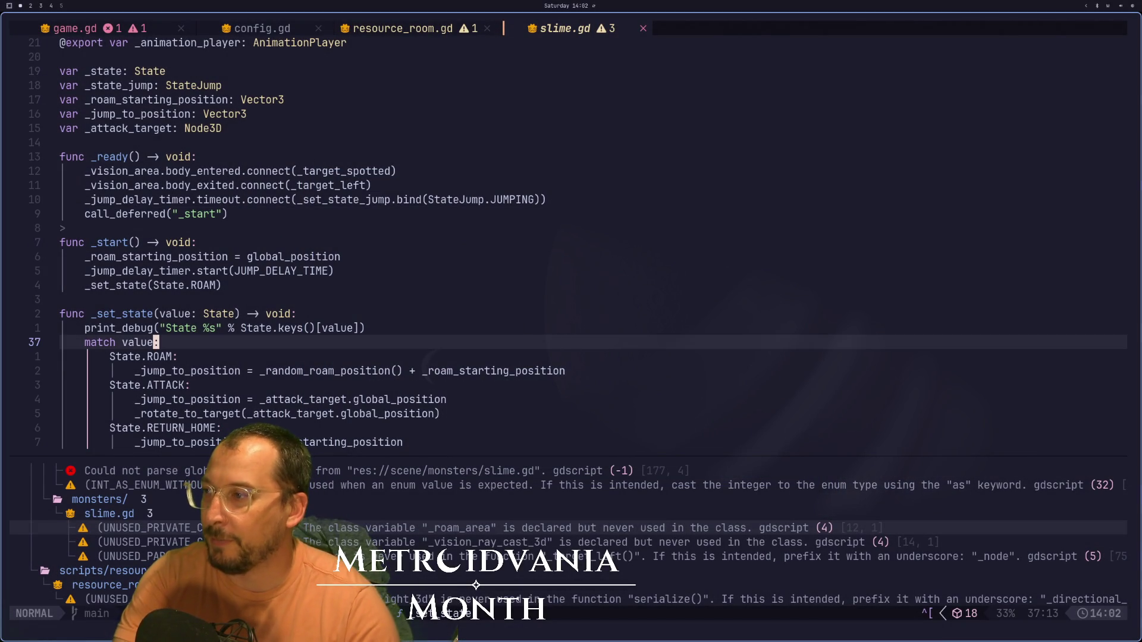
scroll(381, 475, down, 11)
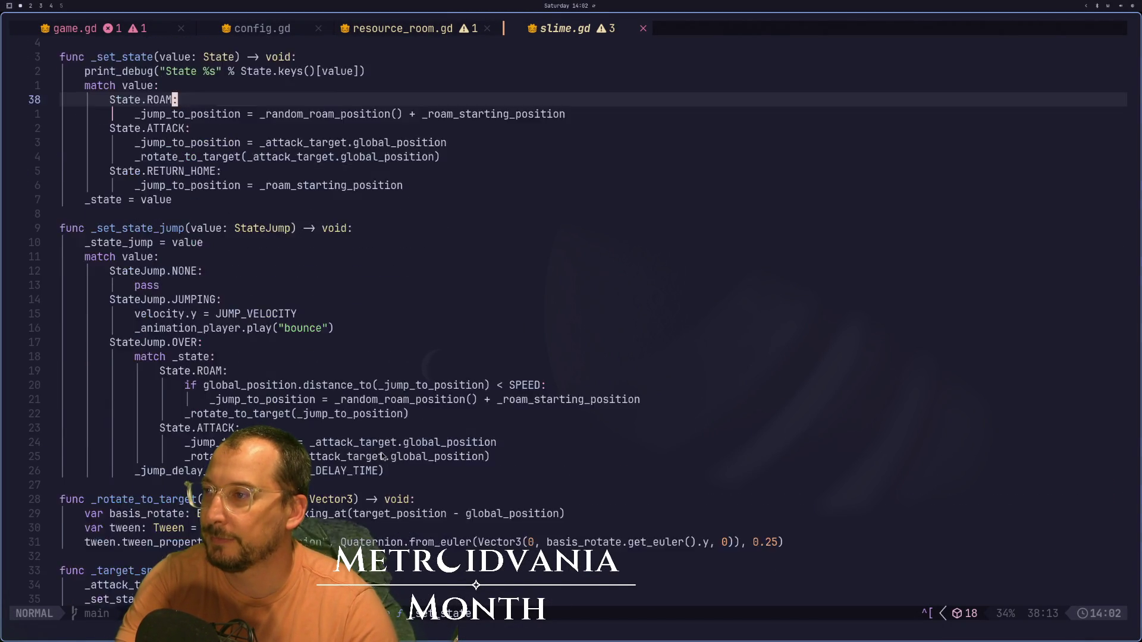
scroll(382, 456, down, 8)
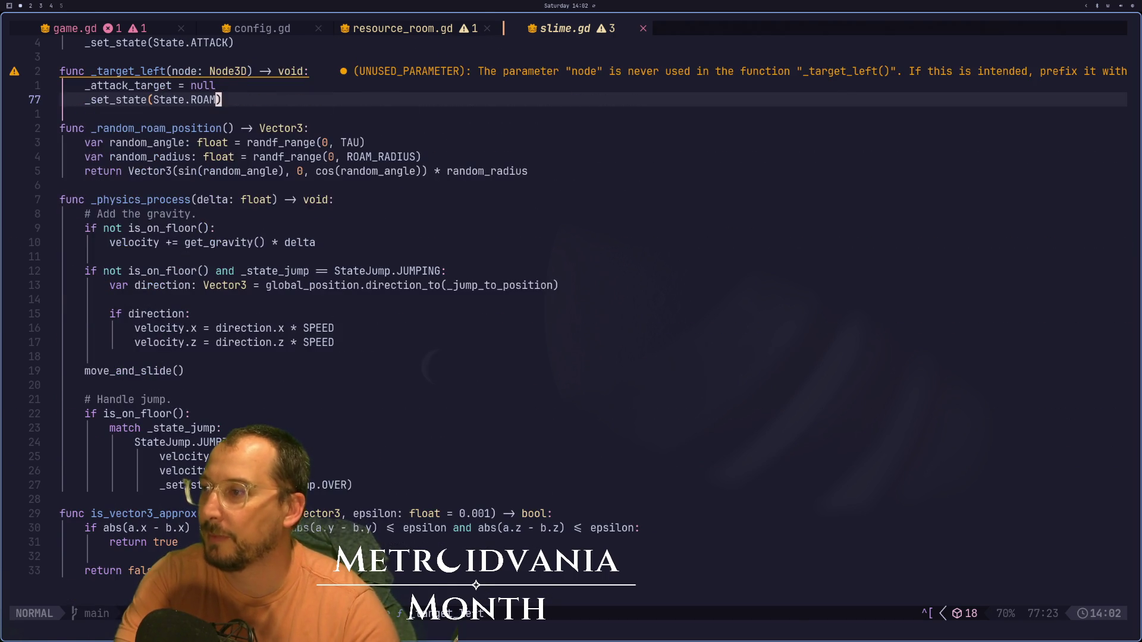
key(super+2)
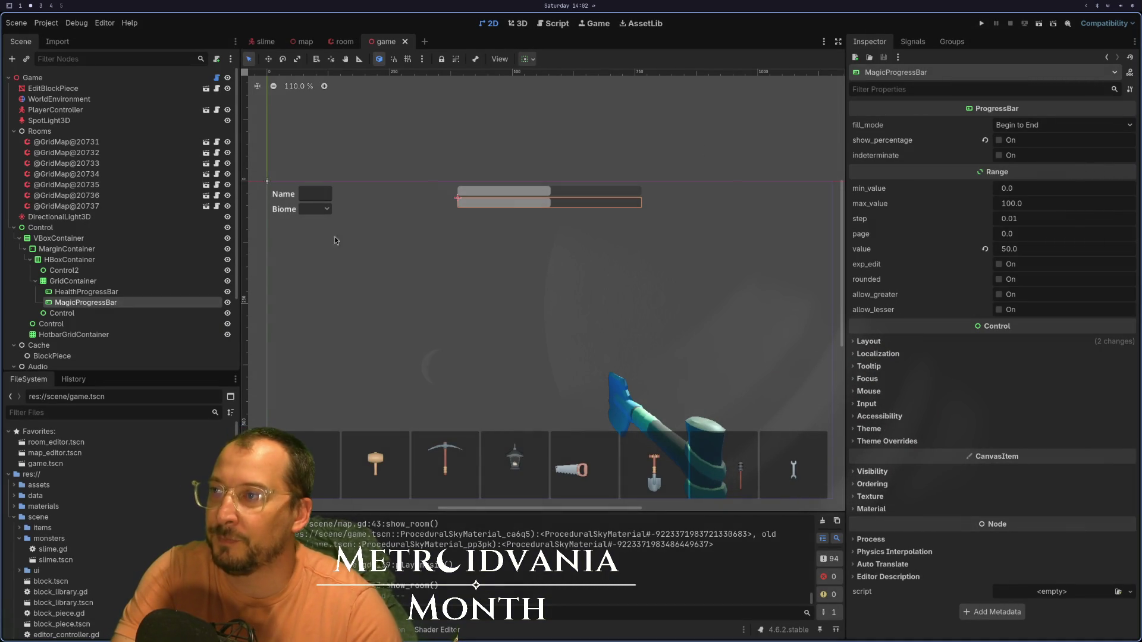
- Inspect the HealthProgressBar and MagicProgressBar nodes, then open the Game node's game.gd script
click(84, 292)
click(127, 303)
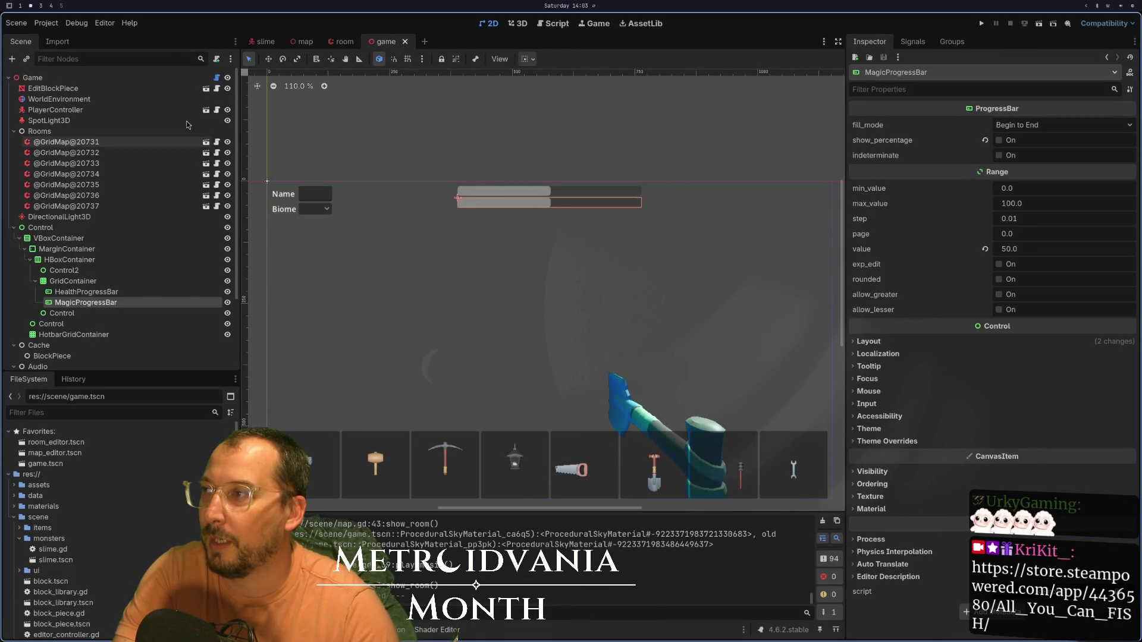
click(217, 77)
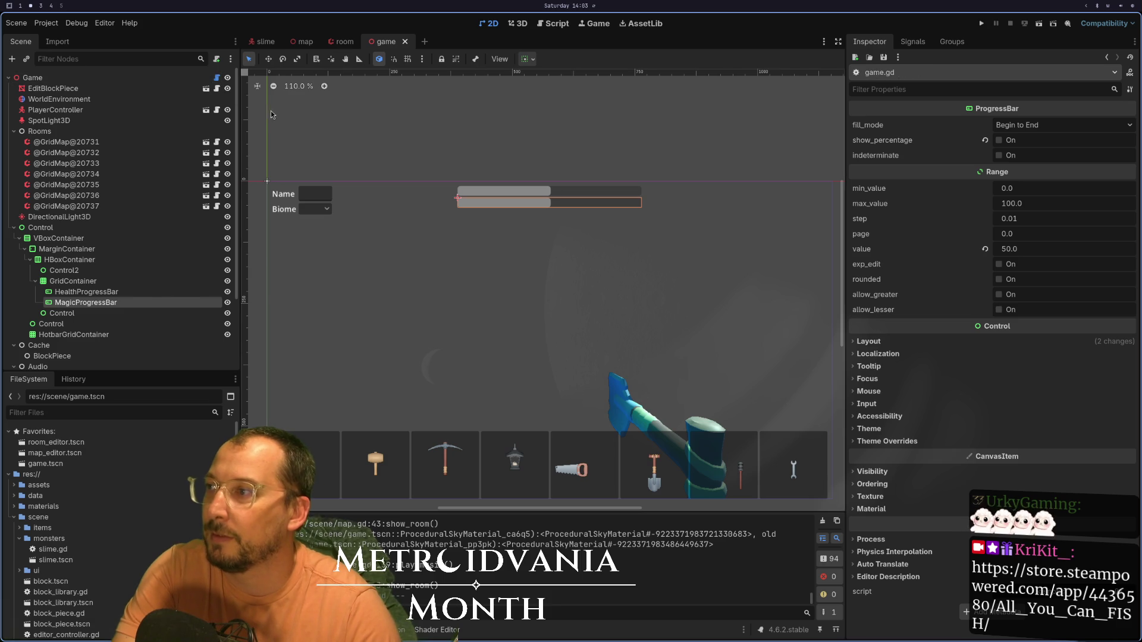
- Move through game.gd past destroy_block to the end of the add_enemy function
key(j)
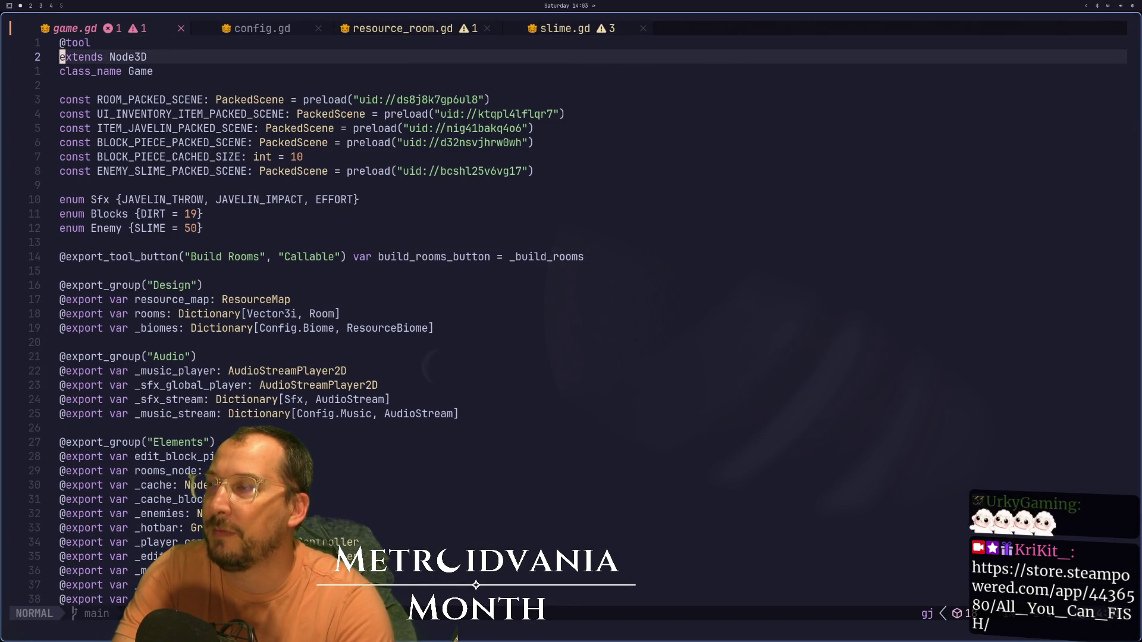
key(j)
key(j)
key(j)
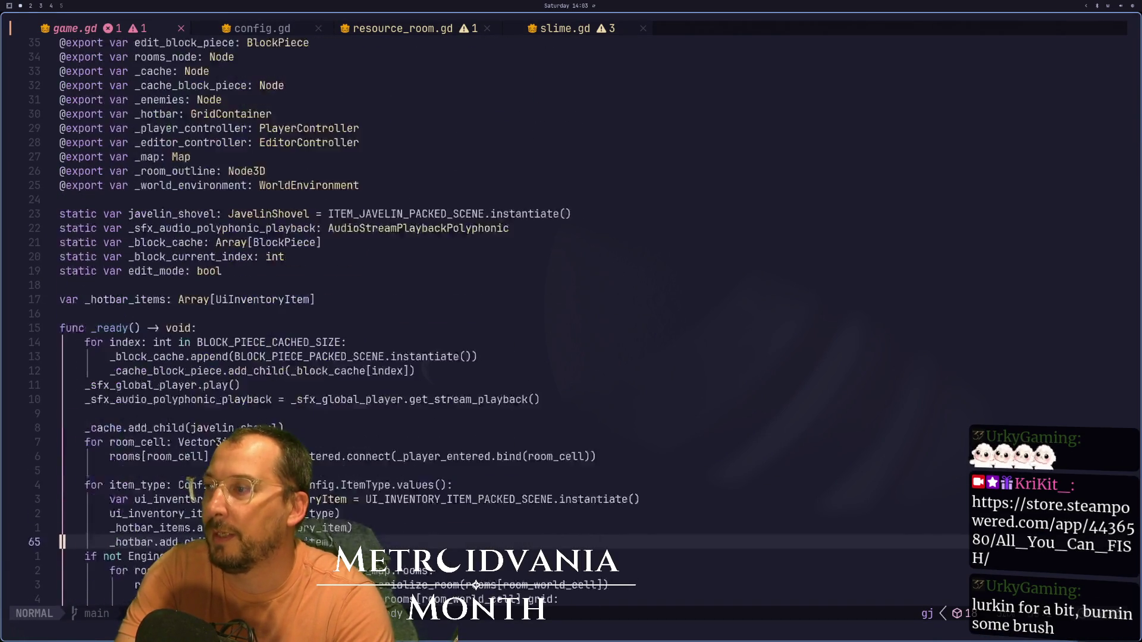
key(j)
key(j)
key(j)
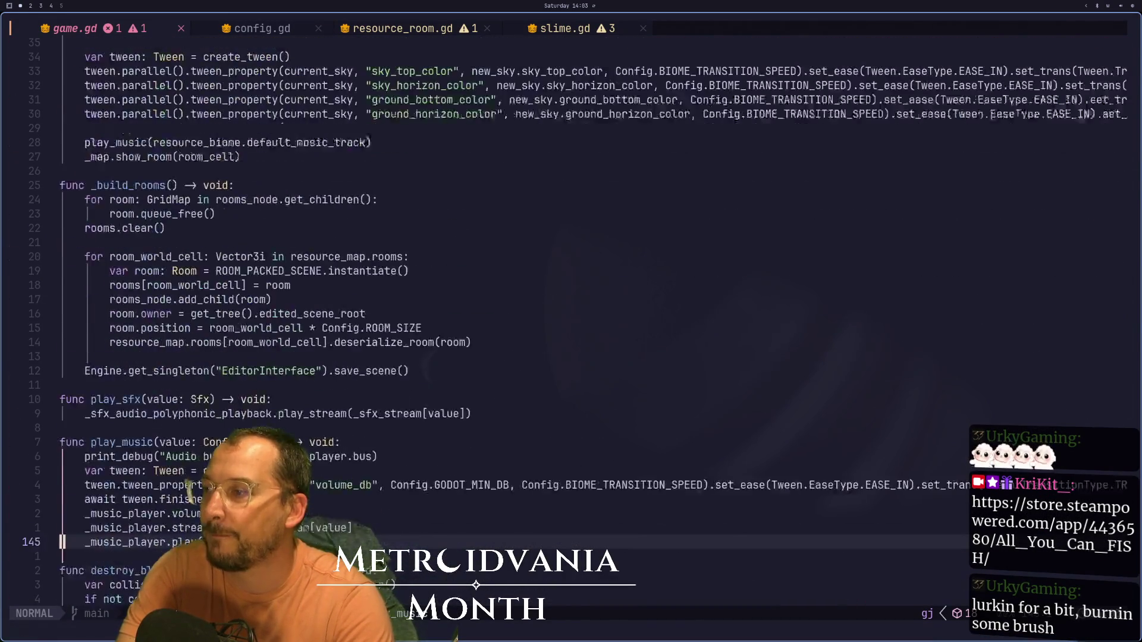
key(j)
key(j)
key(j)
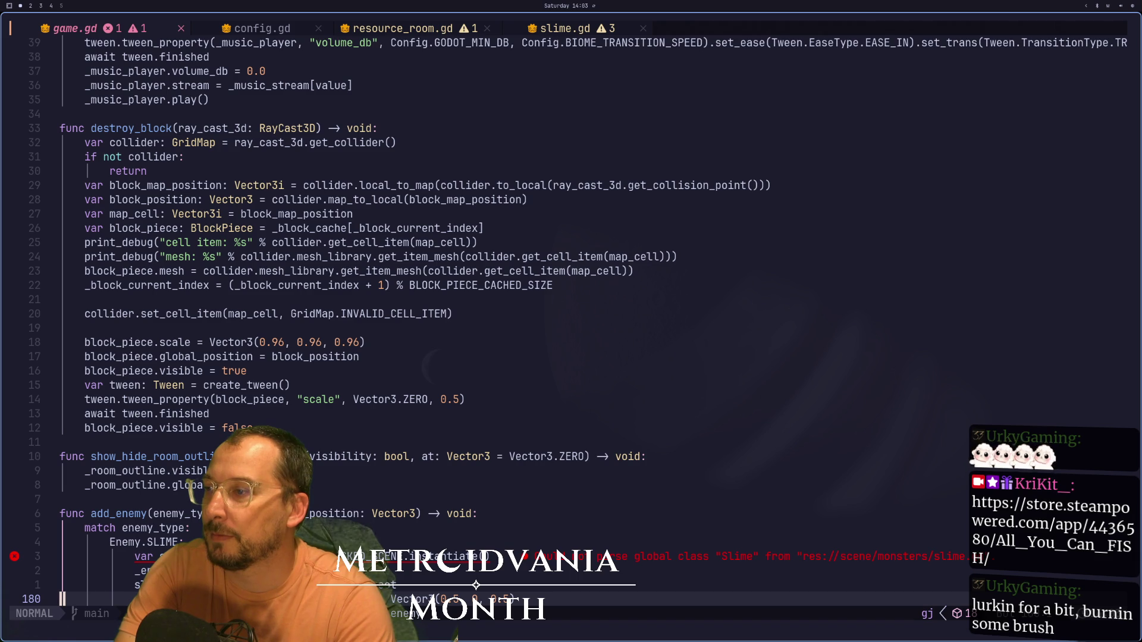
key(k)
key(k)
key(k)
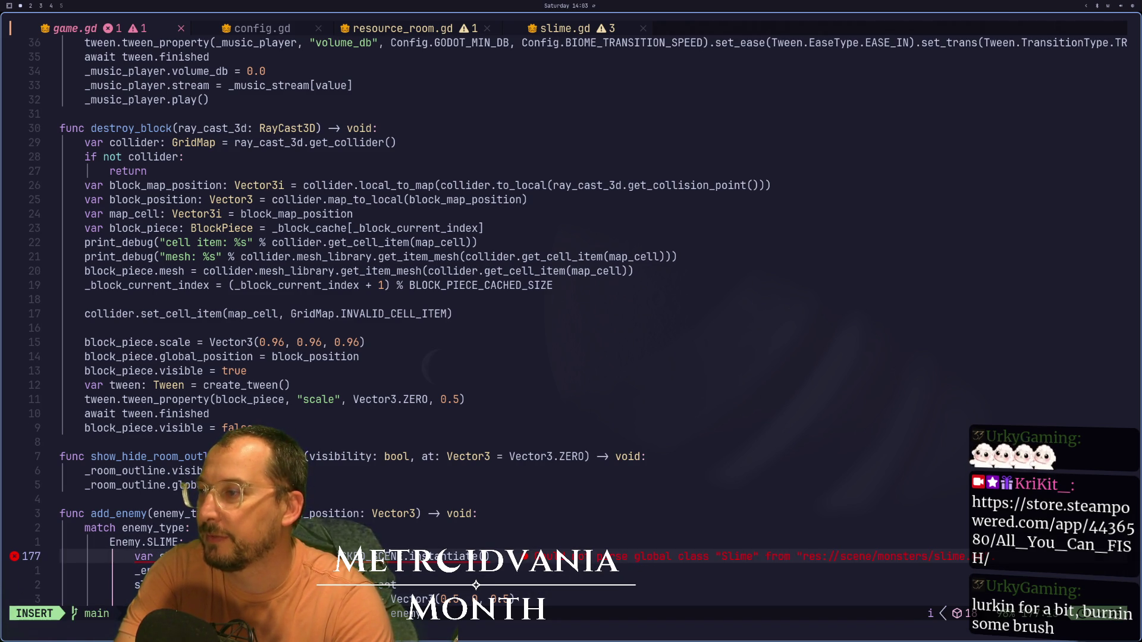
key(j)
key(j)
key(j)
- Start a new hurt() function on a fresh line below add_enemy
key(o)
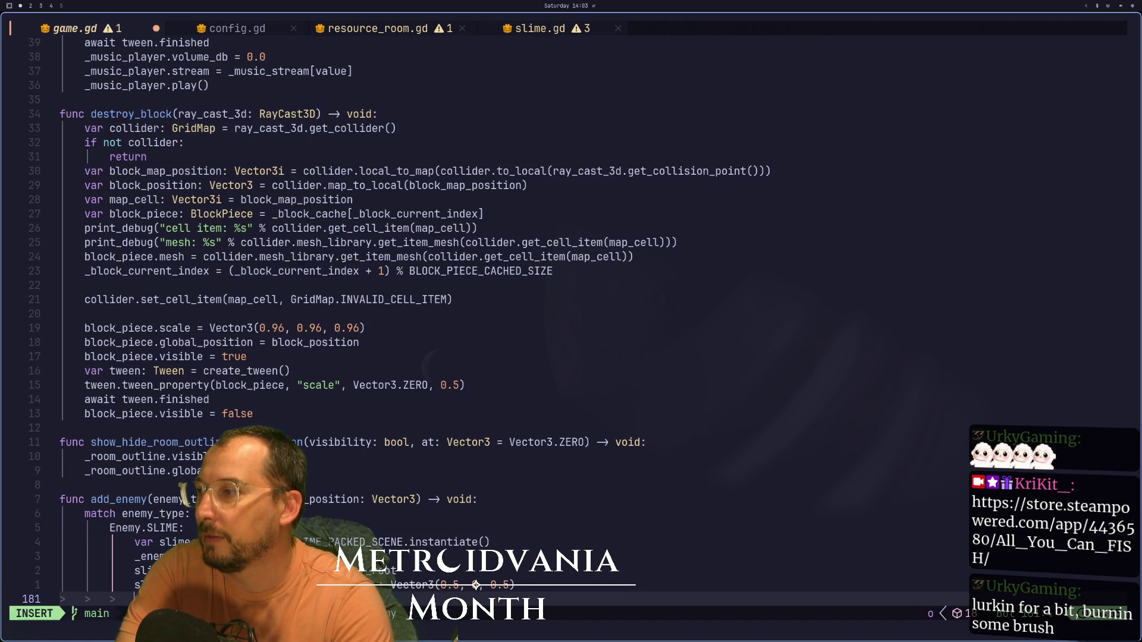
key(Return)
text(func)
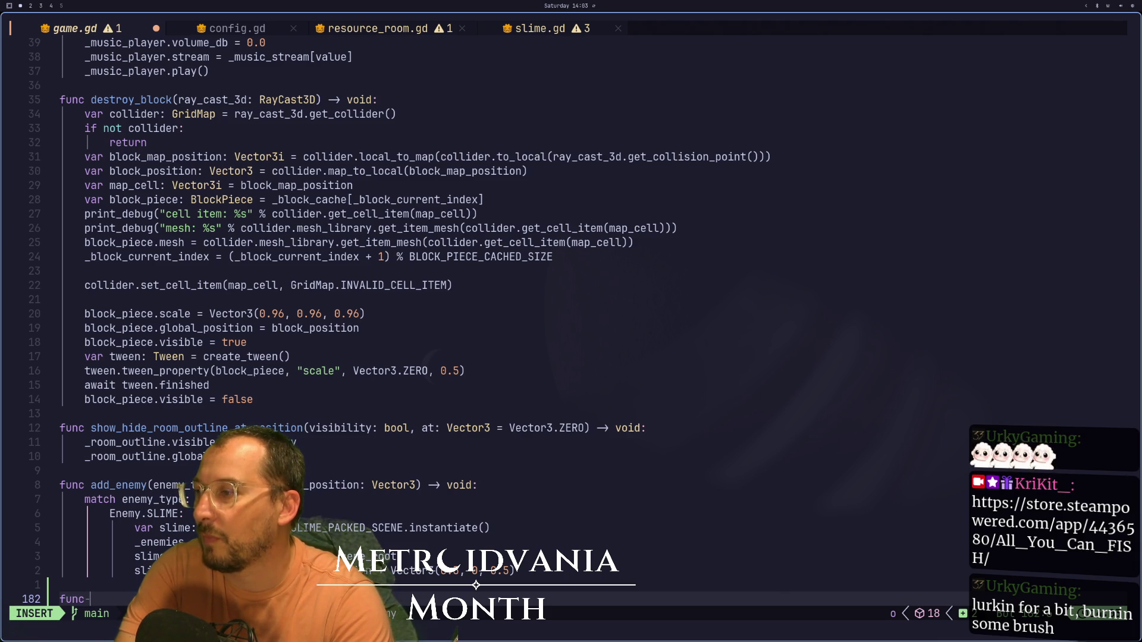
key(Down)
key(Down)
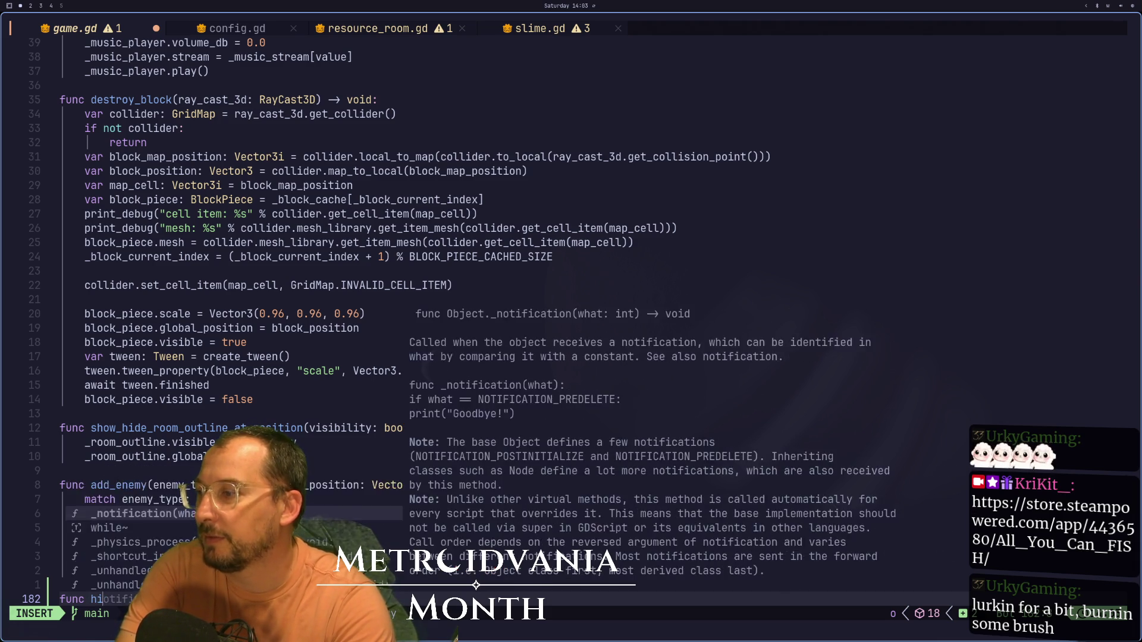
key(ctrl+e)
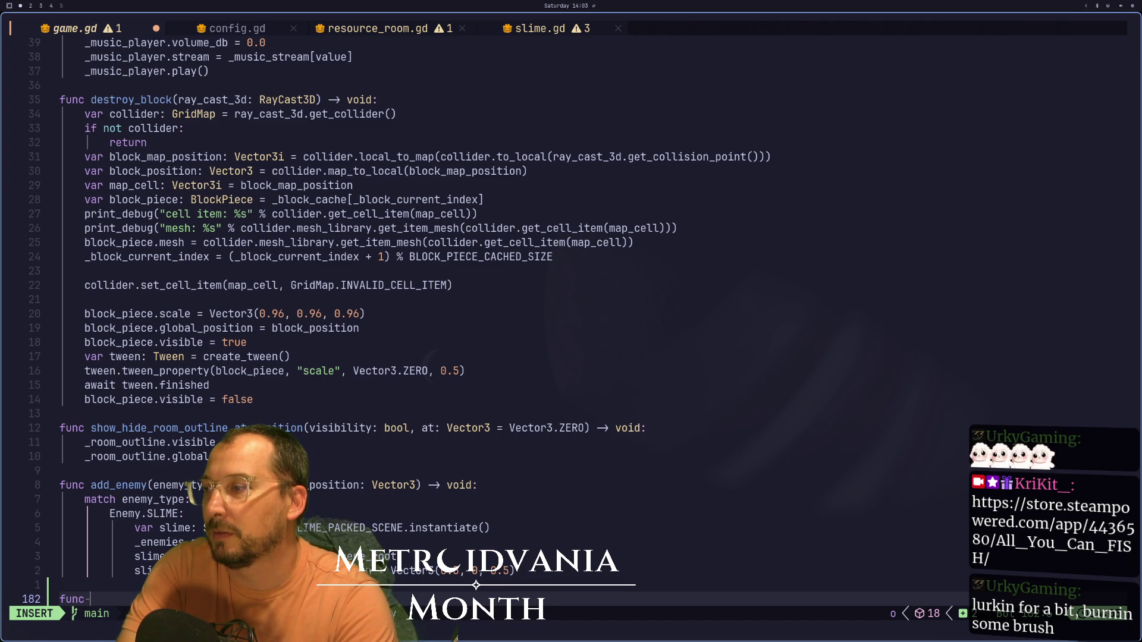
text(hurt())
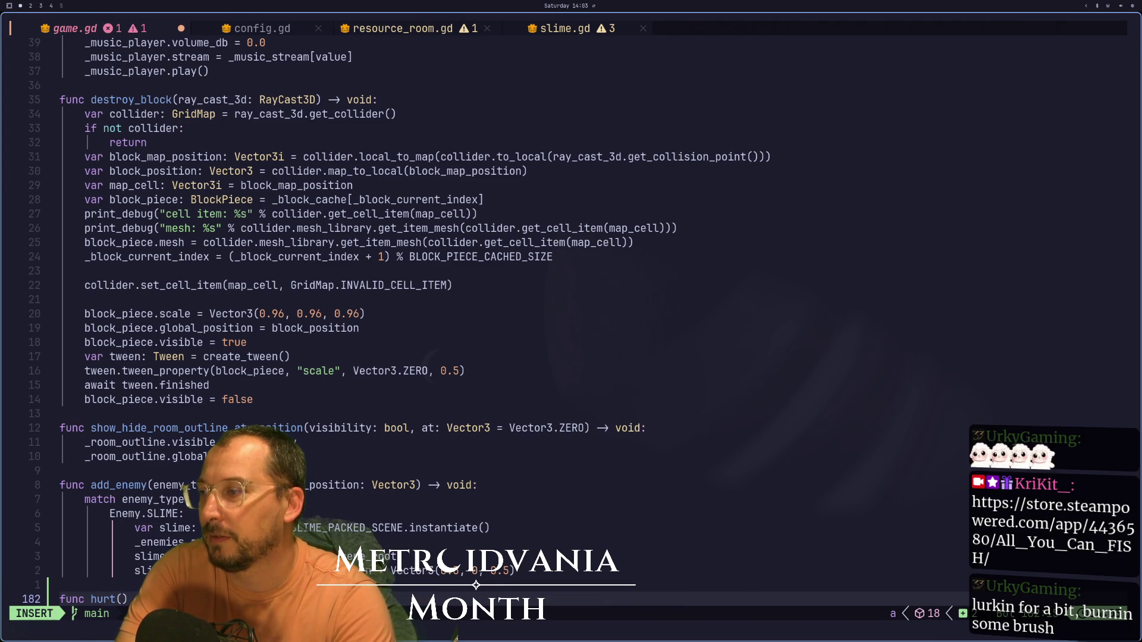
key(Return)
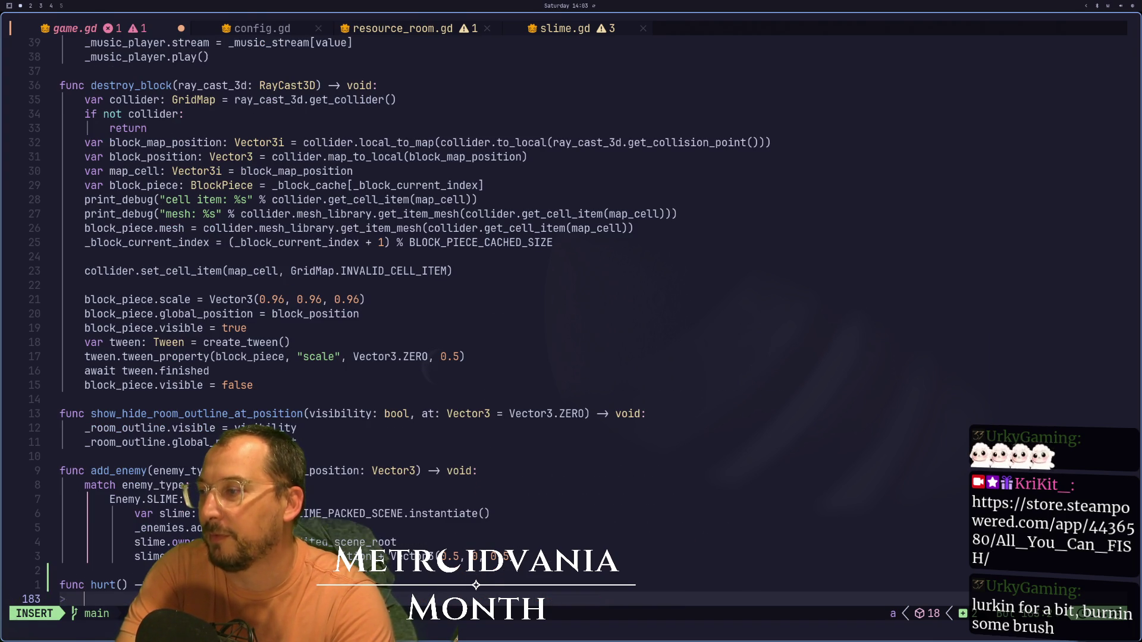
- Give hurt an amount parameter, then switch back to the Godot editor
key(Escape)
text(kl)
text(af)
key(BackSpace)
key(BackSpace)
key(BackSpace)
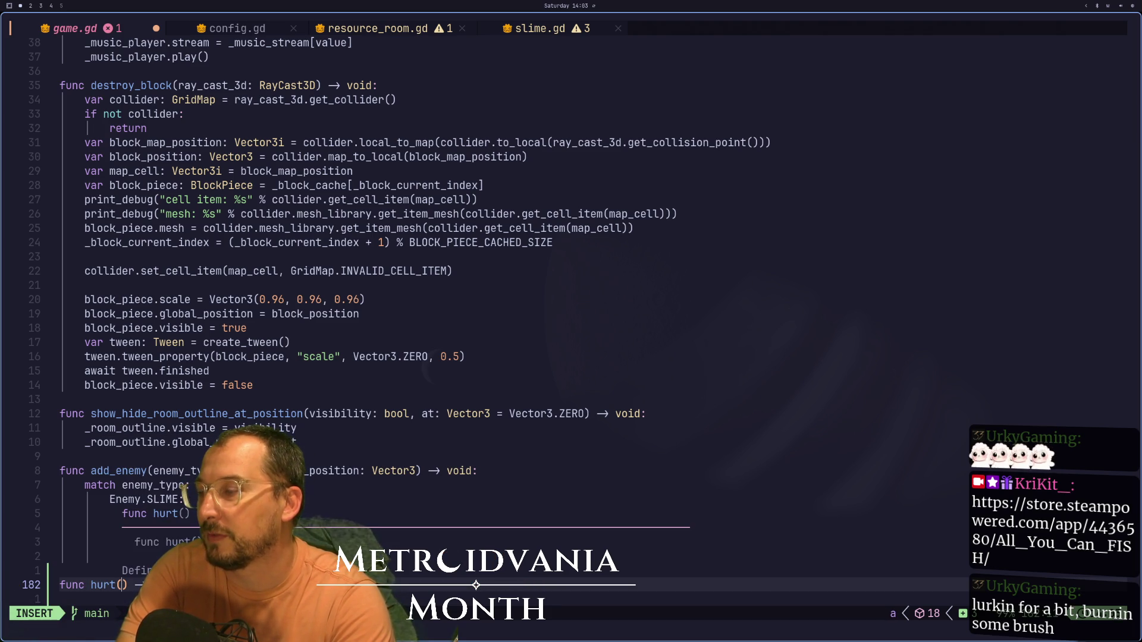
text(amount)
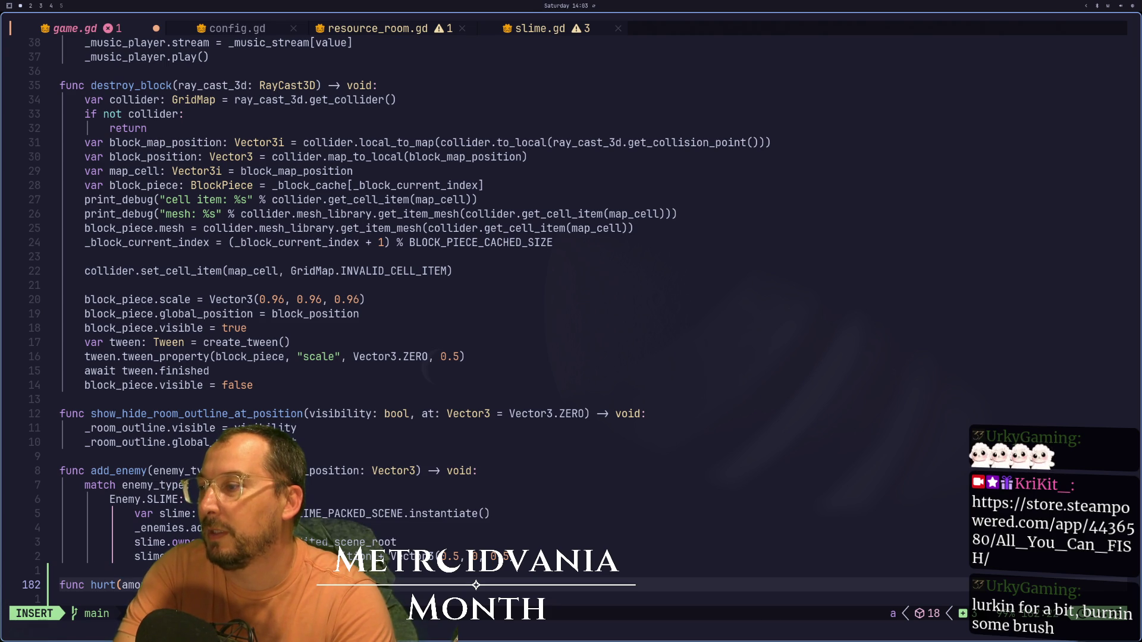
key(Escape)
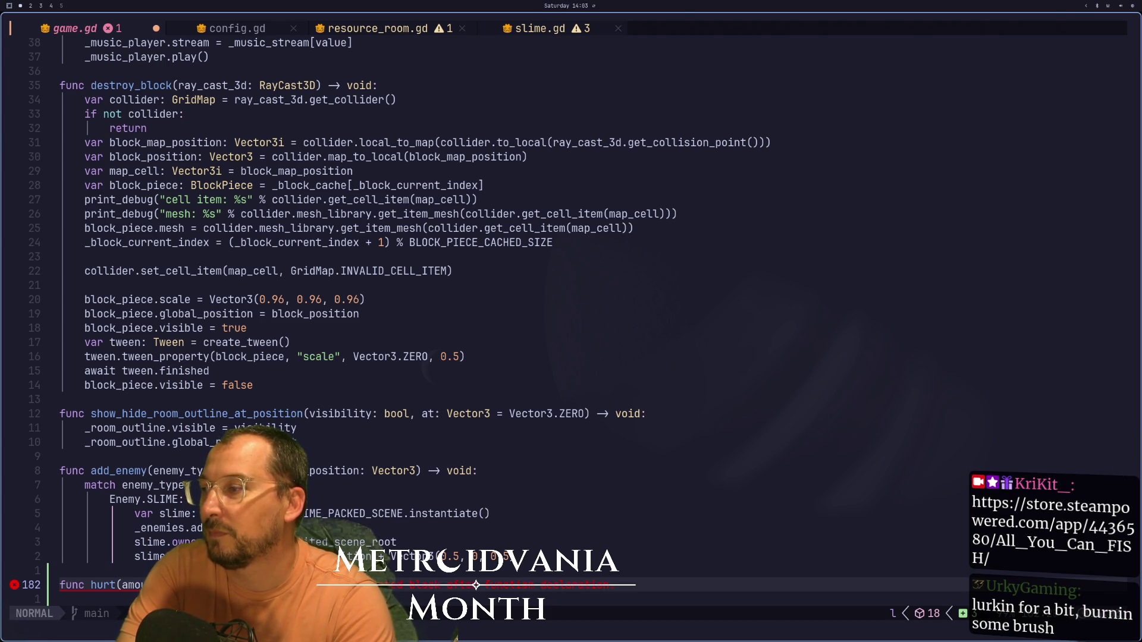
key(super+2)
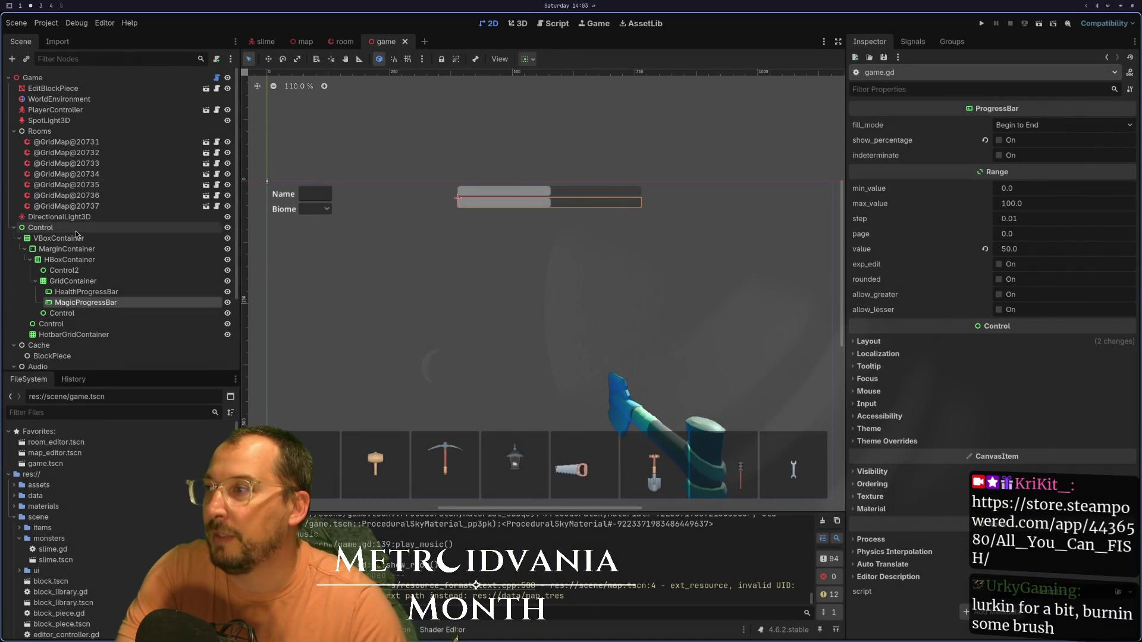
- Save the Control branch as a new scene named ui.tscn
right_click(79, 230)
key(F2)
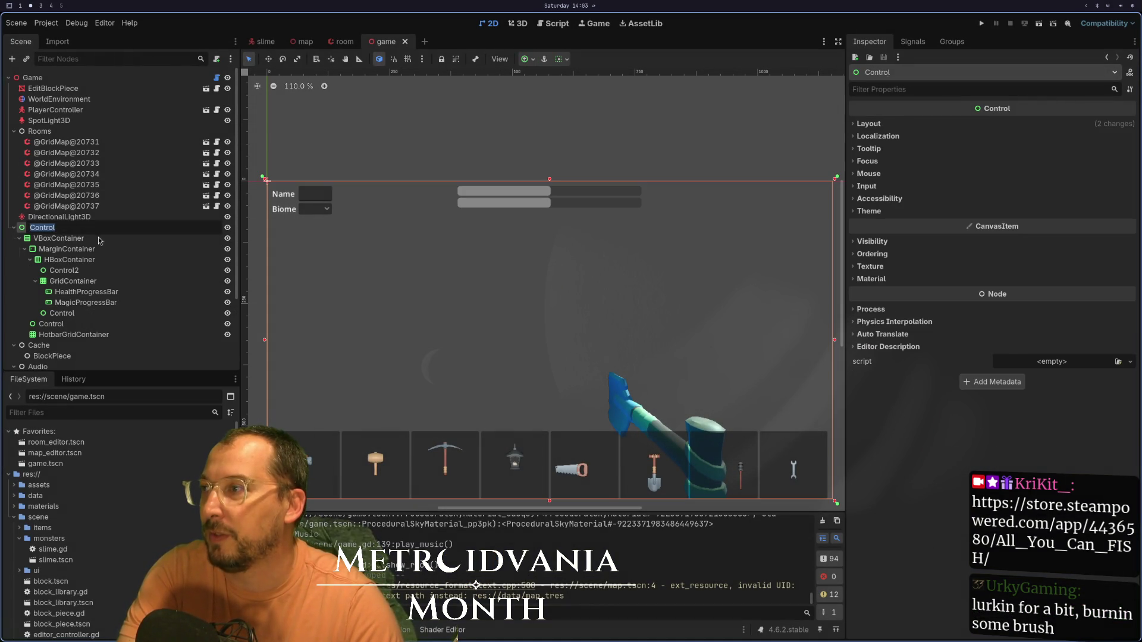
click(99, 239)
right_click(73, 233)
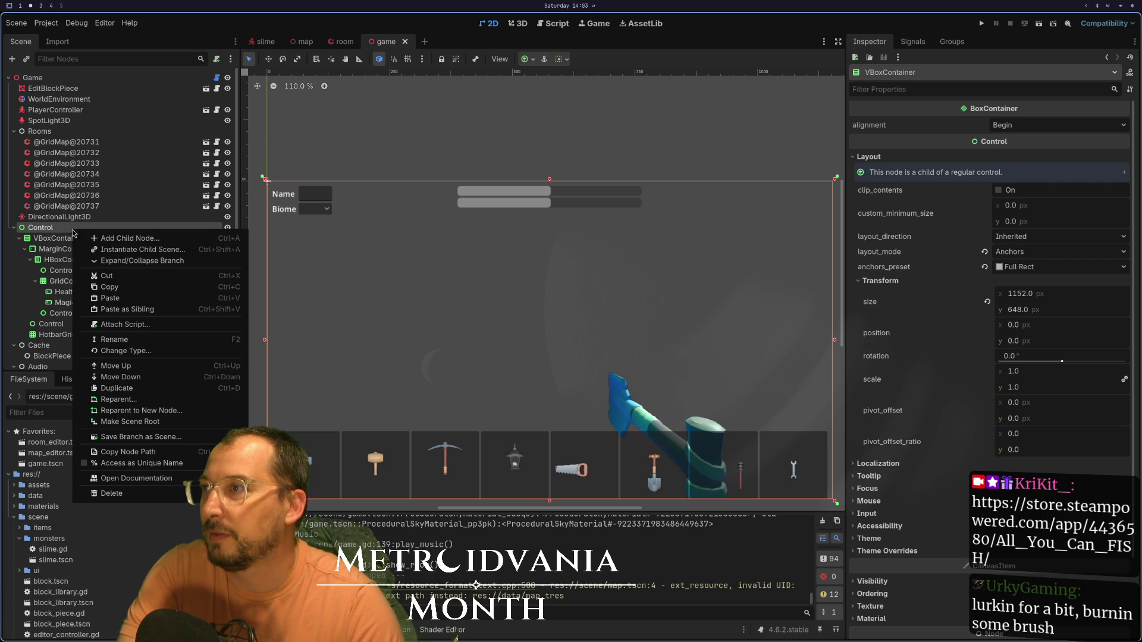
click(187, 440)
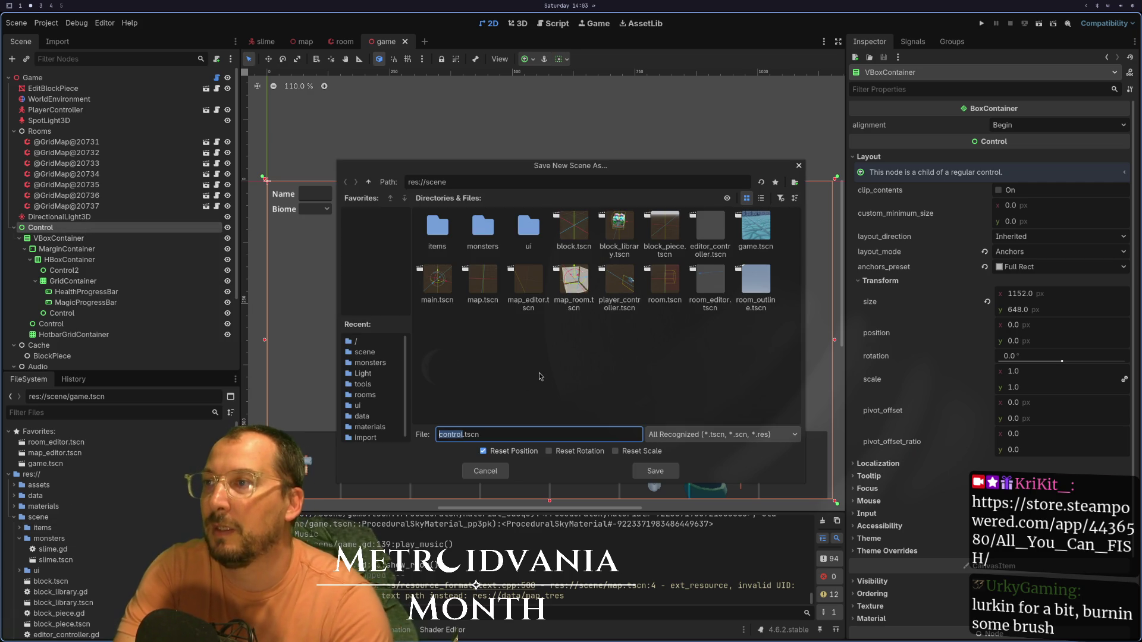
text(ui)
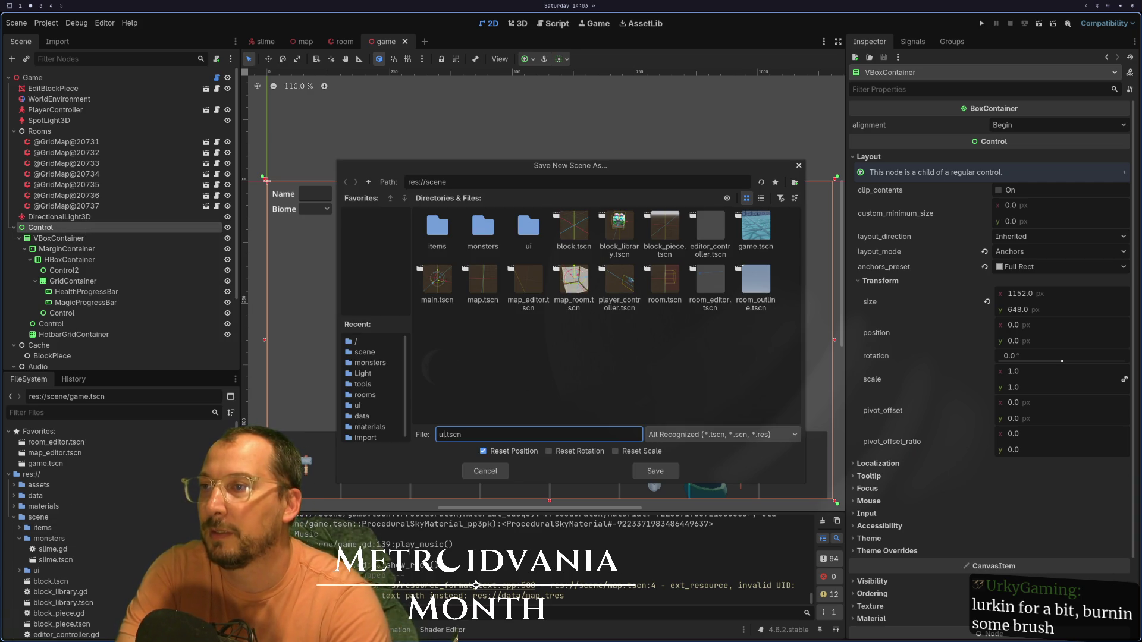
click(657, 471)
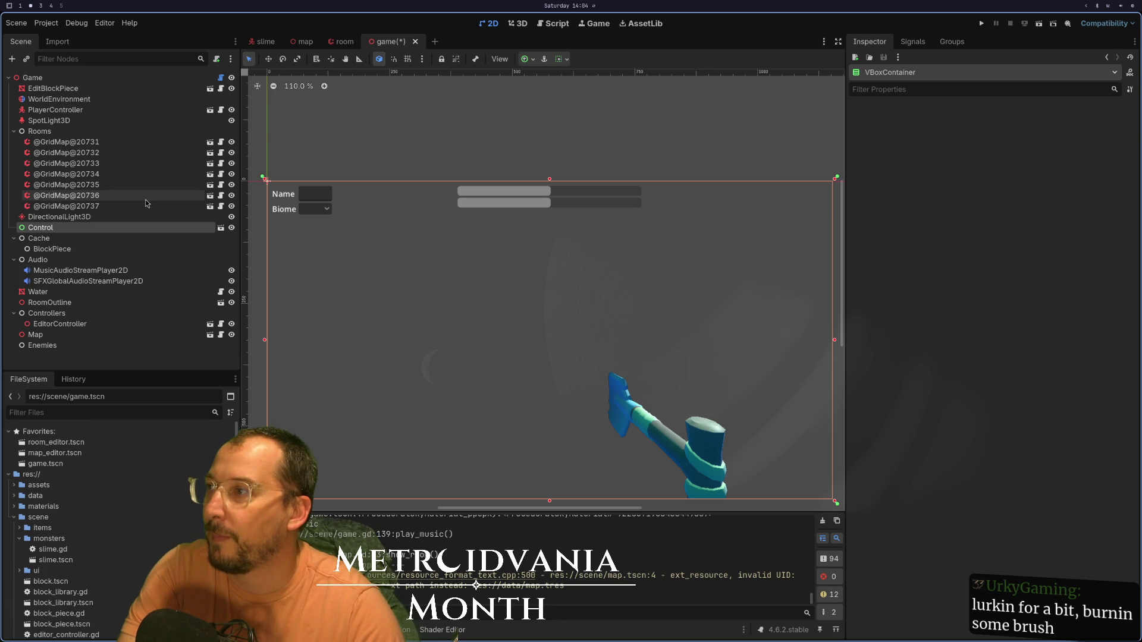
- Rename the new scene's root node to UI and attach a new ui.gd script
double_click(68, 80)
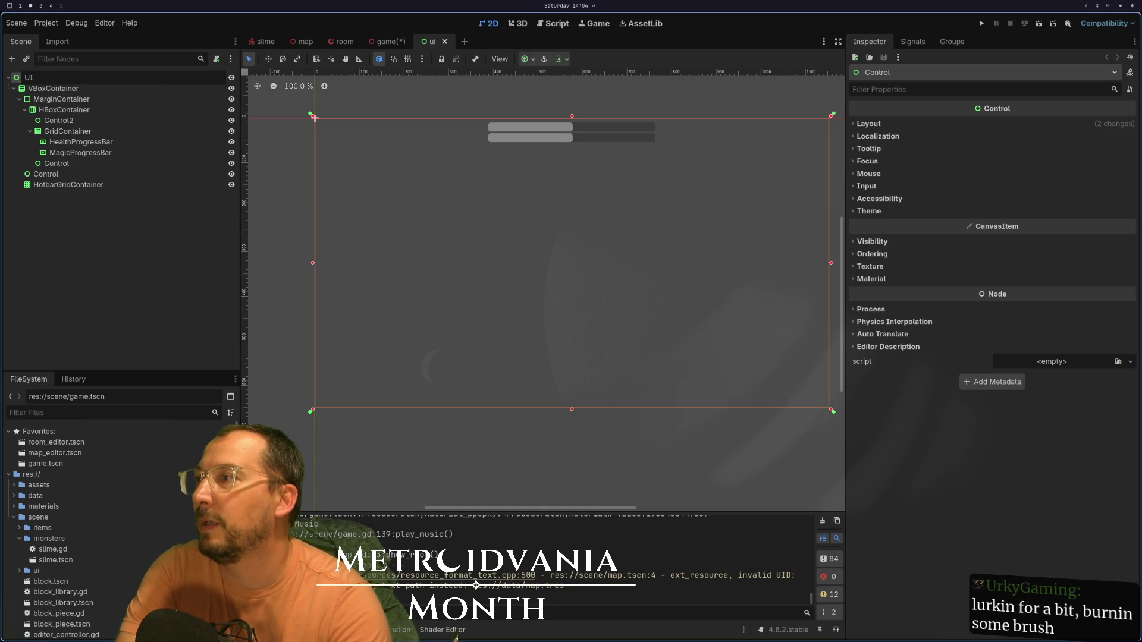
key(Return)
right_click(202, 77)
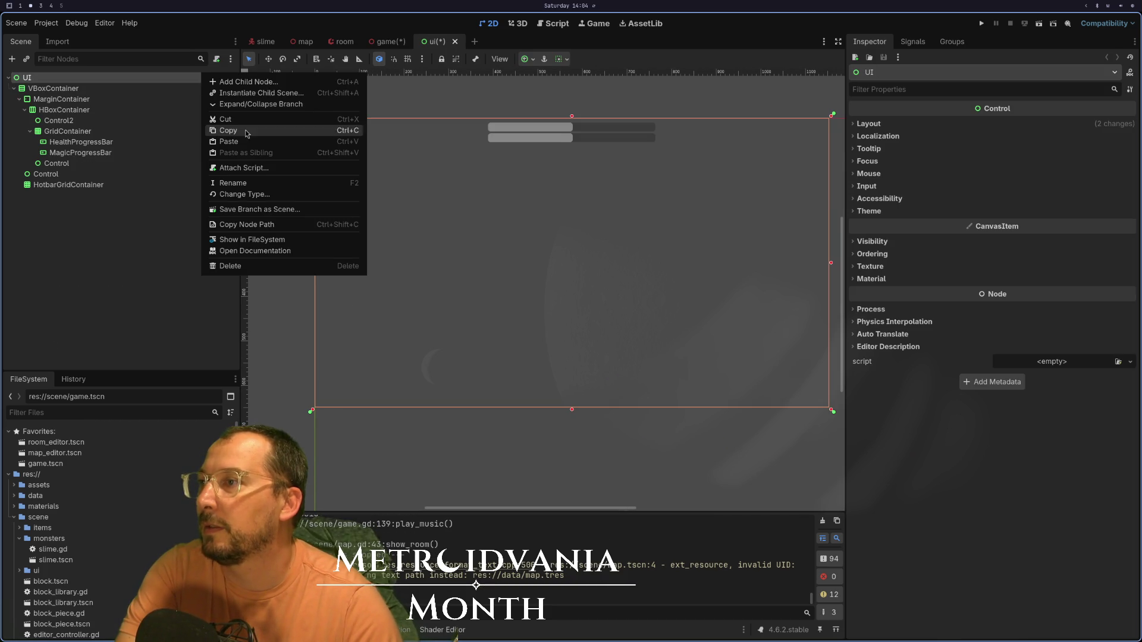
click(267, 169)
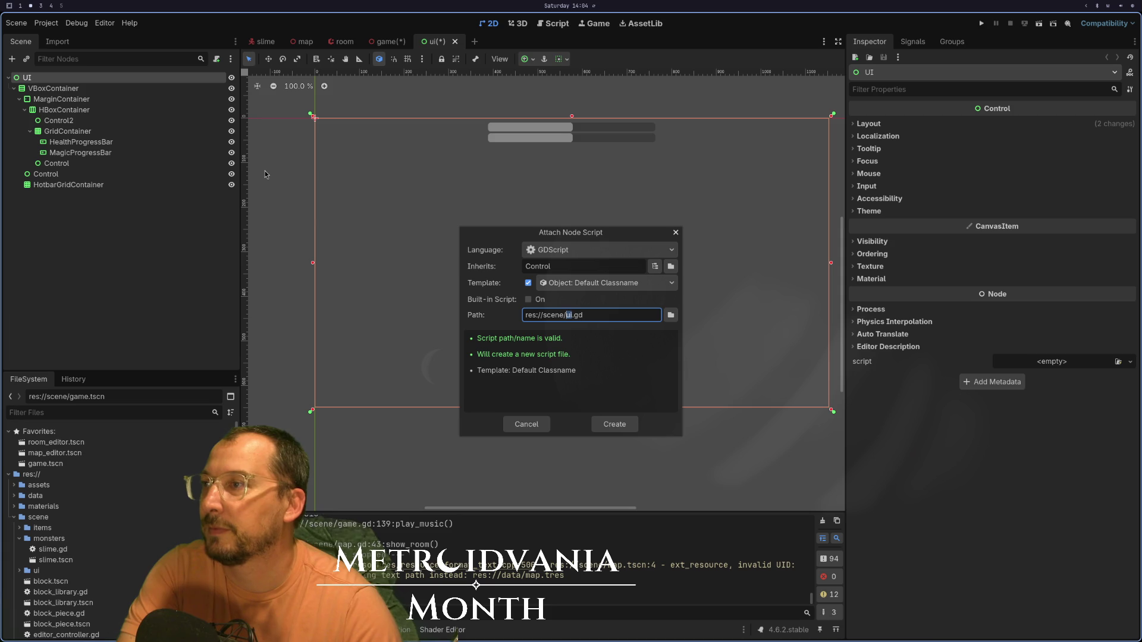
click(620, 425)
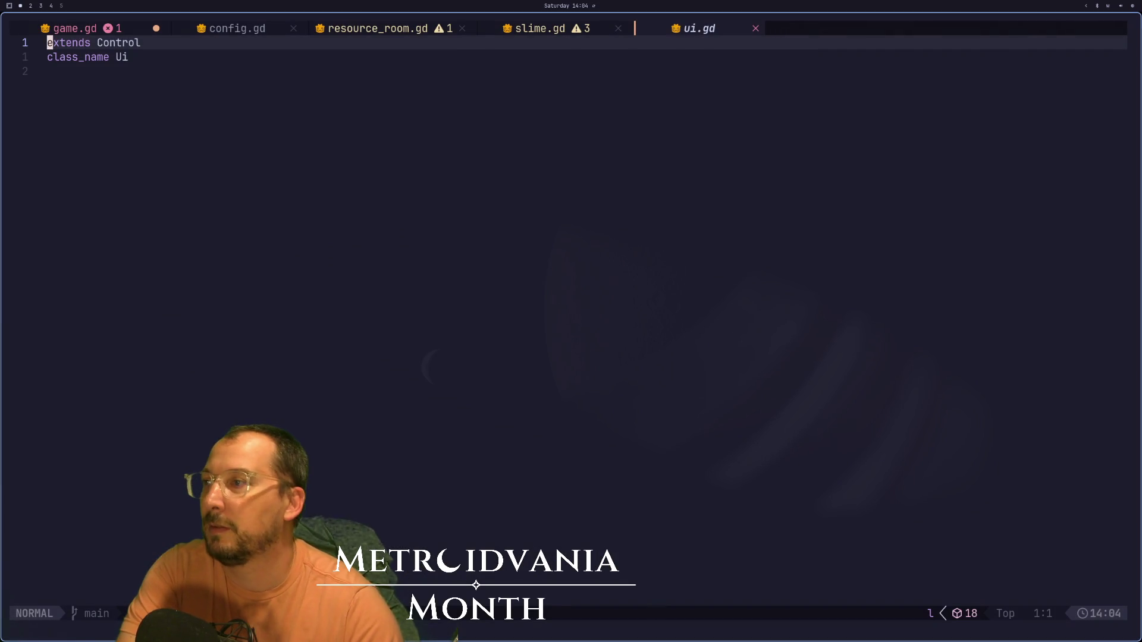
- Give game.gd's hurt function a 'pass' body and save game.gd
key(shift+h)
key(shift+h)
key(shift+h)
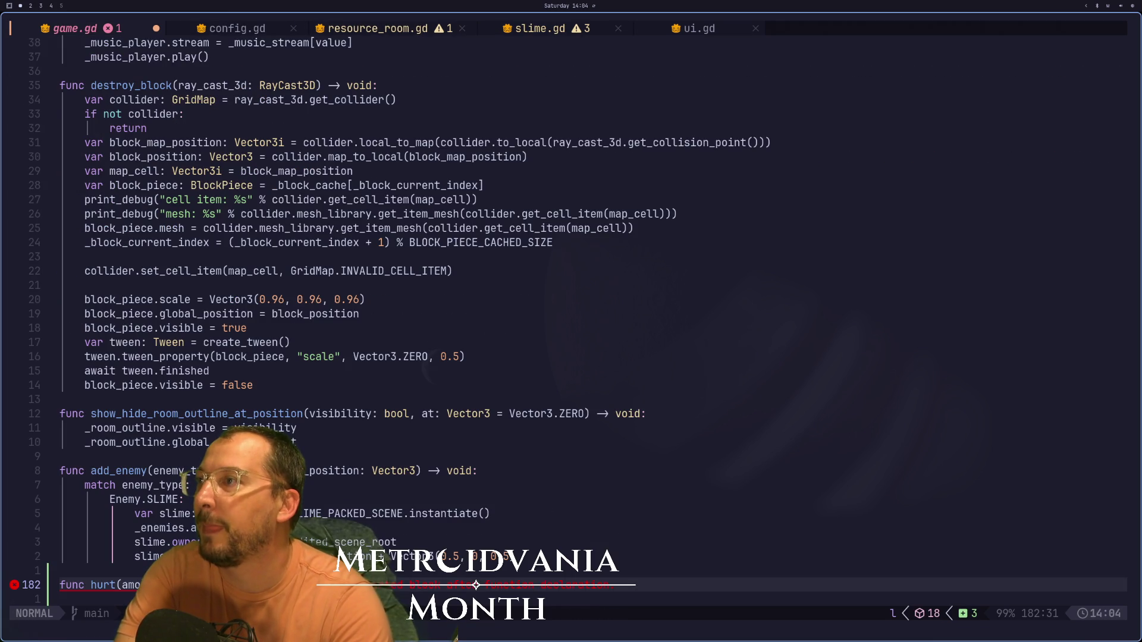
text(k:w)
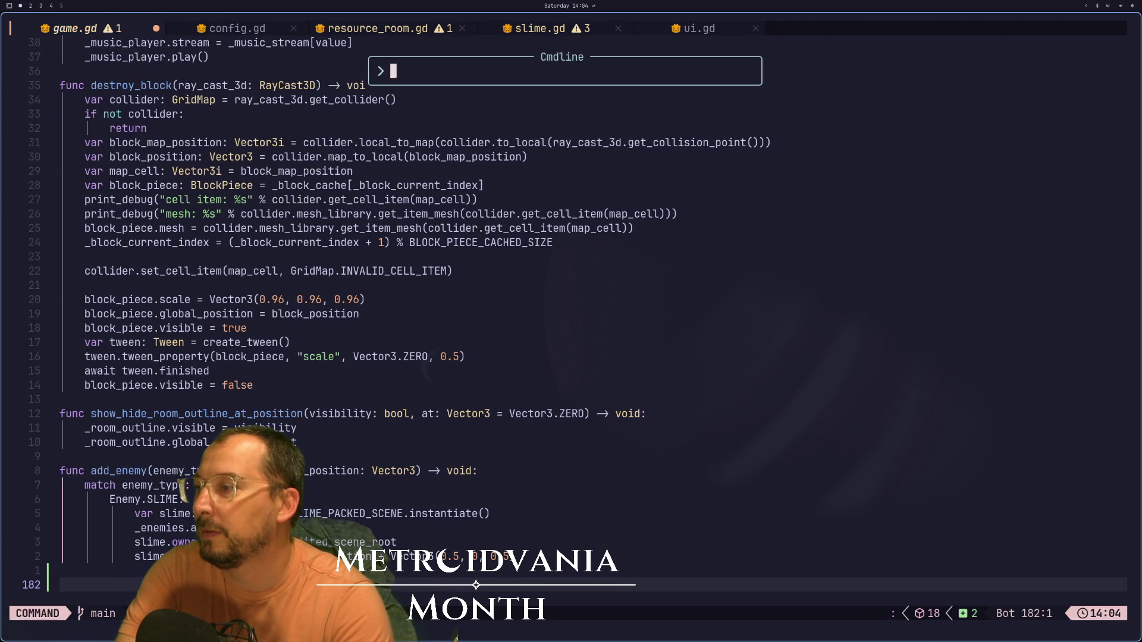
key(Return)
text(u)
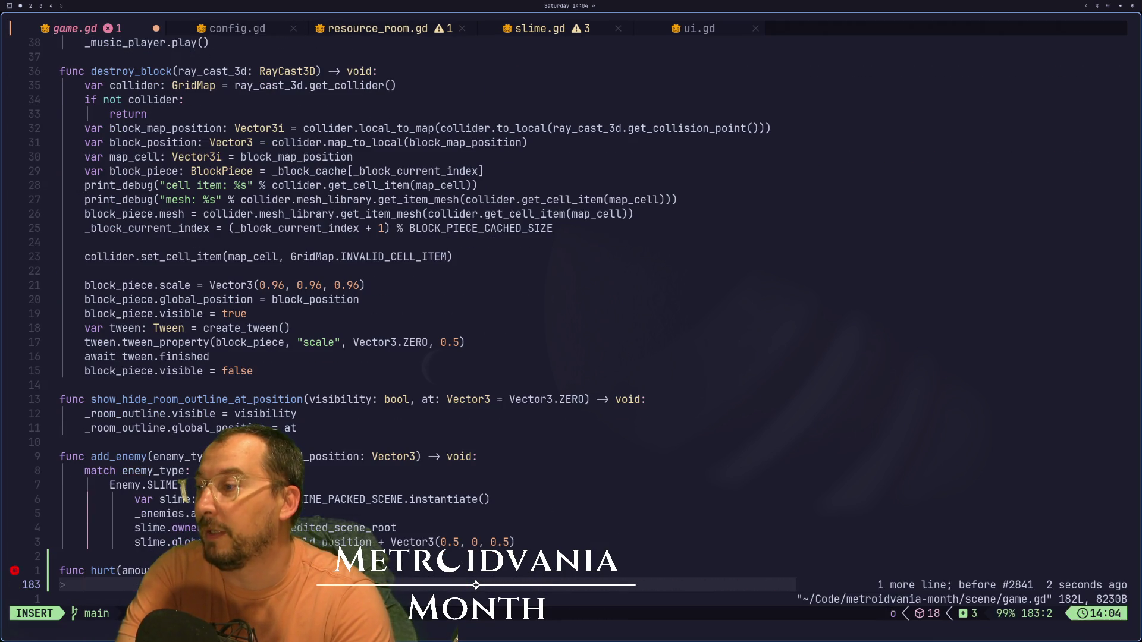
text(opss)
key(BackSpace)
key(BackSpace)
text(ass)
key(Escape)
text(:w)
key(Return)
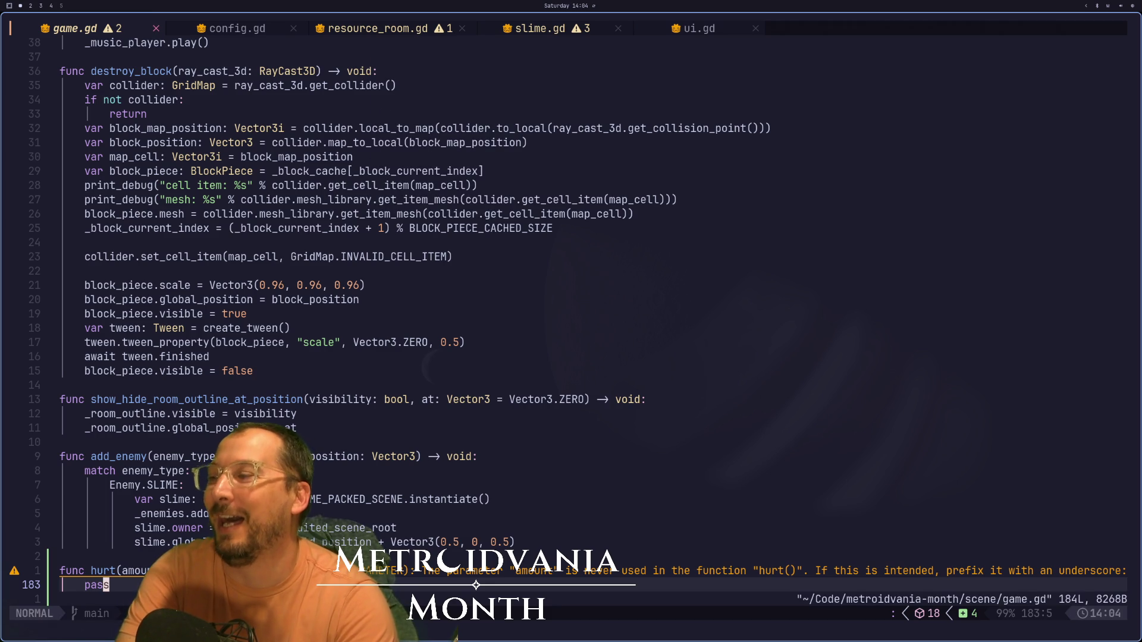
key(alt+Tab)
key(alt+Tab)
key(L)
key(L)
key(L)
key(L)
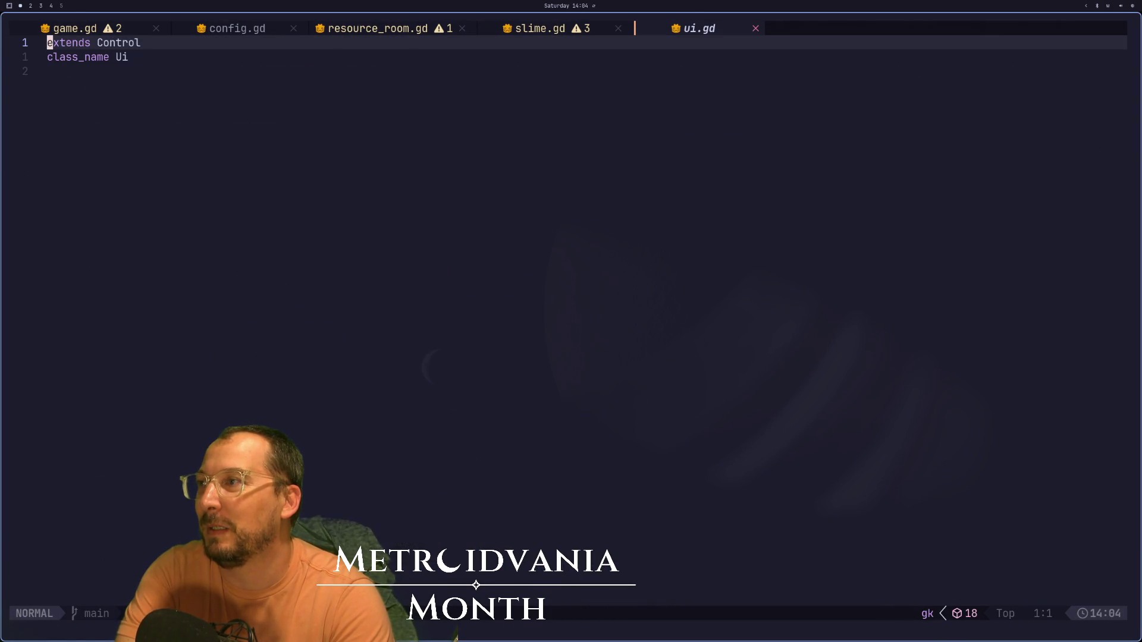
key(j)
key(j)
key(o)
key(Return)
text(@)
key(BackSpace)
text(@epxor)
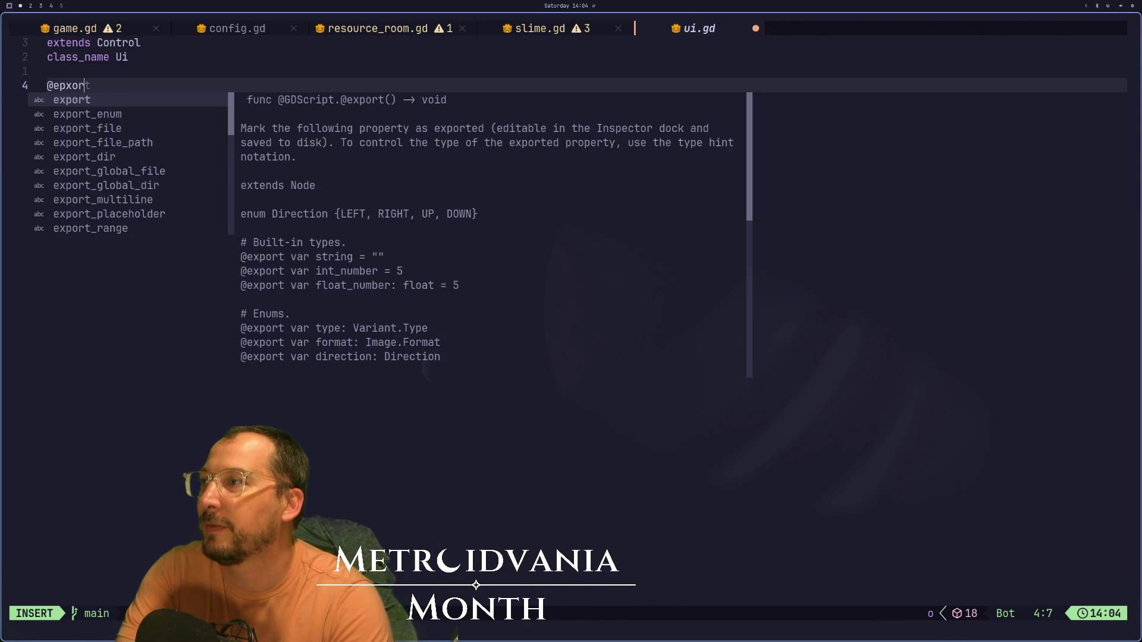
text(t-)
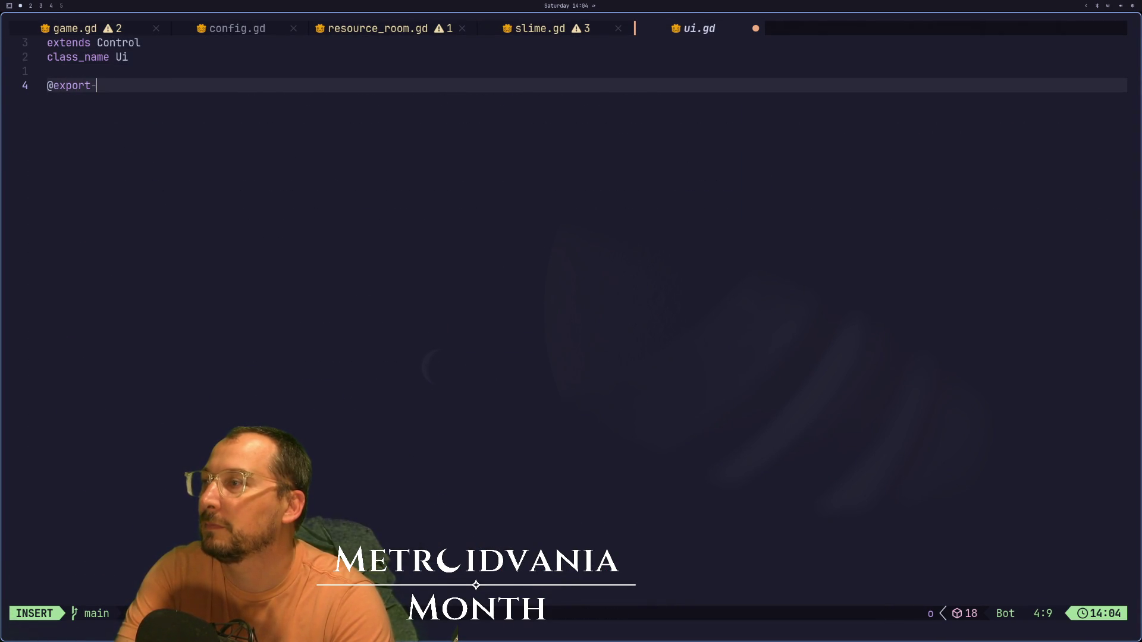
text(var )
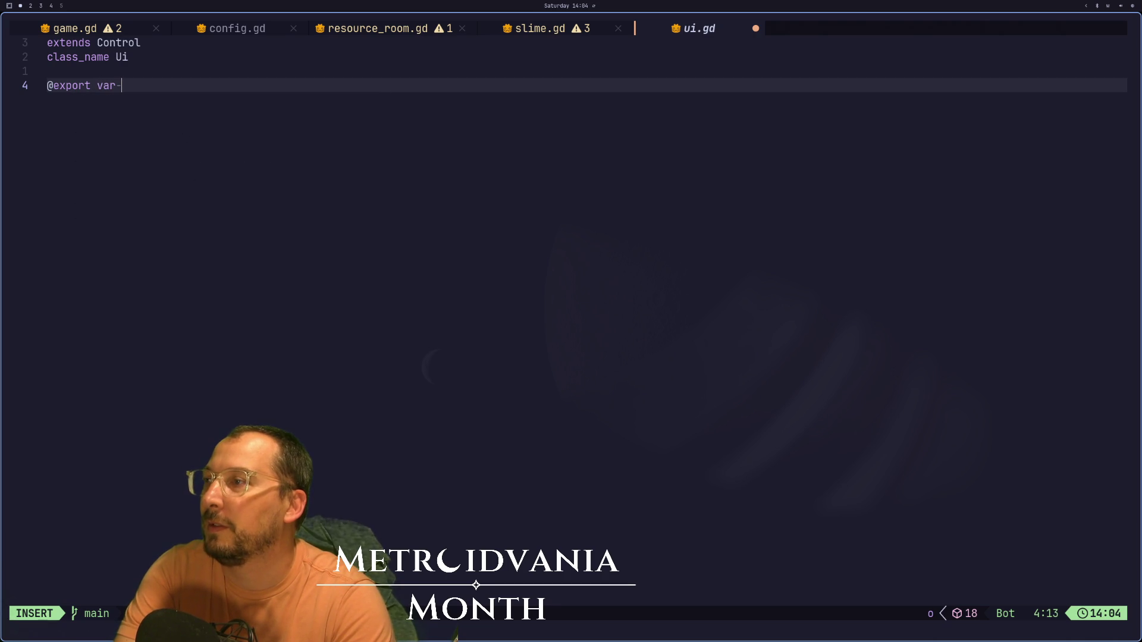
text(heat)
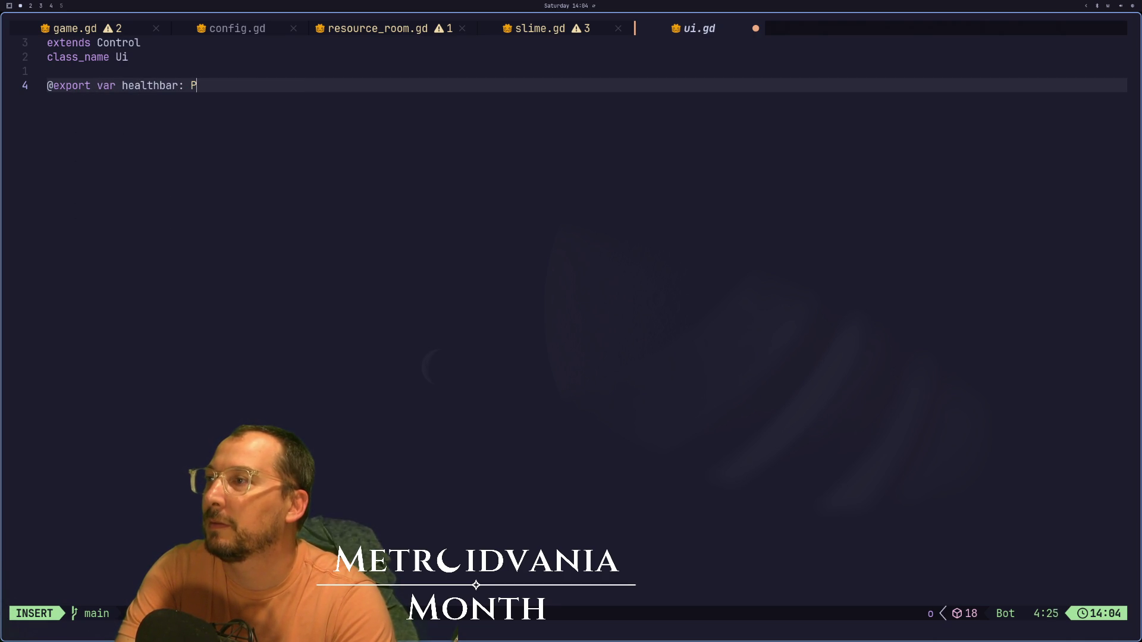
text(rogB)
key(Return)
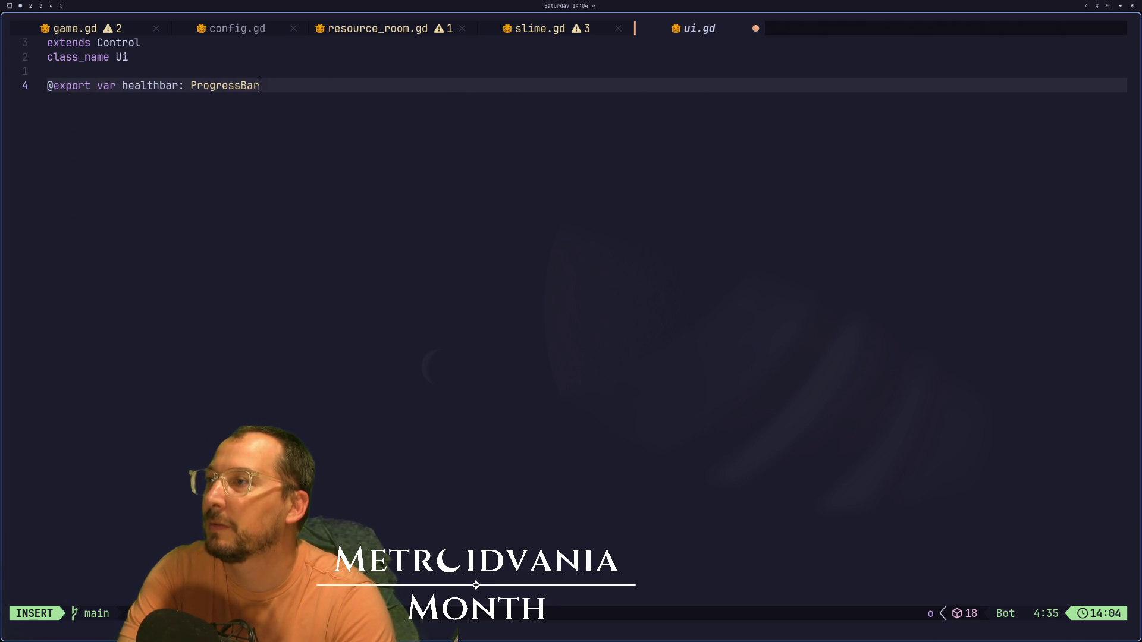
key(Escape)
- Duplicate the declaration, name the two variables health_bar and mana_bar, and save ui.gd
key(y)
key(y)
key(p)
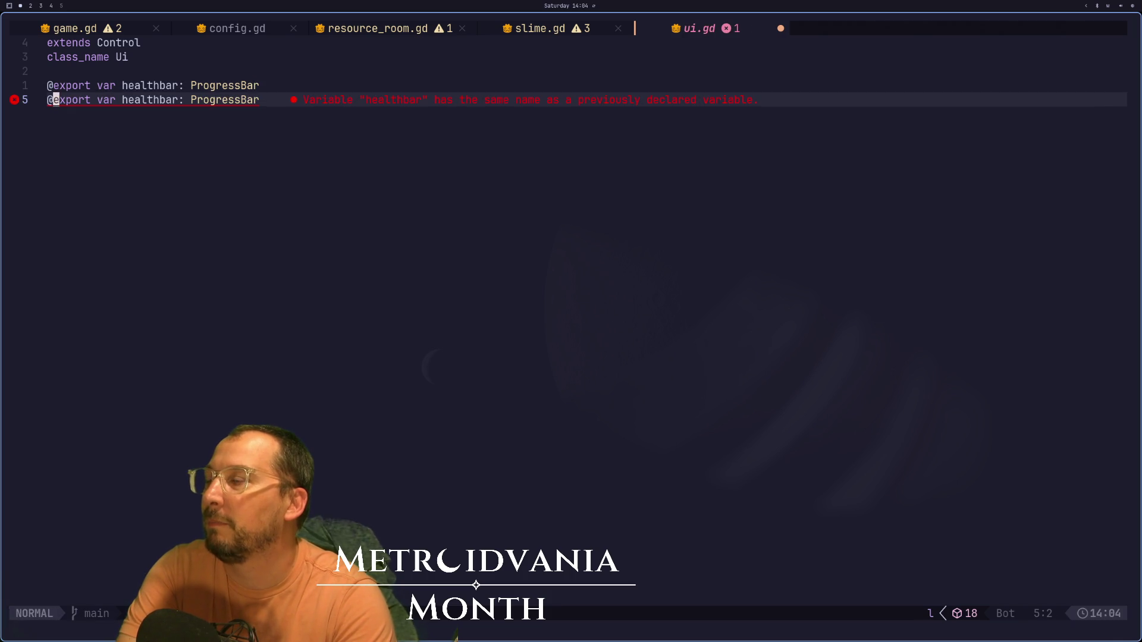
text(i_)
key(Escape)
key(j)
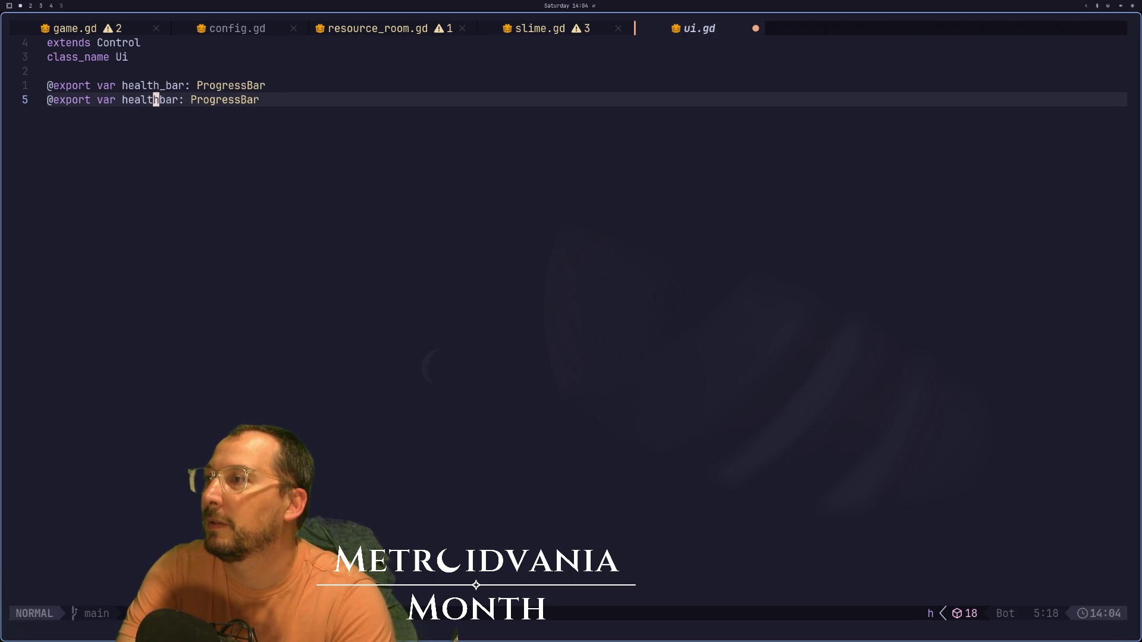
text(i)
text(mana_)
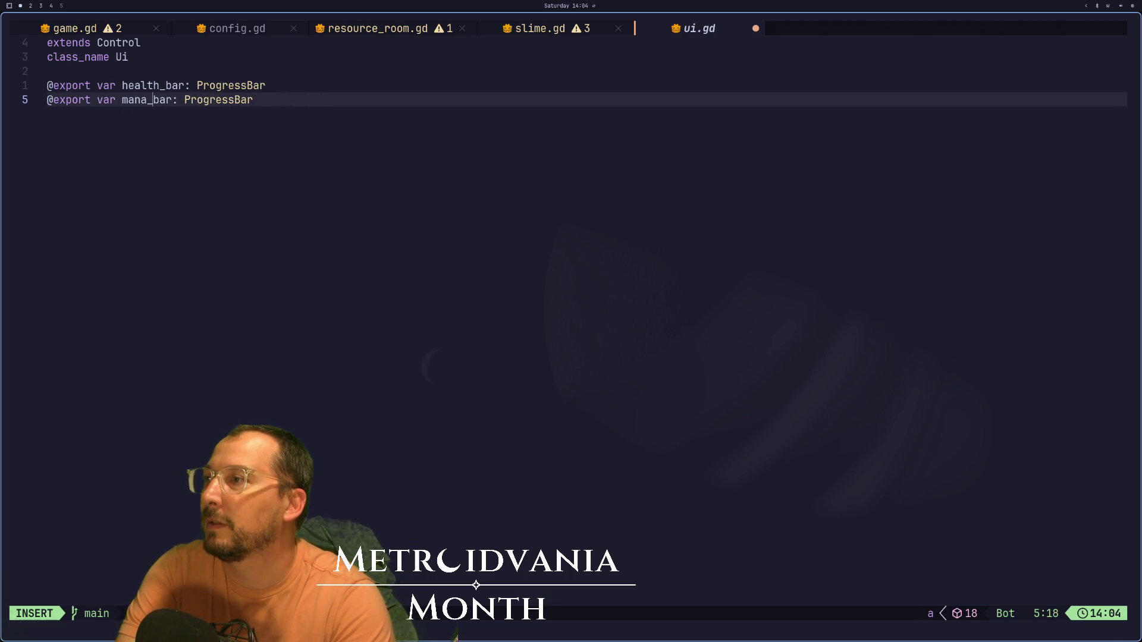
key(Escape)
text(:w)
key(Return)
key(o)
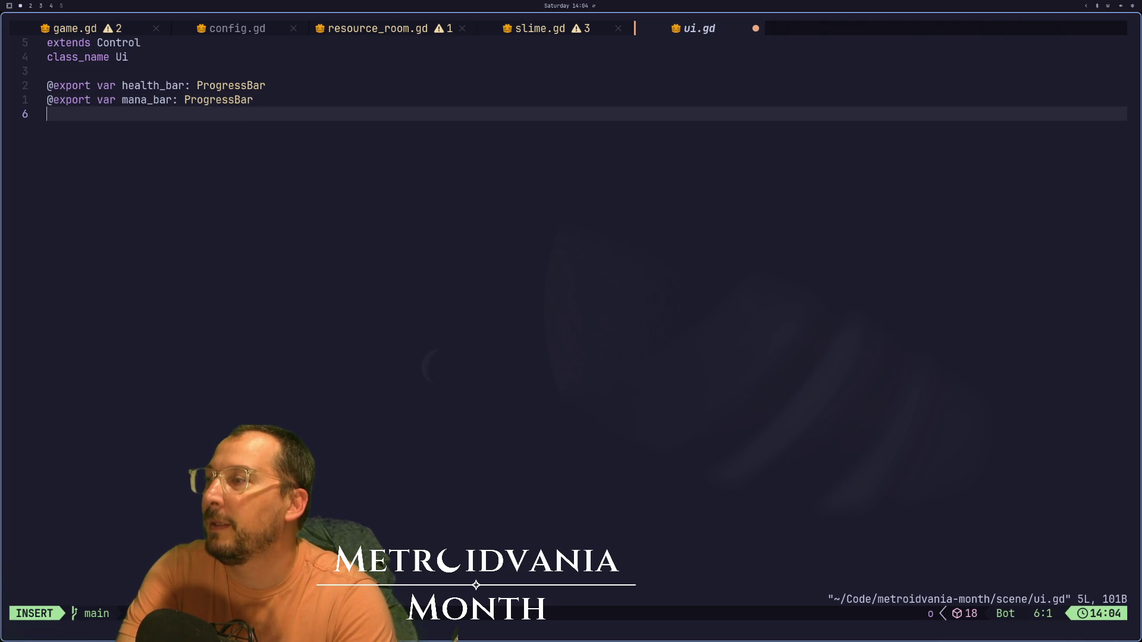
key(Return)
key(super+2)
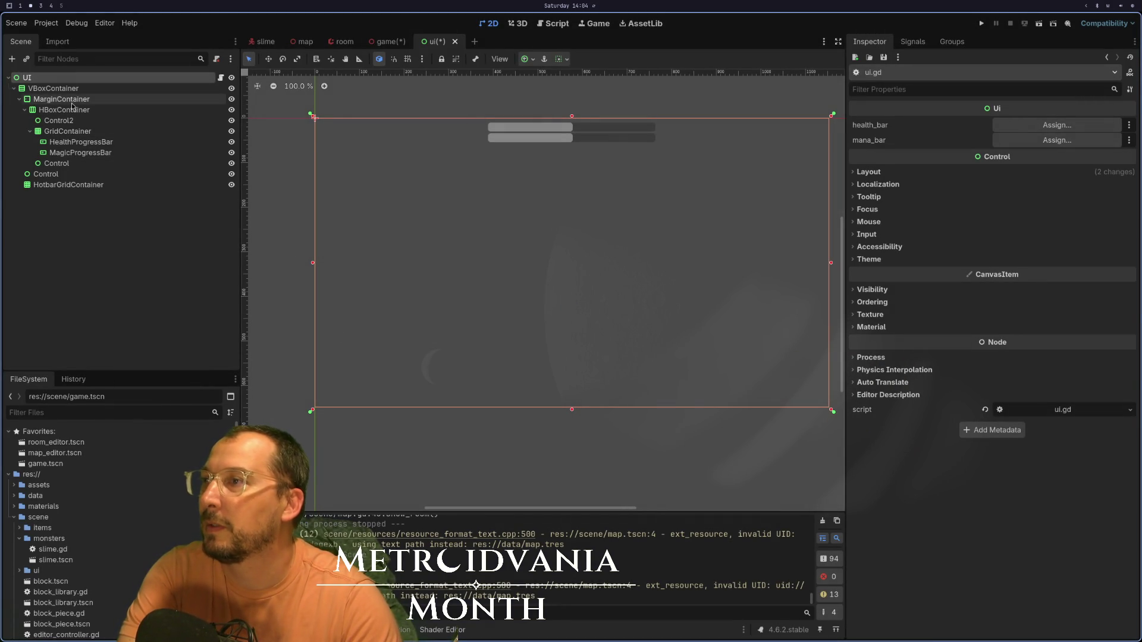
- Assign HealthProgressBar to the UI root's health_bar and MagicProgressBar to mana_bar, then save
click(93, 88)
click(101, 77)
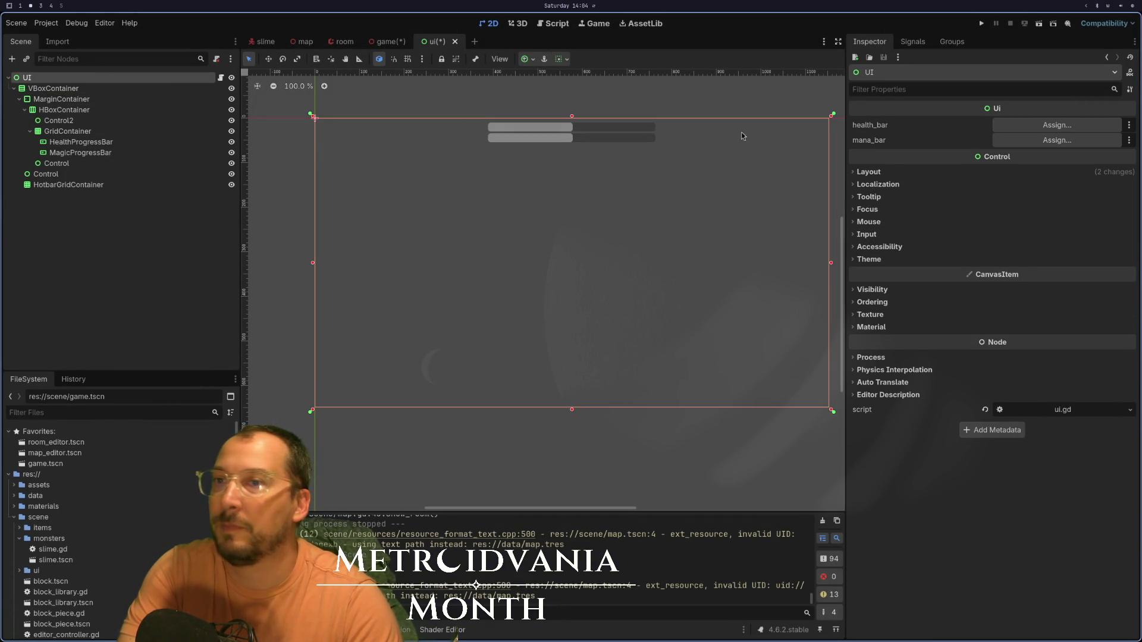
click(1034, 125)
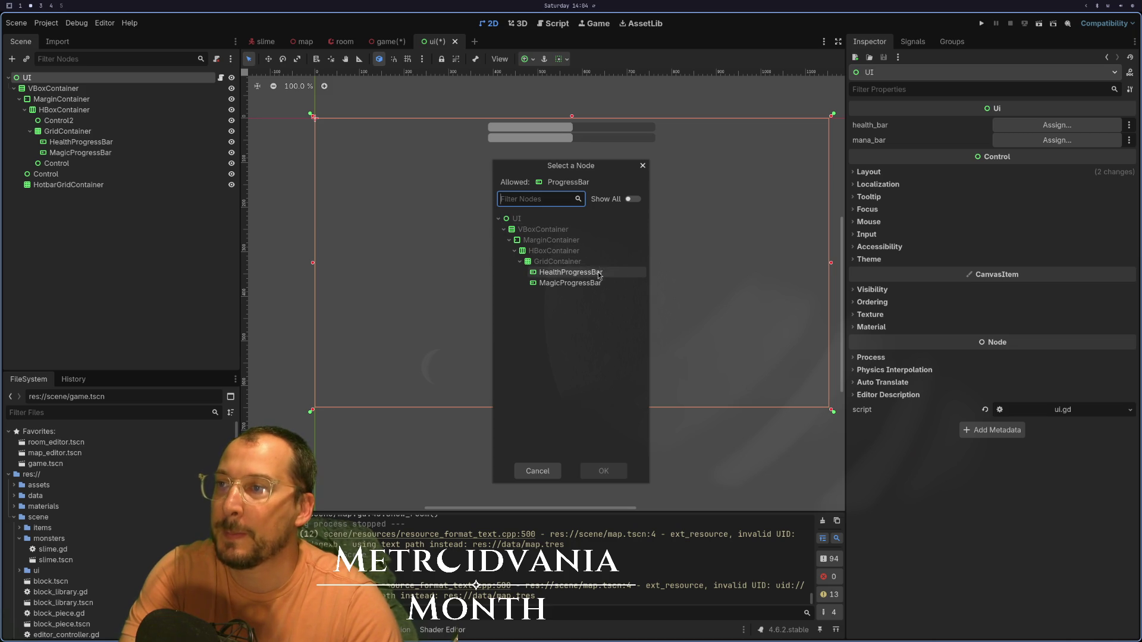
double_click(589, 268)
click(1057, 139)
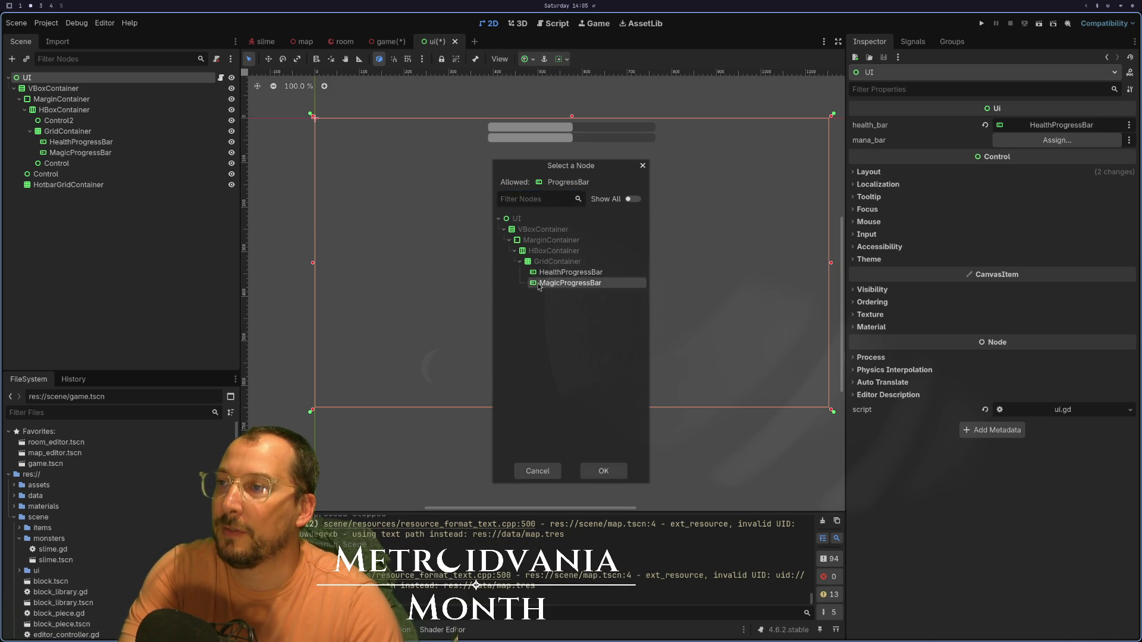
double_click(530, 284)
key(ctrl+s)
key(super+1)
key(Escape)
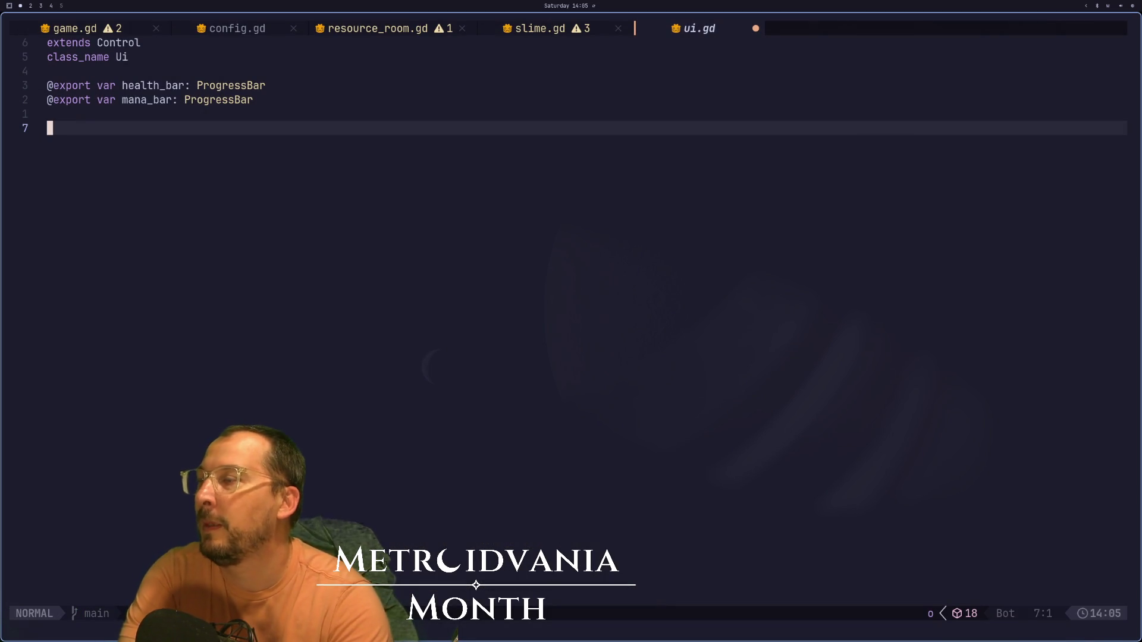
- Return to the Godot editor and switch to the game scene tab
key(super+4)
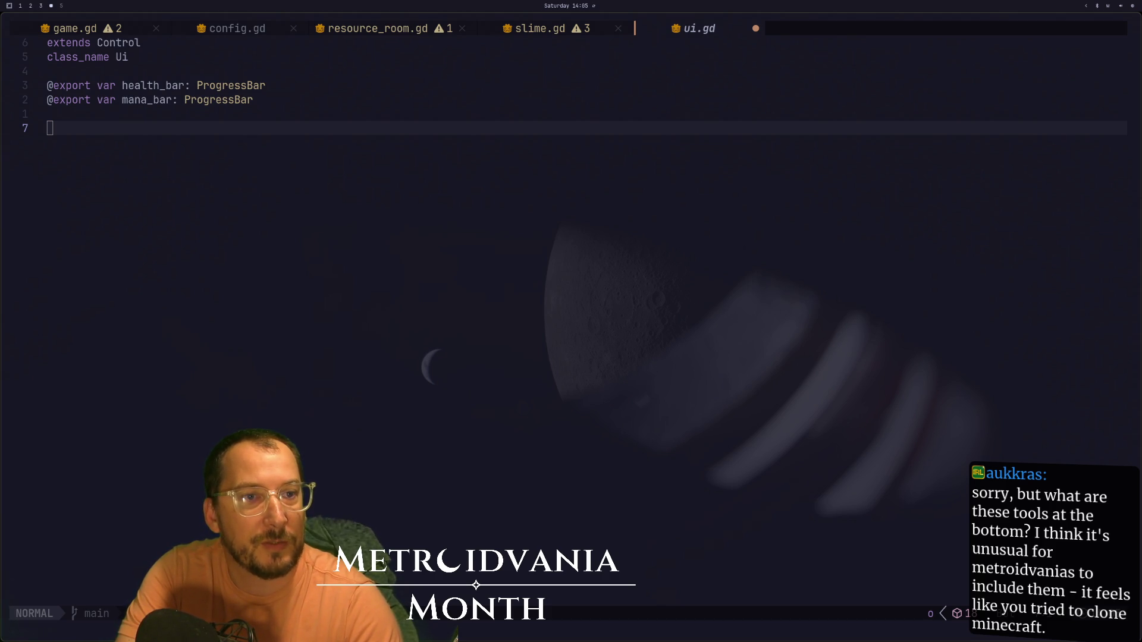
key(super+2)
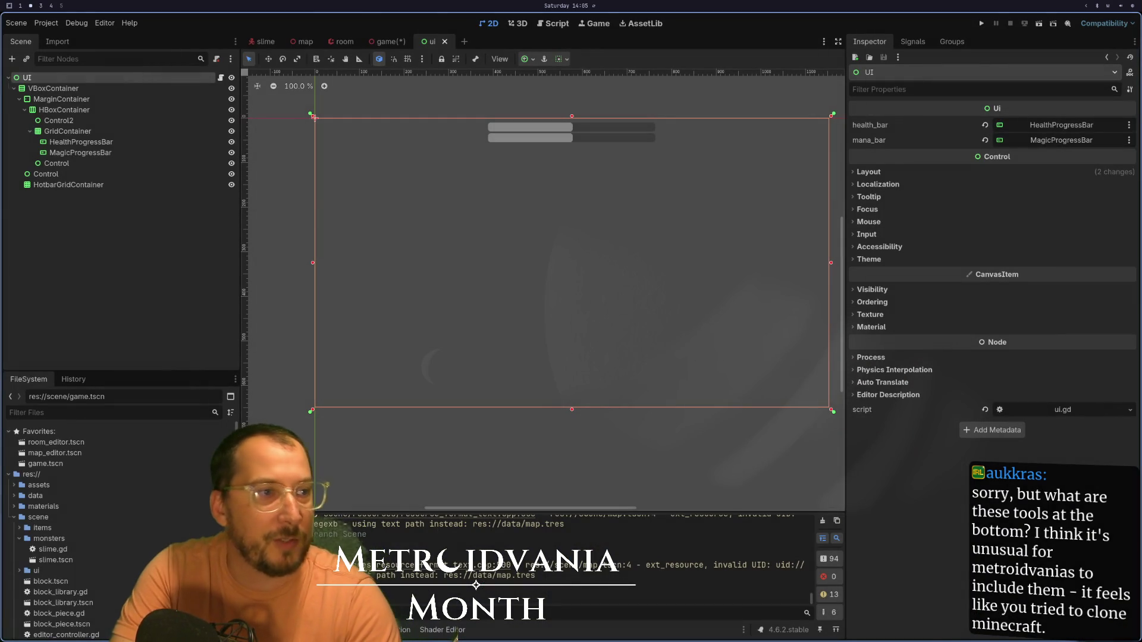
key(super+4)
key(super+3)
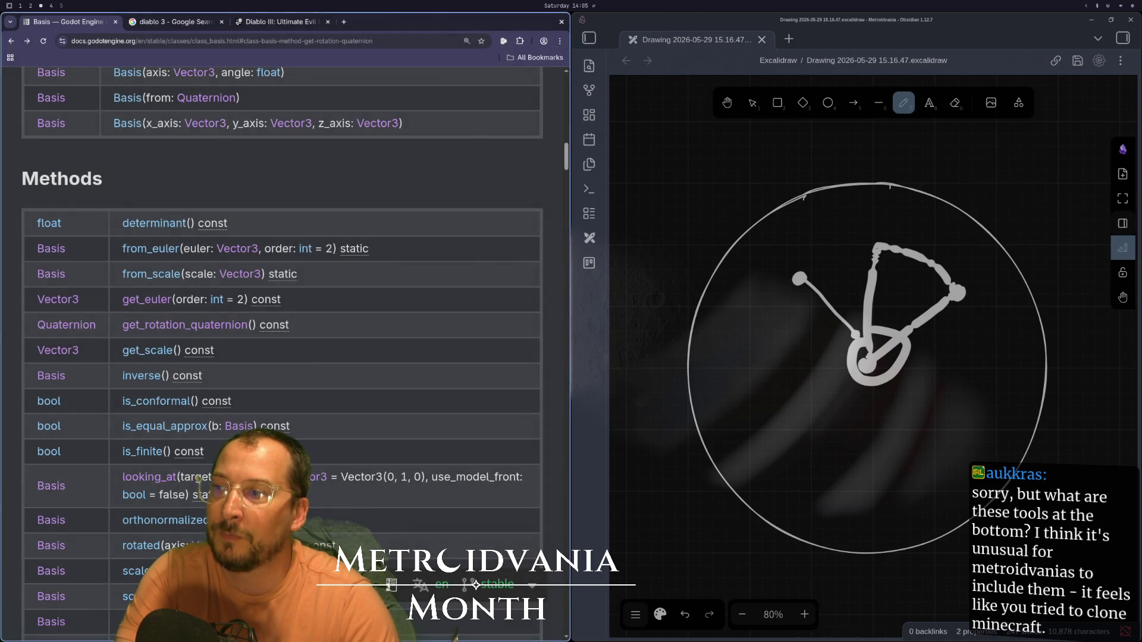
key(super+2)
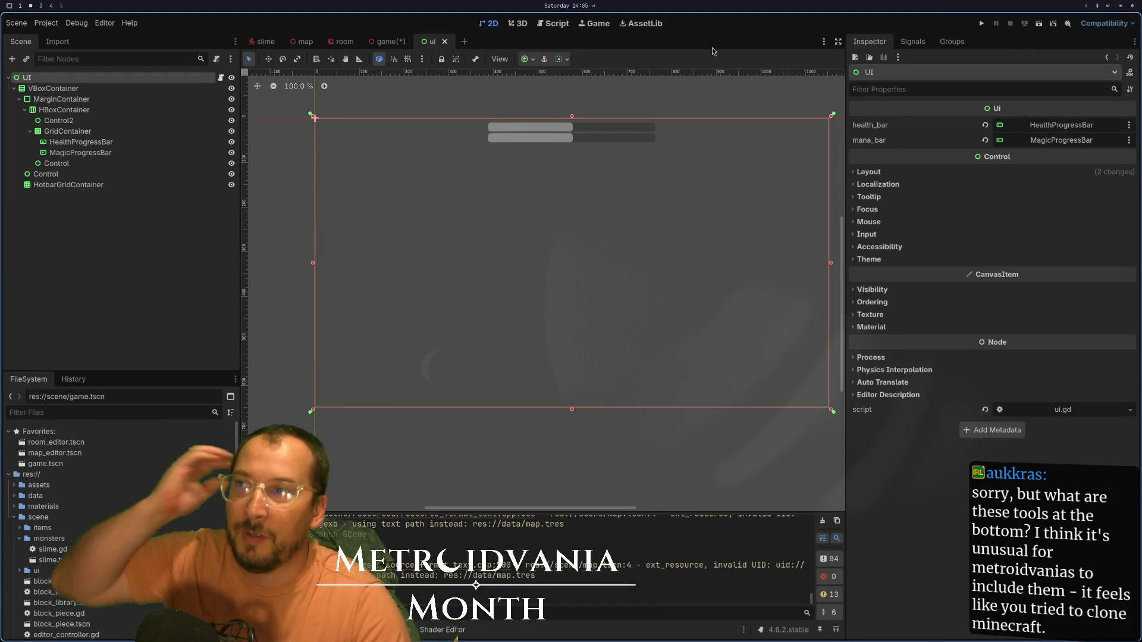
key(ctrl+shift+Tab)
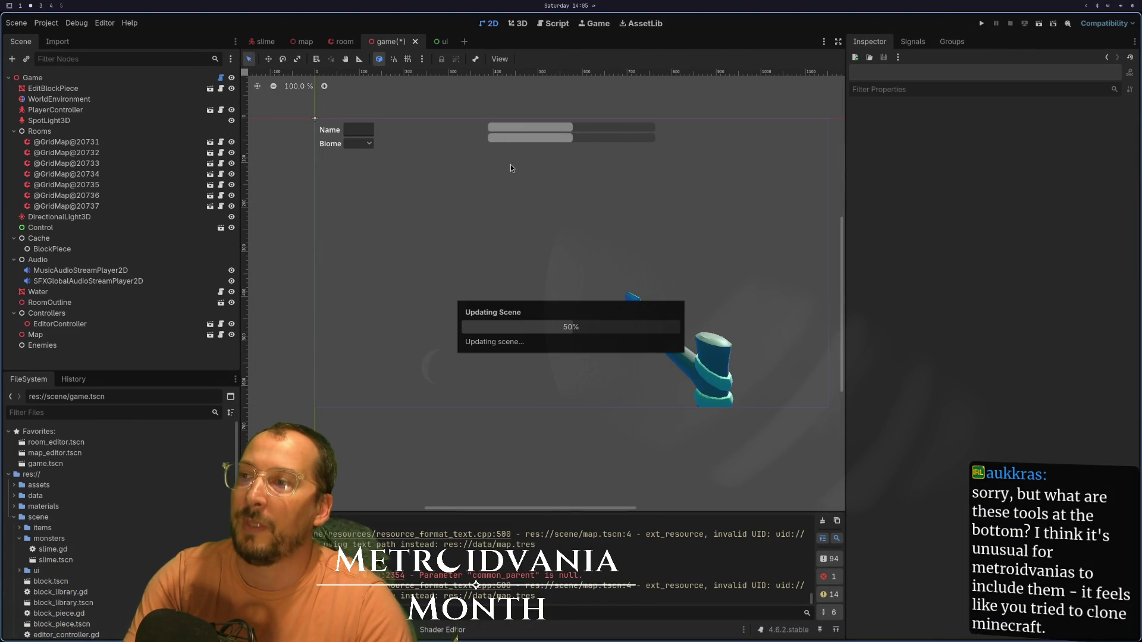
- Run the game with F5 to test the UI, then bring up game.gd
key(F5)
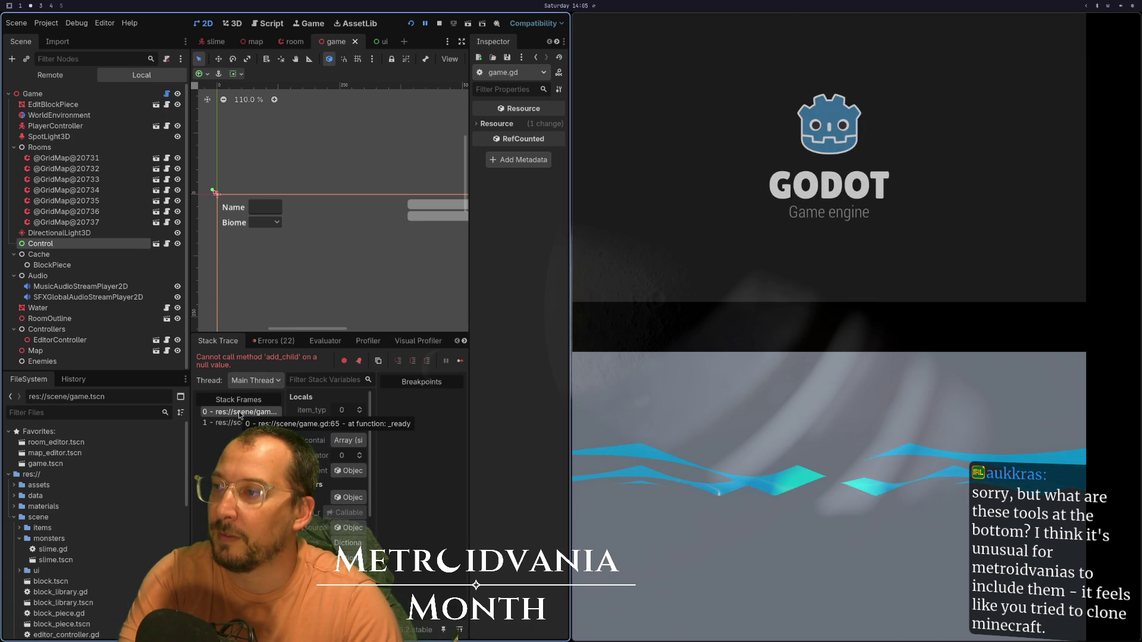
key(super+1)
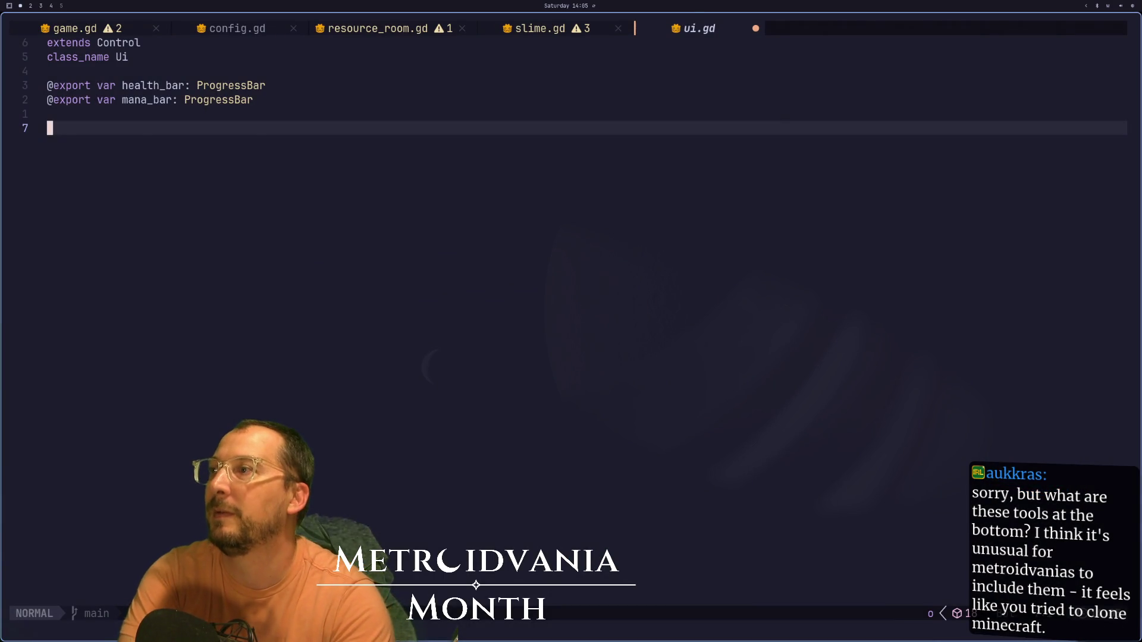
key(shift+h)
key(shift+h)
key(shift+h)
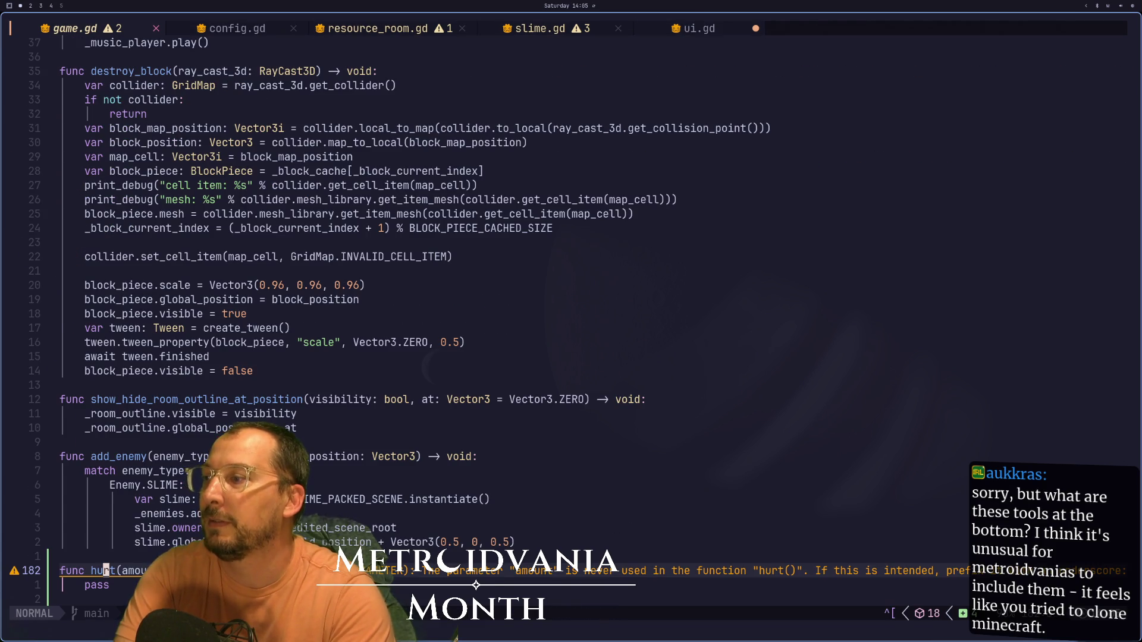
key(g)
key(g)
key(super+3)
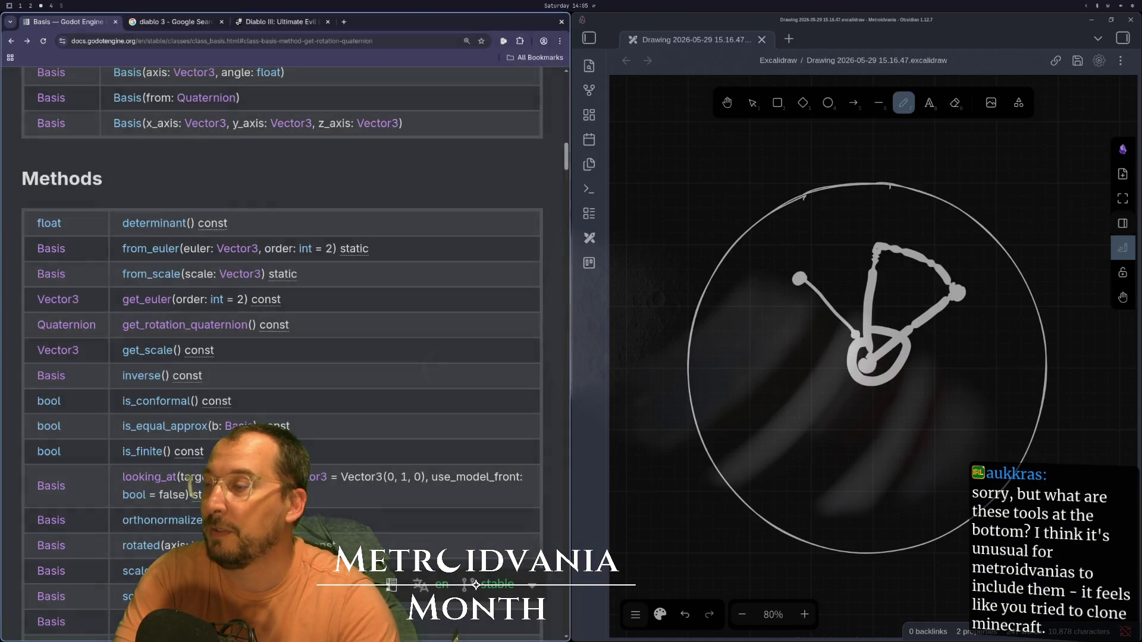
key(super+2)
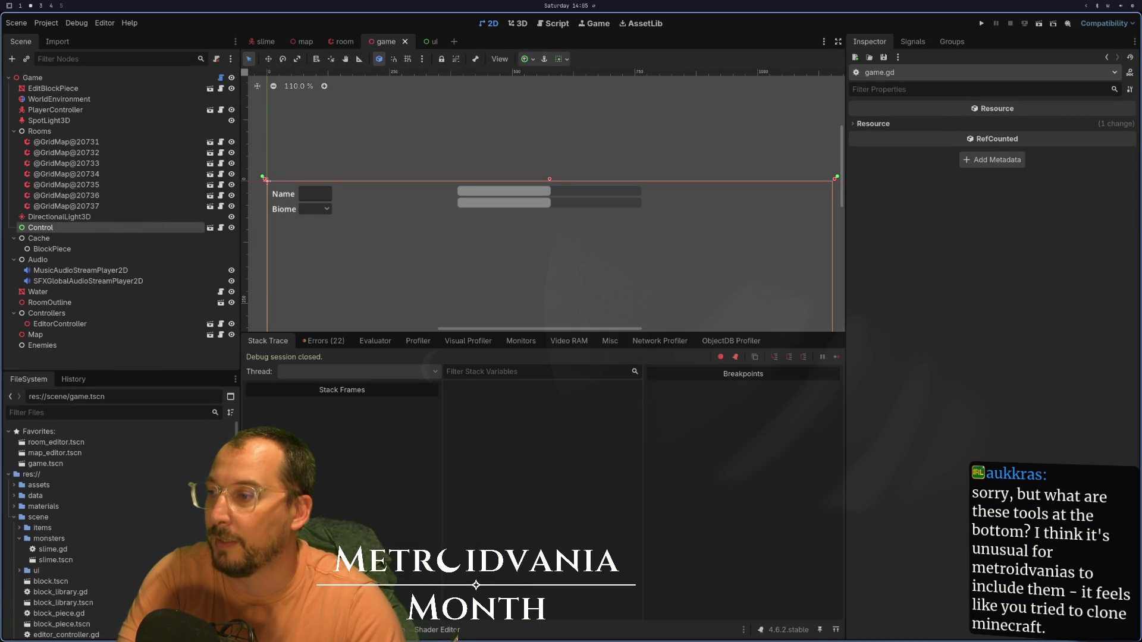
- Show the debugger's Errors list and inspect the add_child error
click(318, 341)
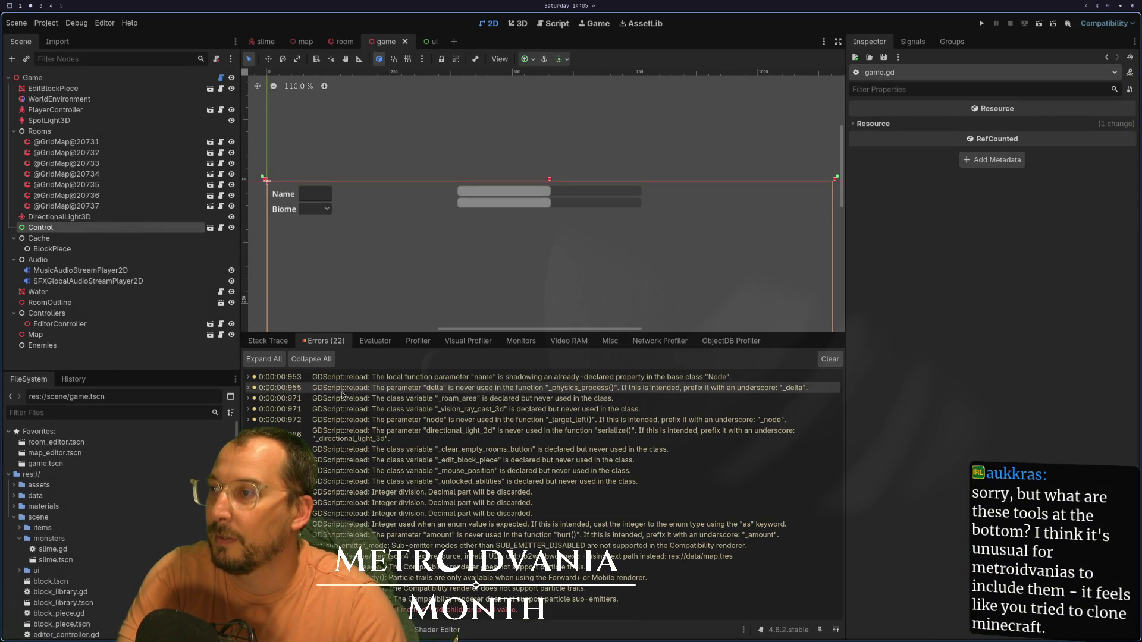
click(268, 342)
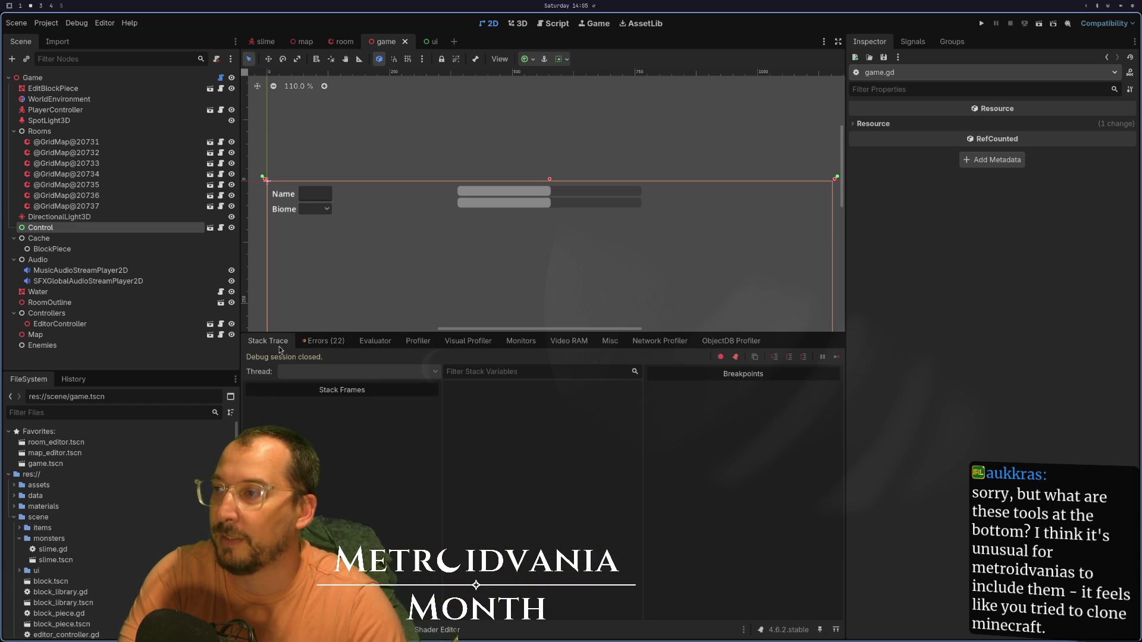
click(333, 343)
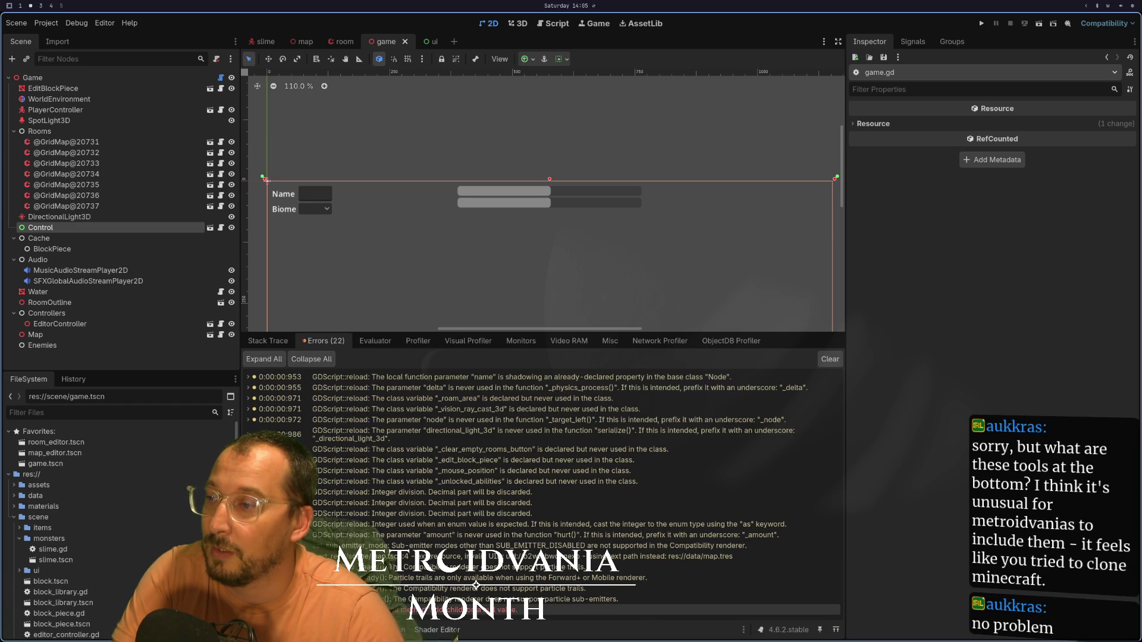
mouse_move(353, 610)
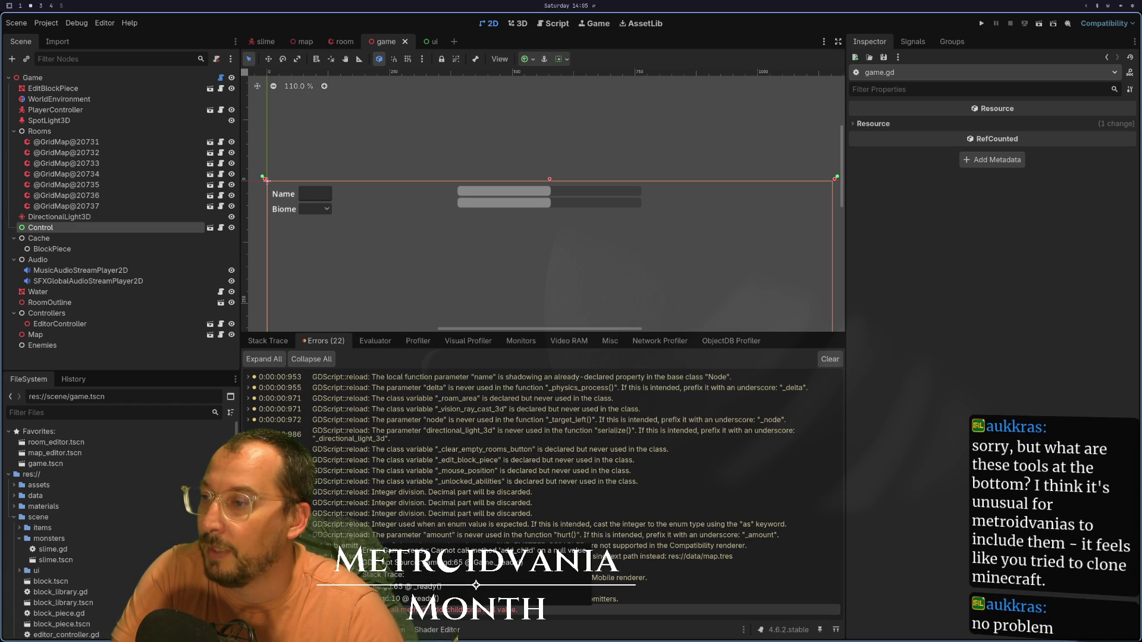
- Jump to the add_child call on line 65 of game.gd with 65gg
key(super+1)
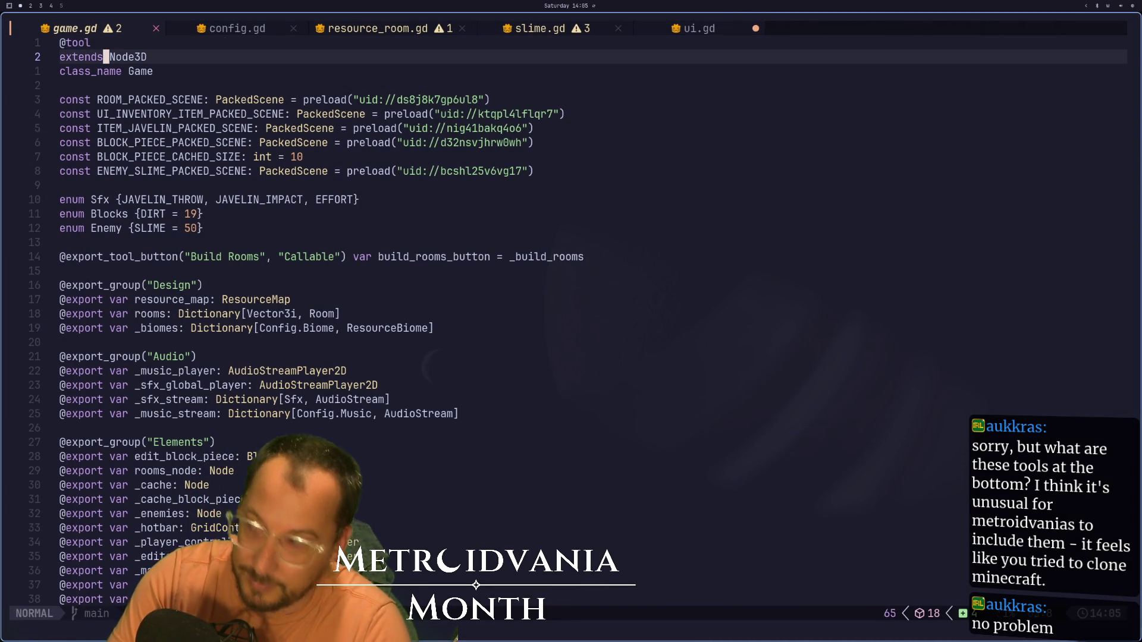
key(6)
key(5)
key(g)
key(g)
key(l)
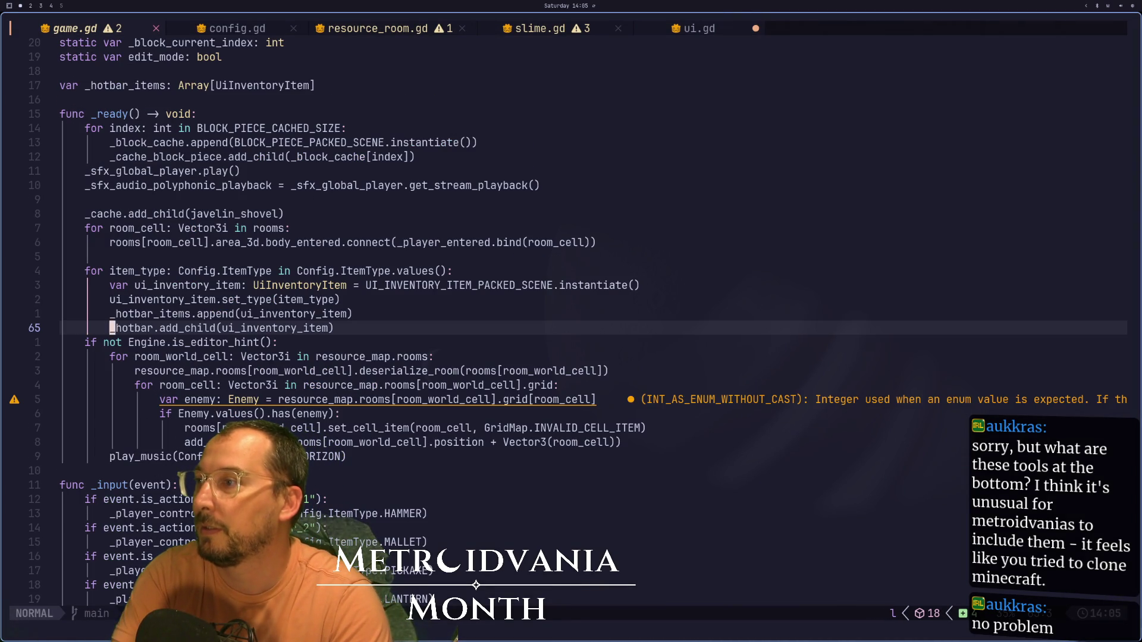
key(l)
key(l)
key(l)
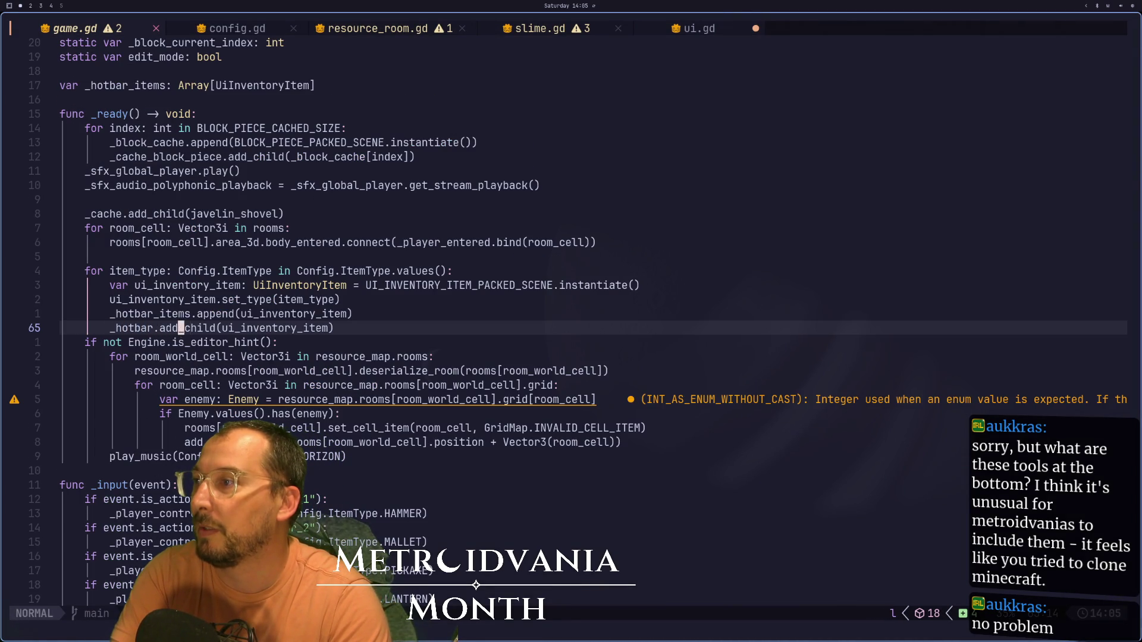
key(super+2)
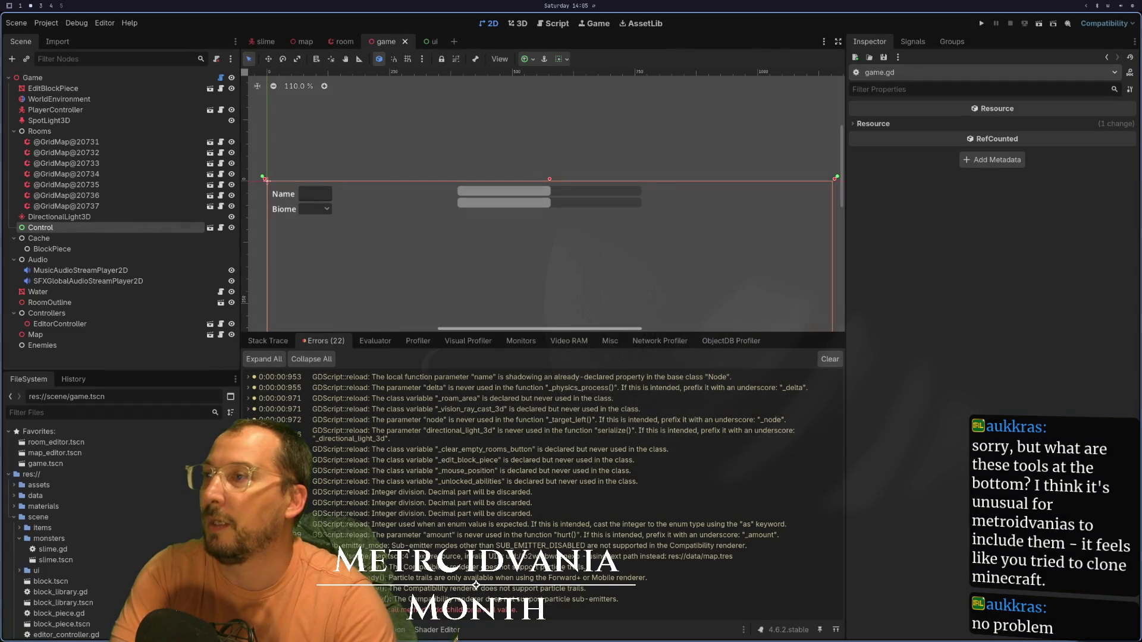
- Make the Control node local in the game scene and save it
right_click(85, 227)
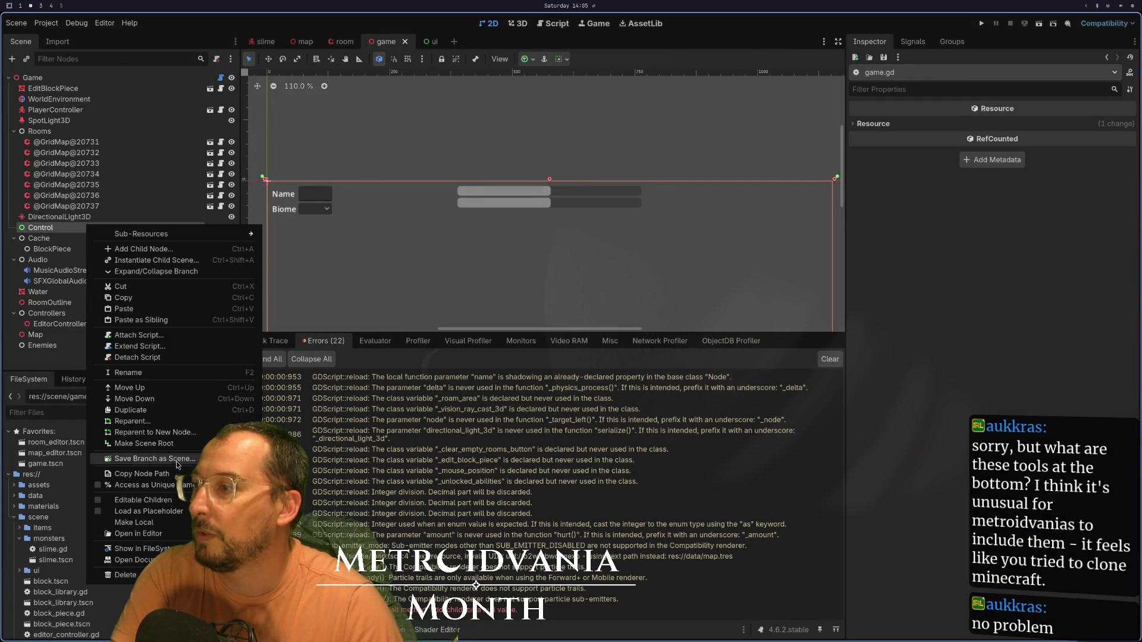
click(174, 525)
key(ctrl+s)
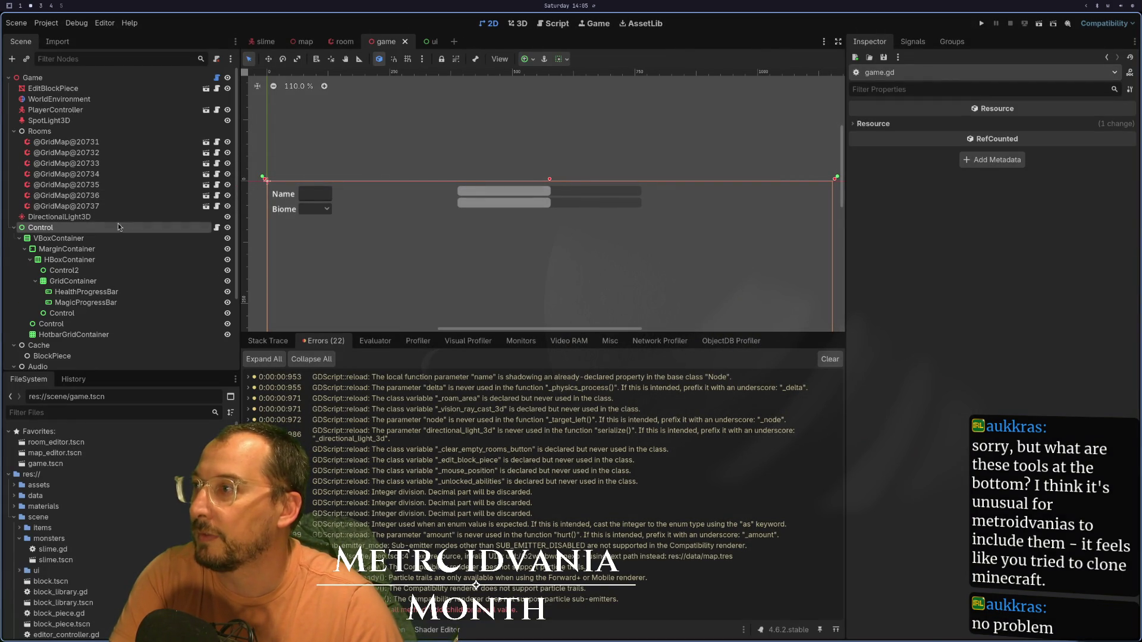
- Select the UI node, save, then open and close the ui scene tab
click(77, 231)
text(UI)
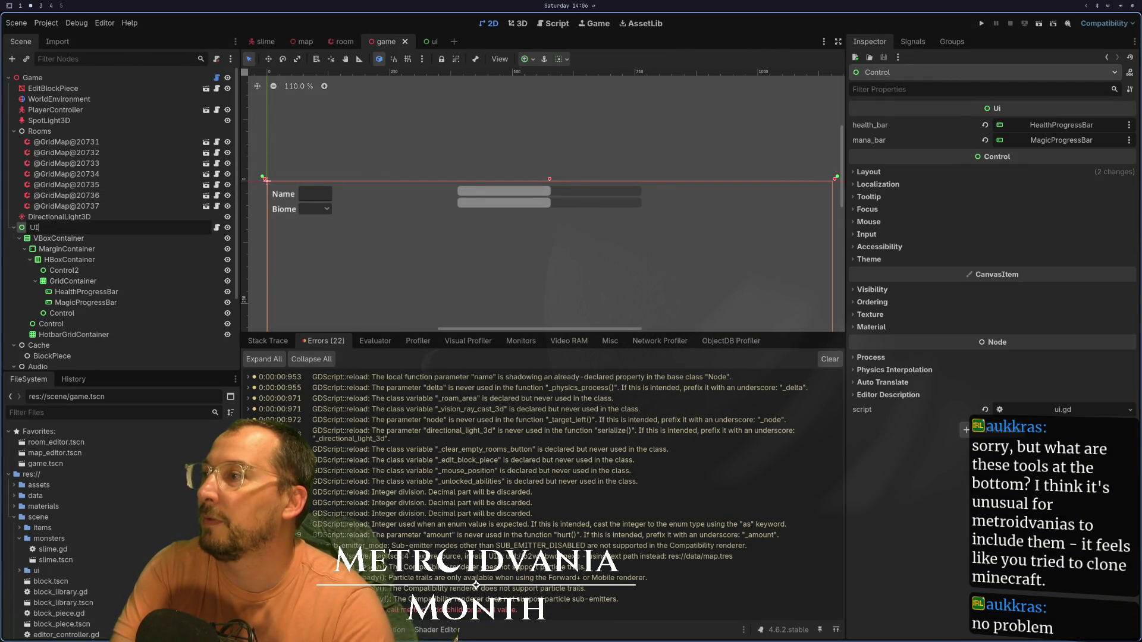
key(ctrl+s)
click(428, 42)
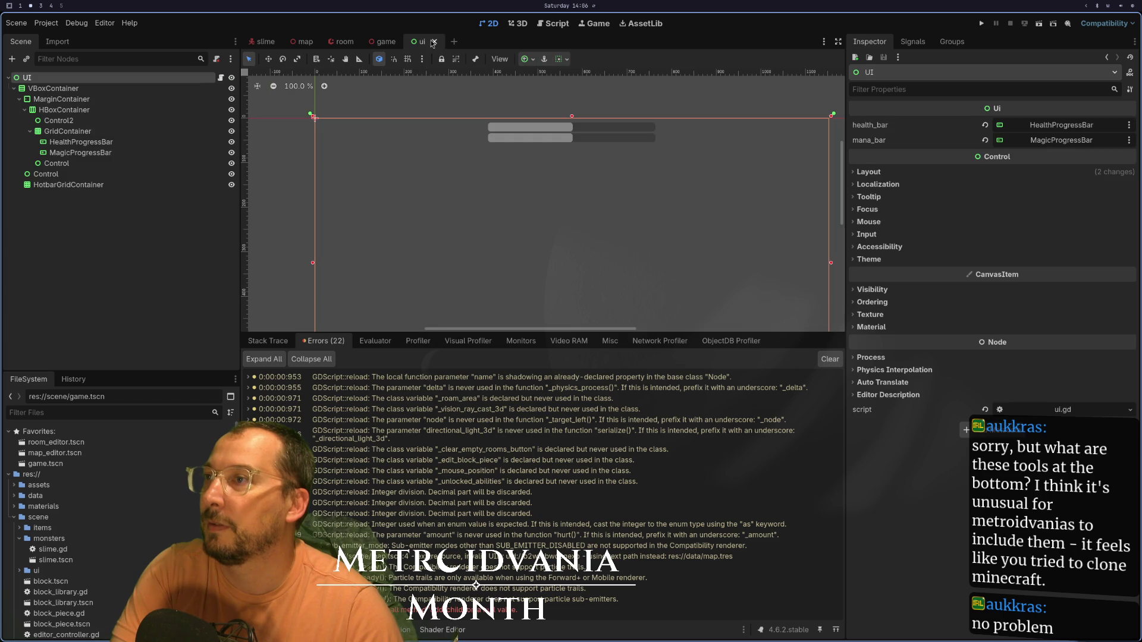
click(433, 41)
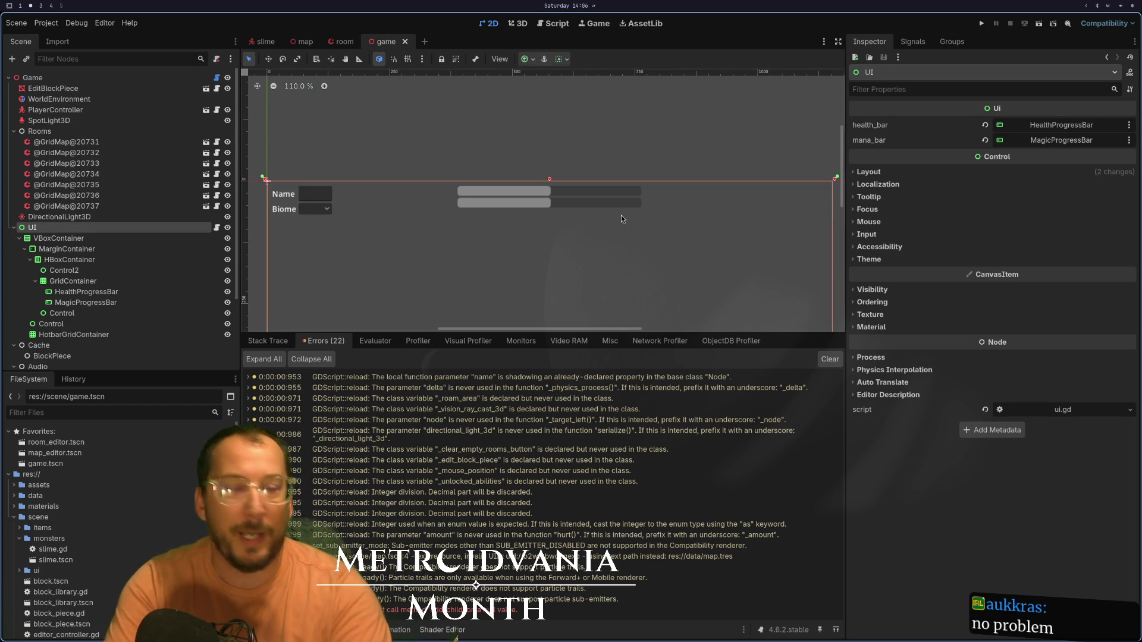
key(super+3)
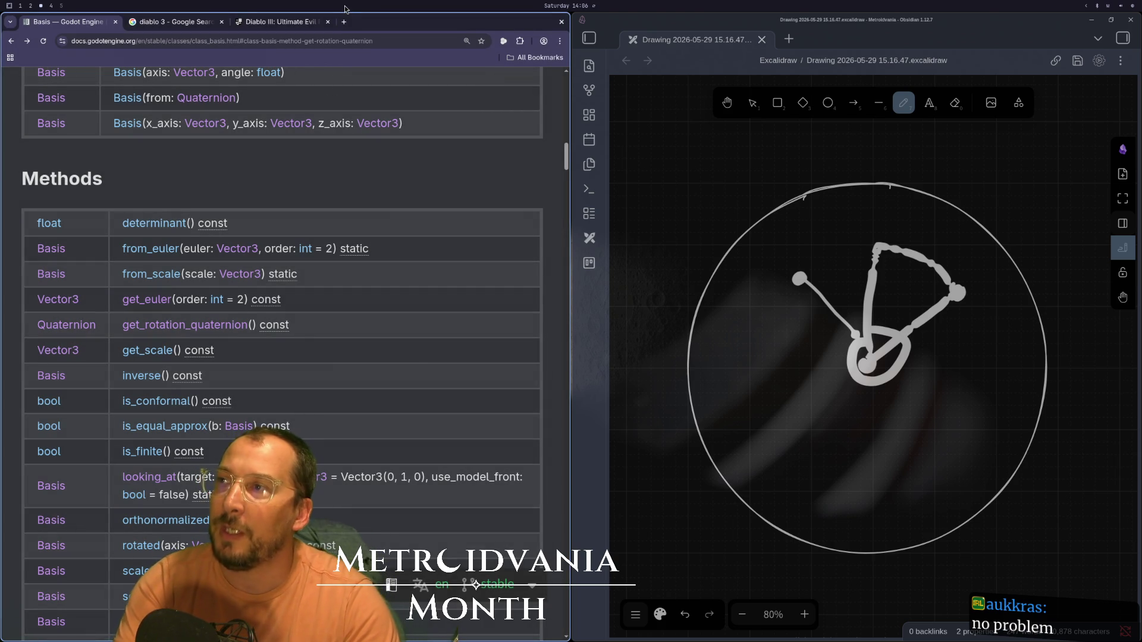
- Search Google Images for 'metroid nes' in a new tab
click(342, 22)
text(met)
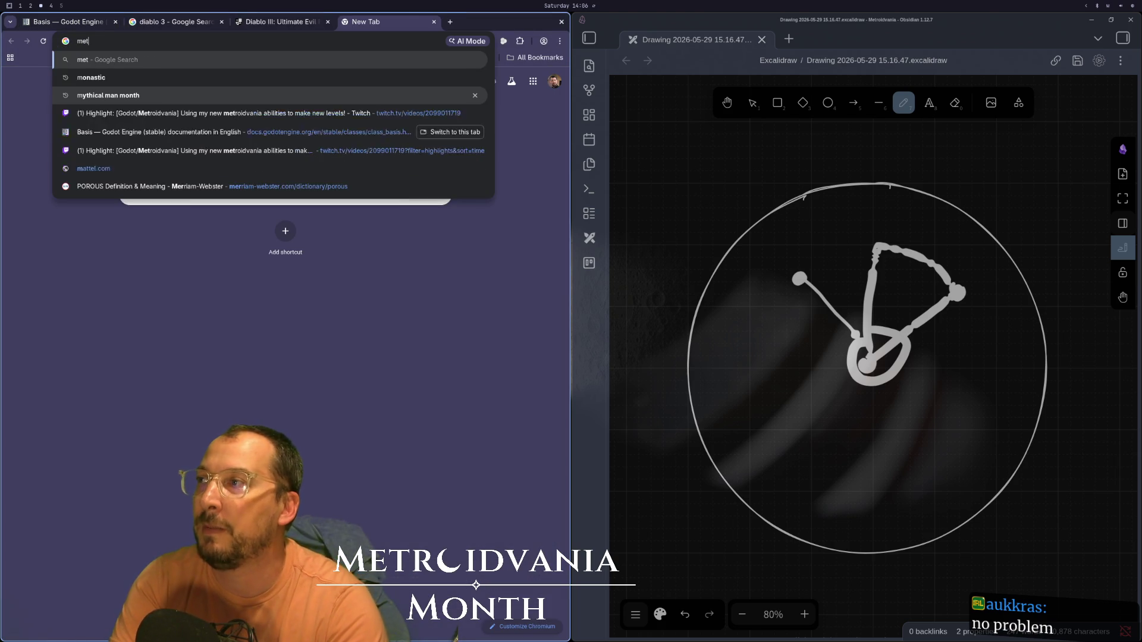
text(rr)
key(BackSpace)
text(iod )
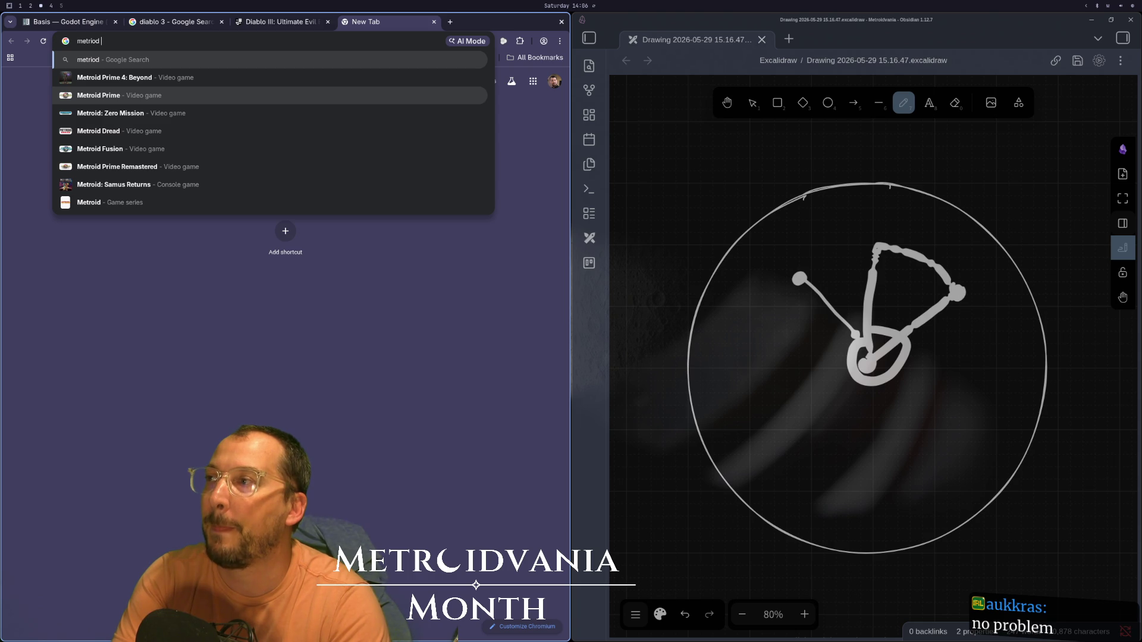
text(nes)
key(Return)
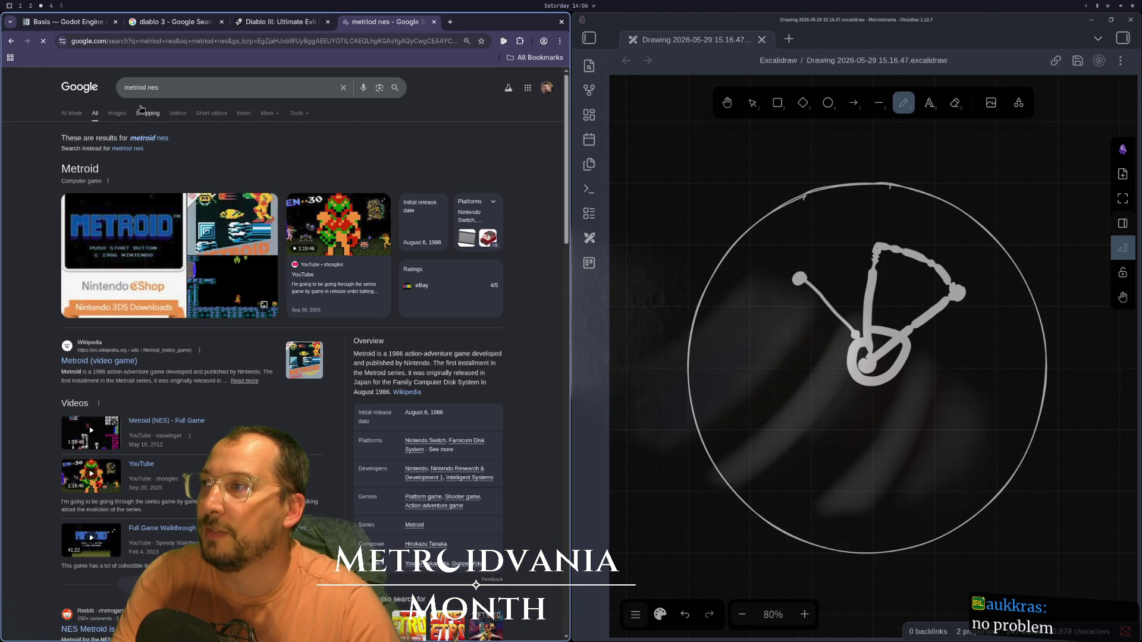
click(118, 114)
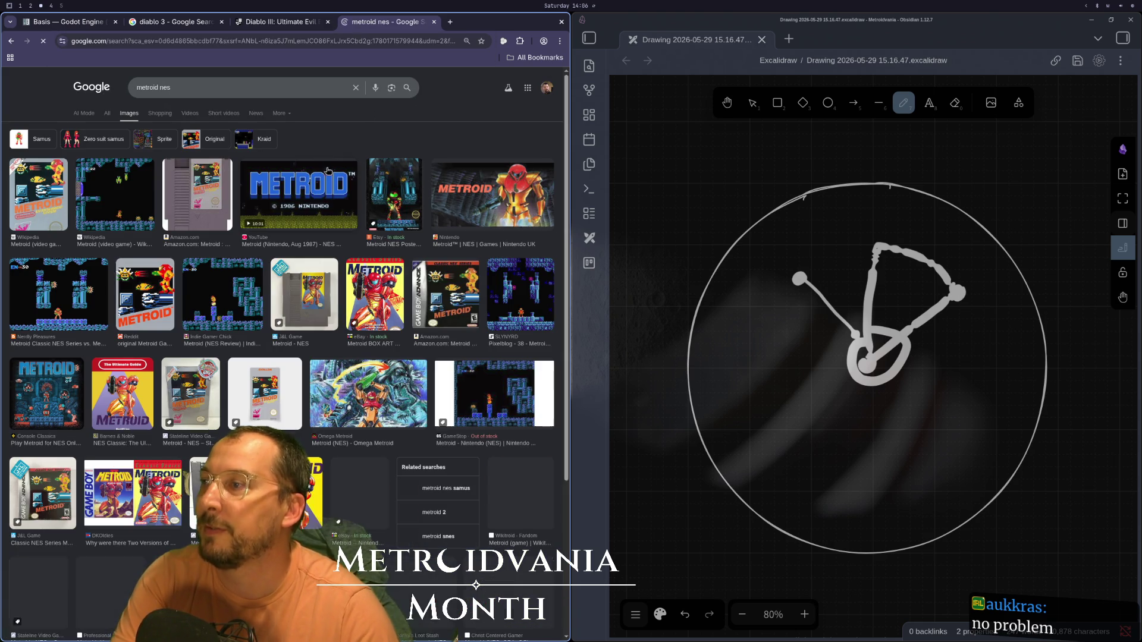
- Open the Nerdly Pleasures Metroid screenshot in its own tab and view it at full size
click(58, 294)
right_click(465, 267)
click(501, 255)
right_click(446, 245)
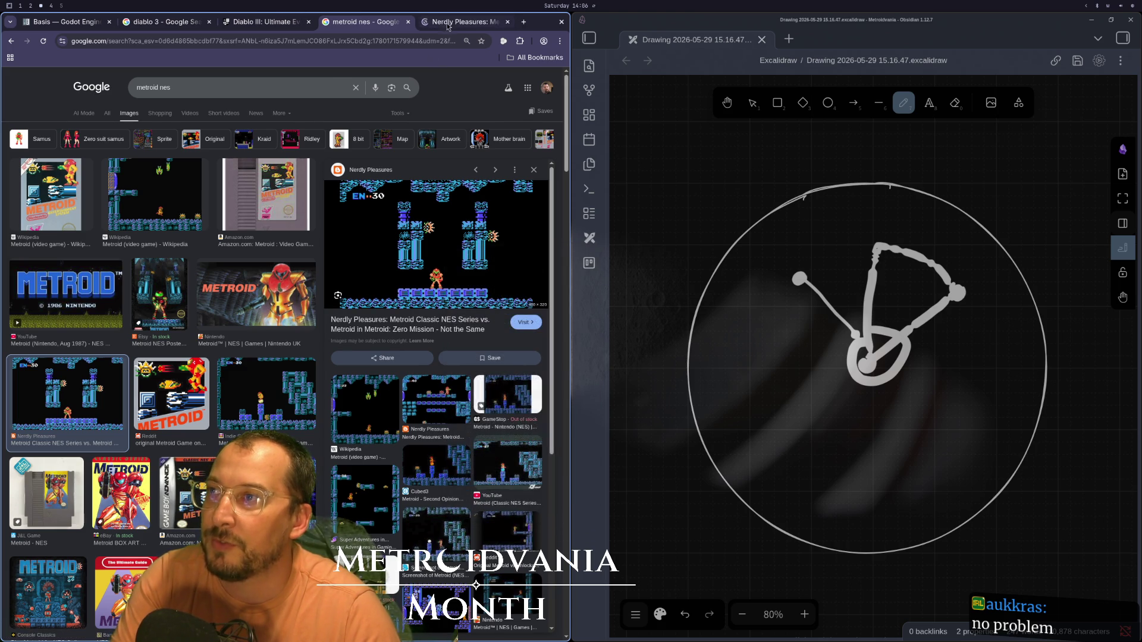
key(ctrl+Tab)
click(324, 332)
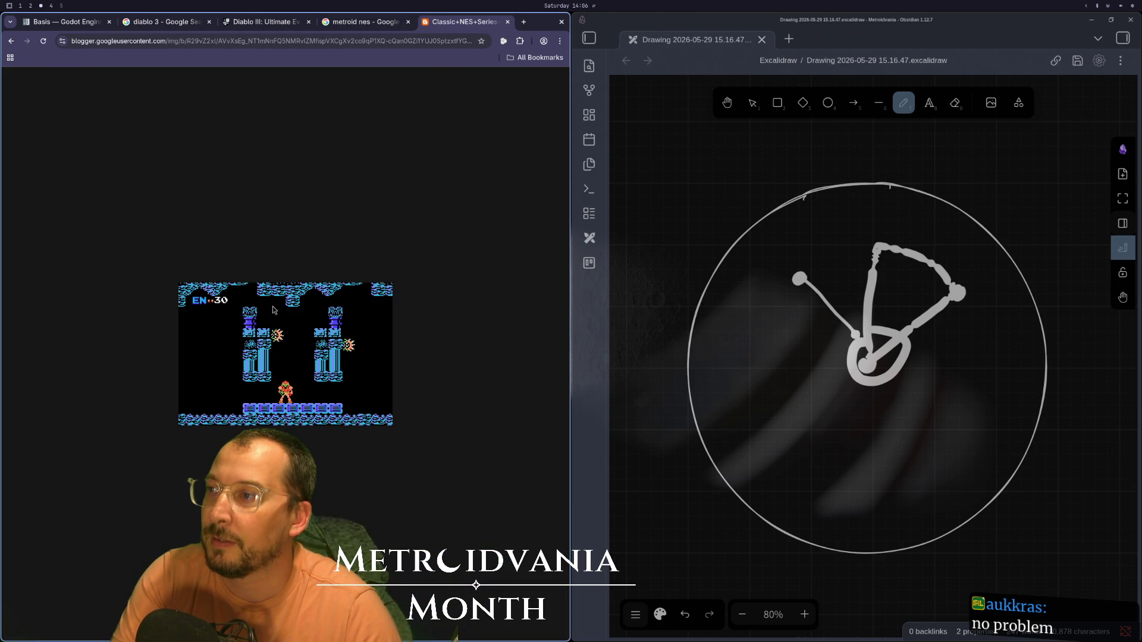
scroll(325, 331, up, 5)
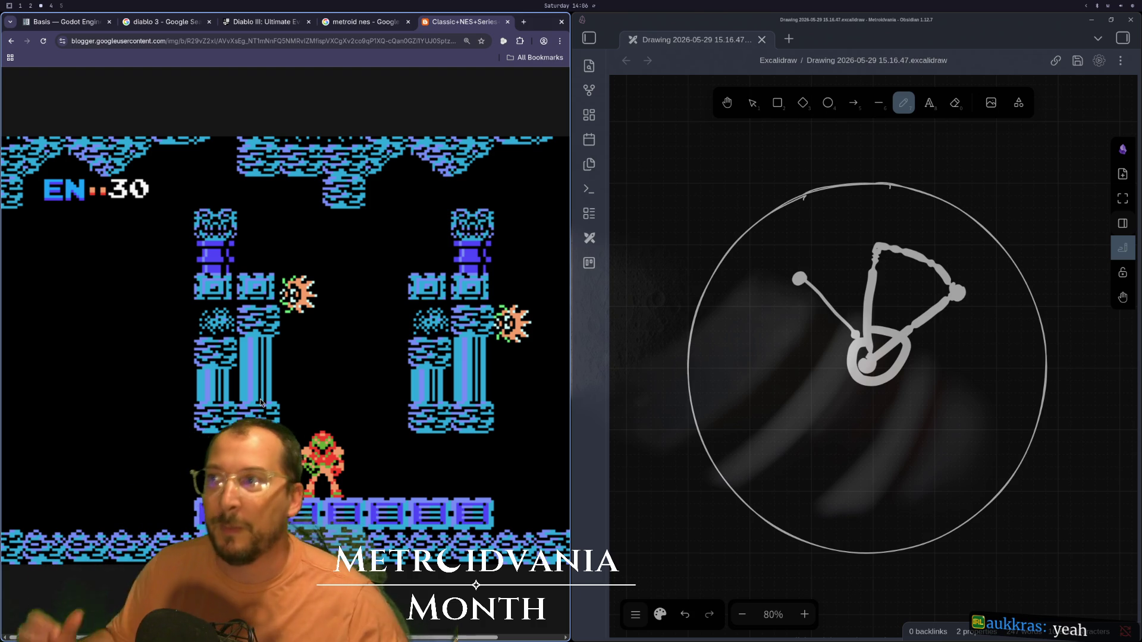
click(381, 23)
- Change the image search to 'super metroid' and preview the Omega Metroid and Instagram screenshots
click(250, 88)
key(BackSpace)
key(BackSpace)
key(BackSpace)
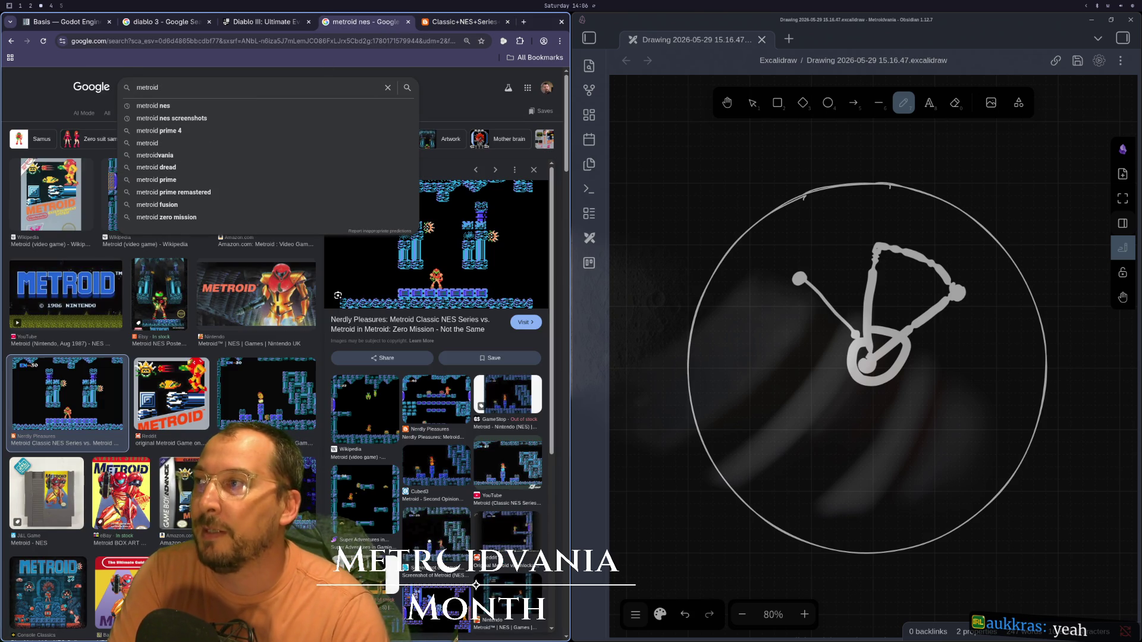
text(suoer)
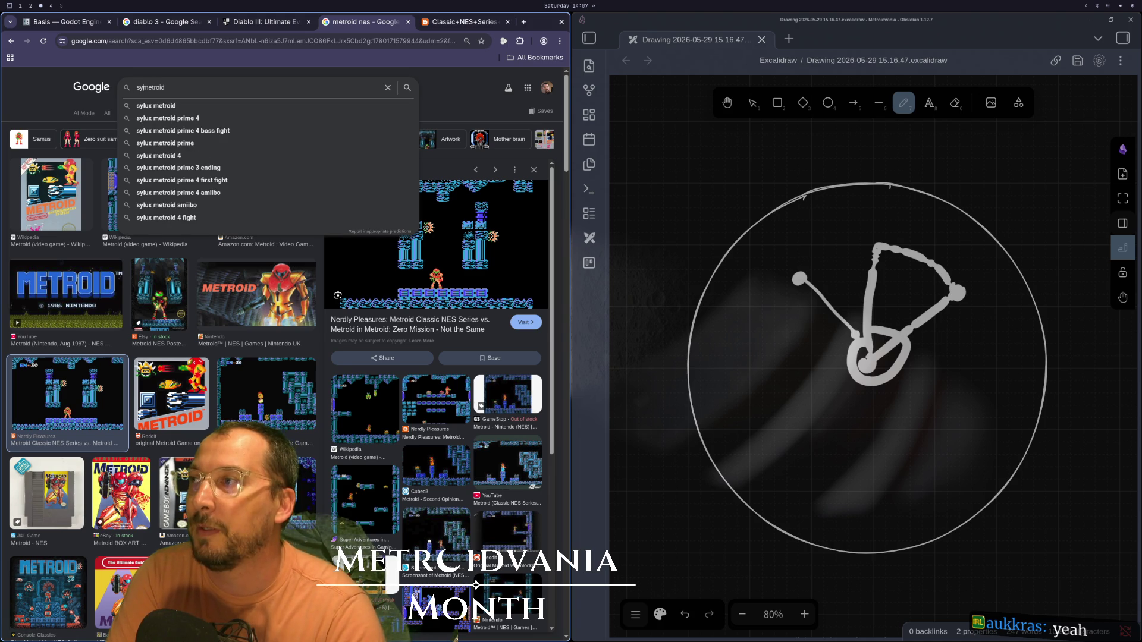
key(BackSpace)
text(per)
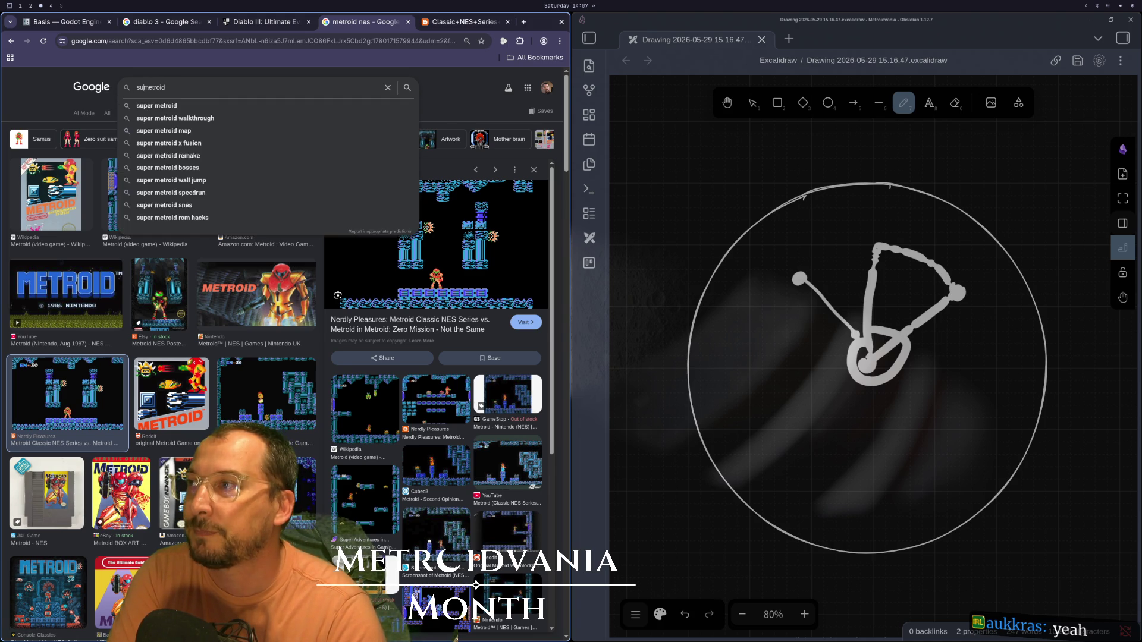
key(Return)
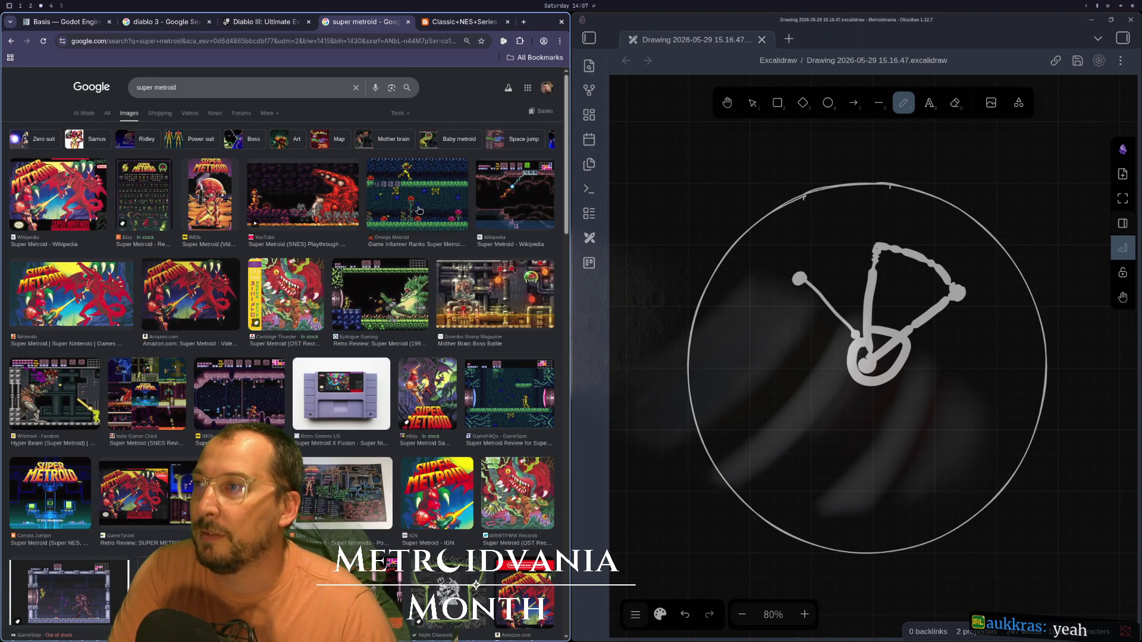
click(386, 198)
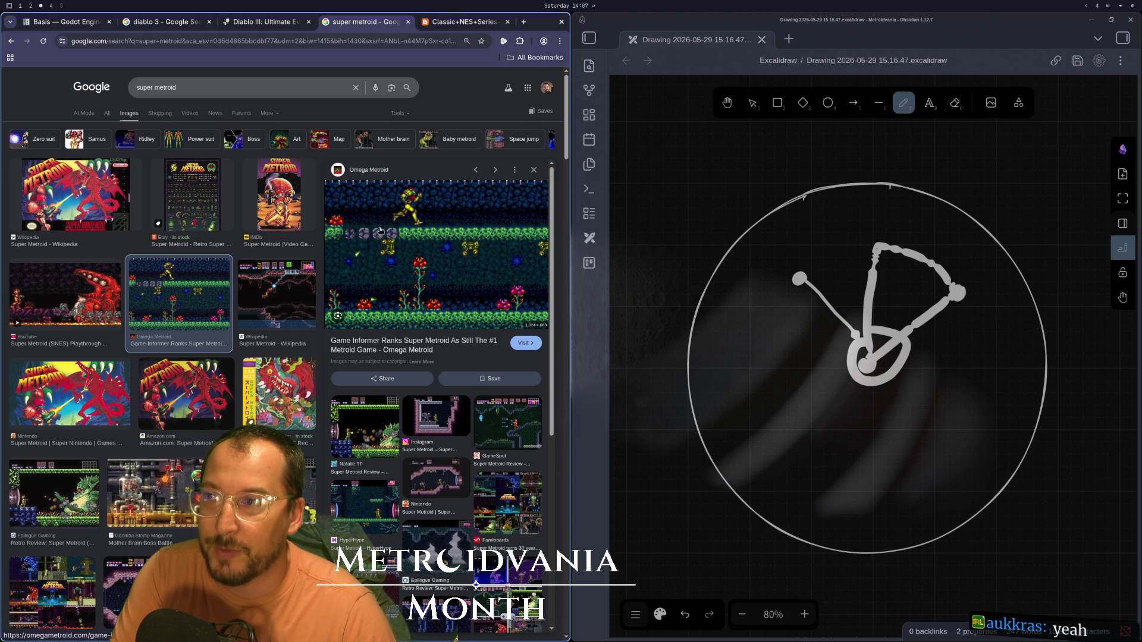
click(429, 431)
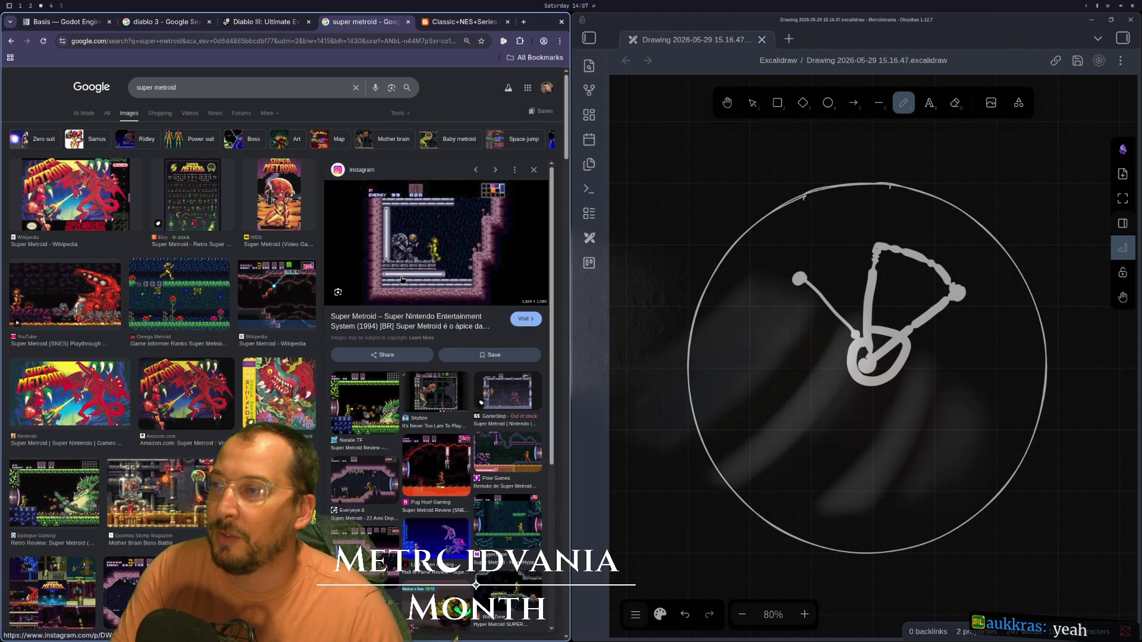
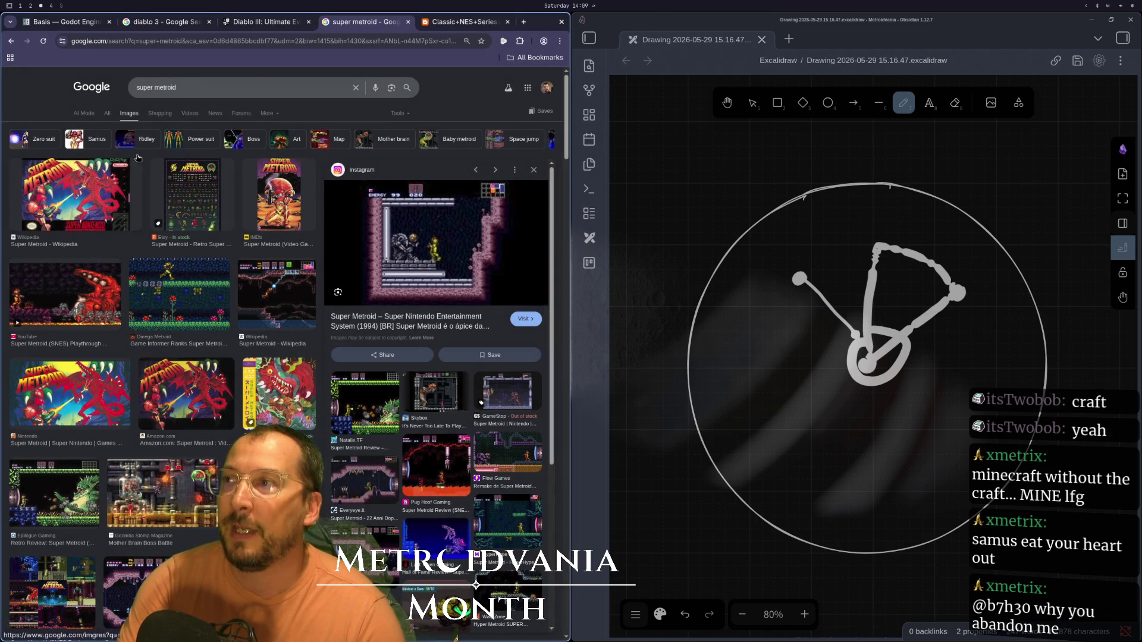
- Search for the KayKit creator's itch.io page in a new browser tab
click(523, 23)
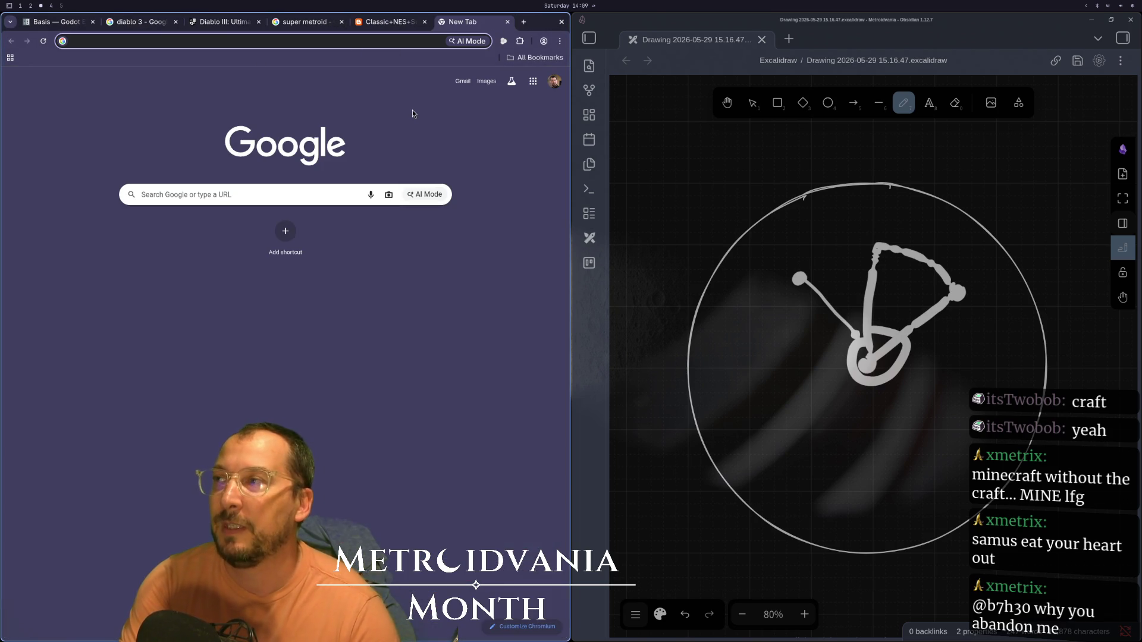
text(ith)
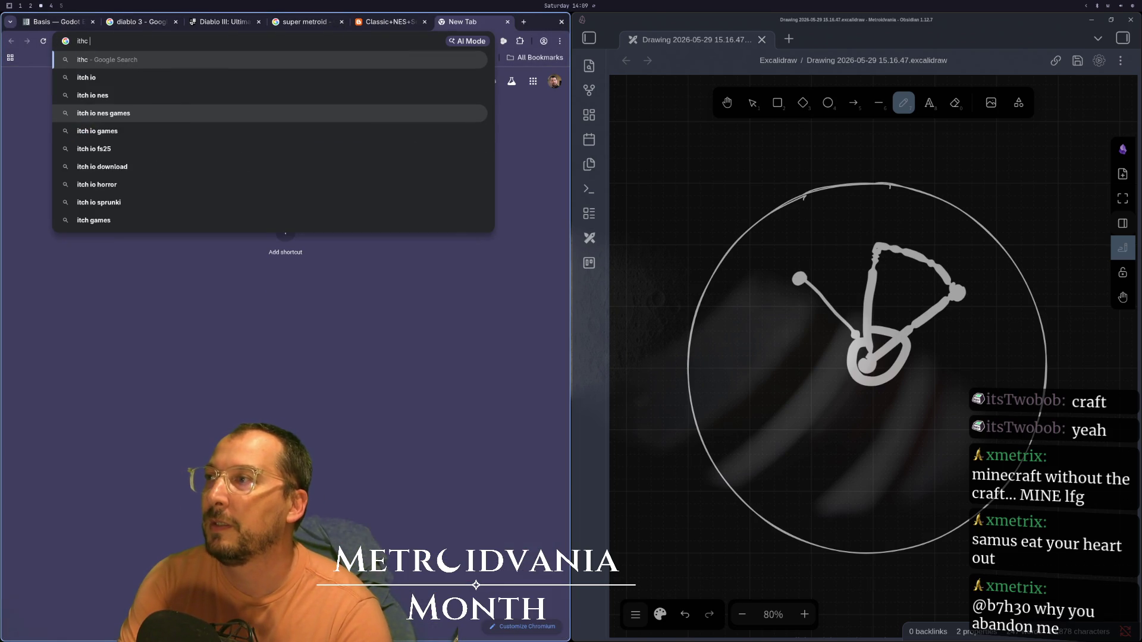
key(BackSpace)
text(ch kay)
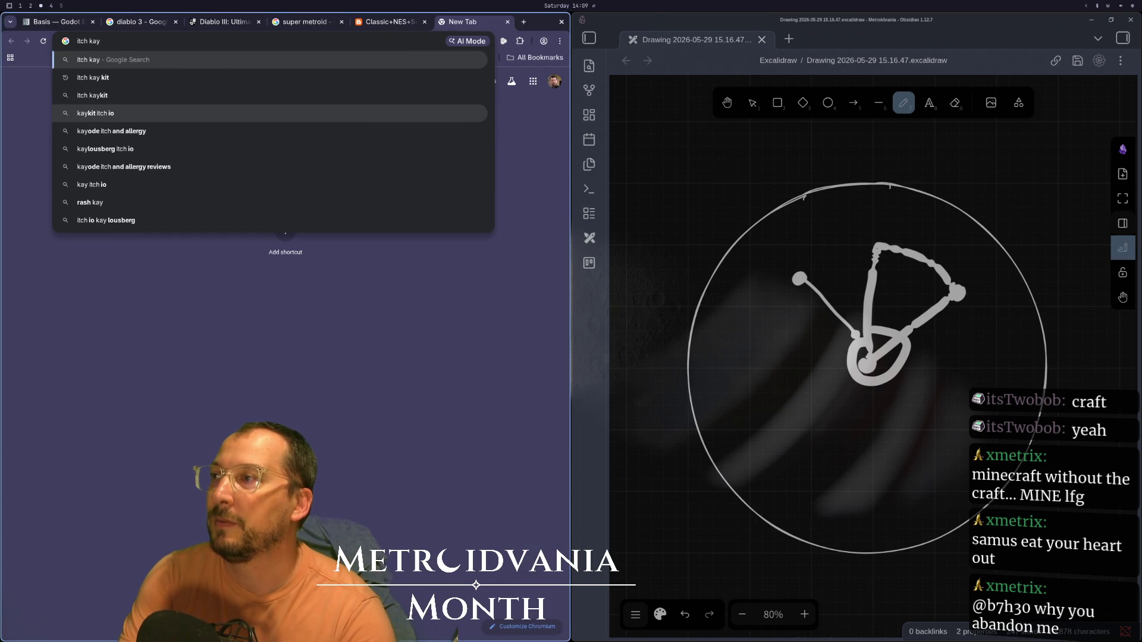
key(Down)
key(Down)
key(Down)
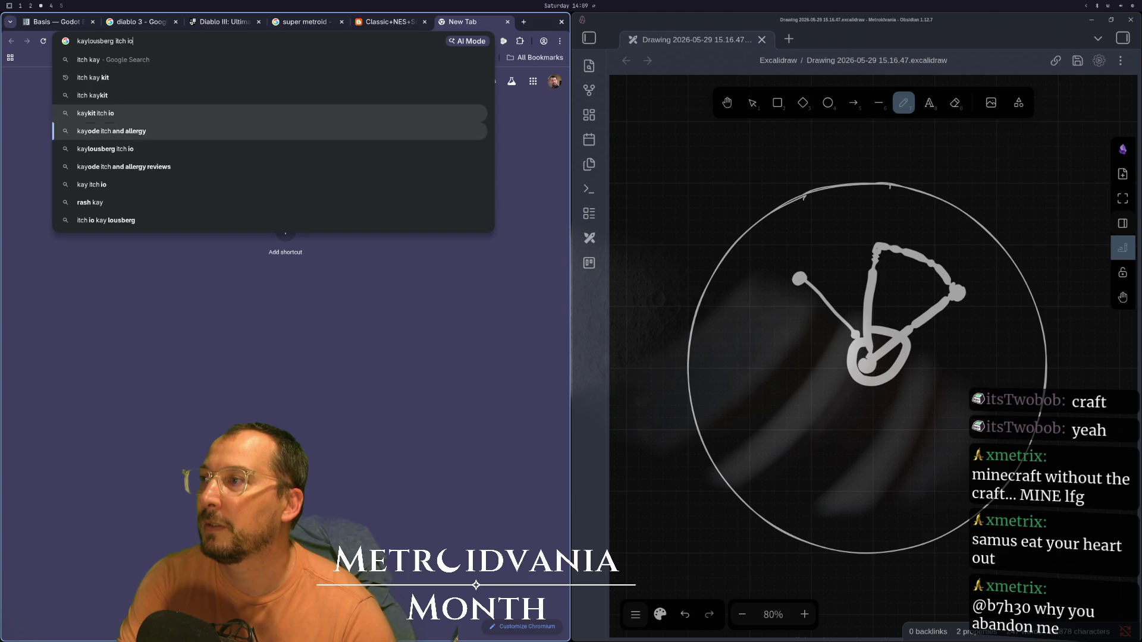
key(Return)
- Open KayKit : Fantasy Weapons Bits and enlarge its EXTRA weapons preview image
click(100, 156)
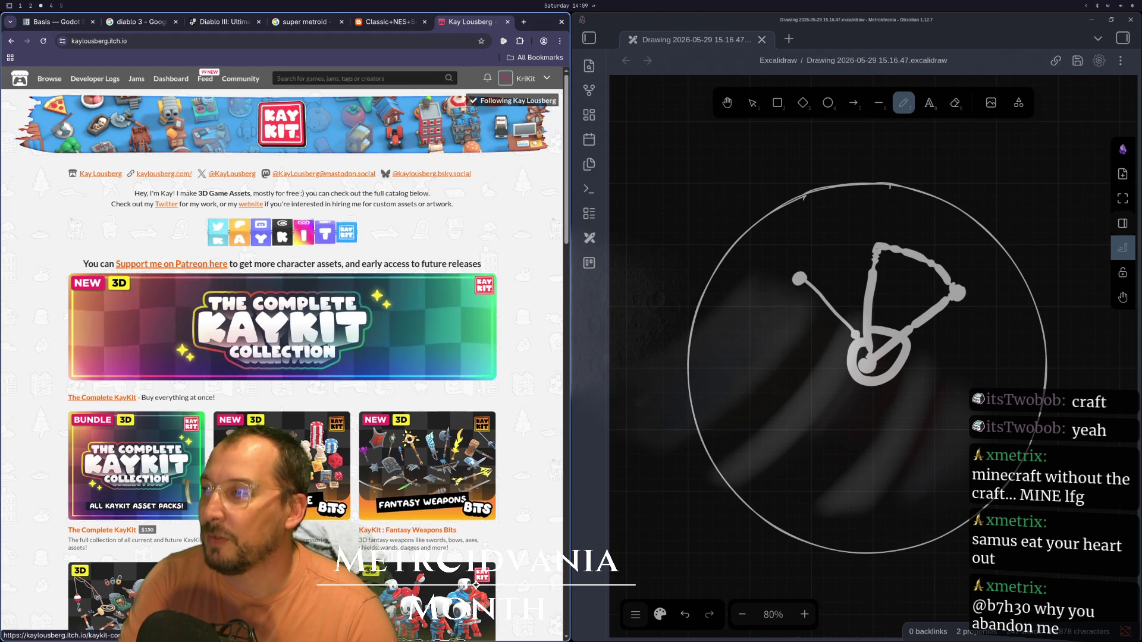
scroll(199, 387, down, 5)
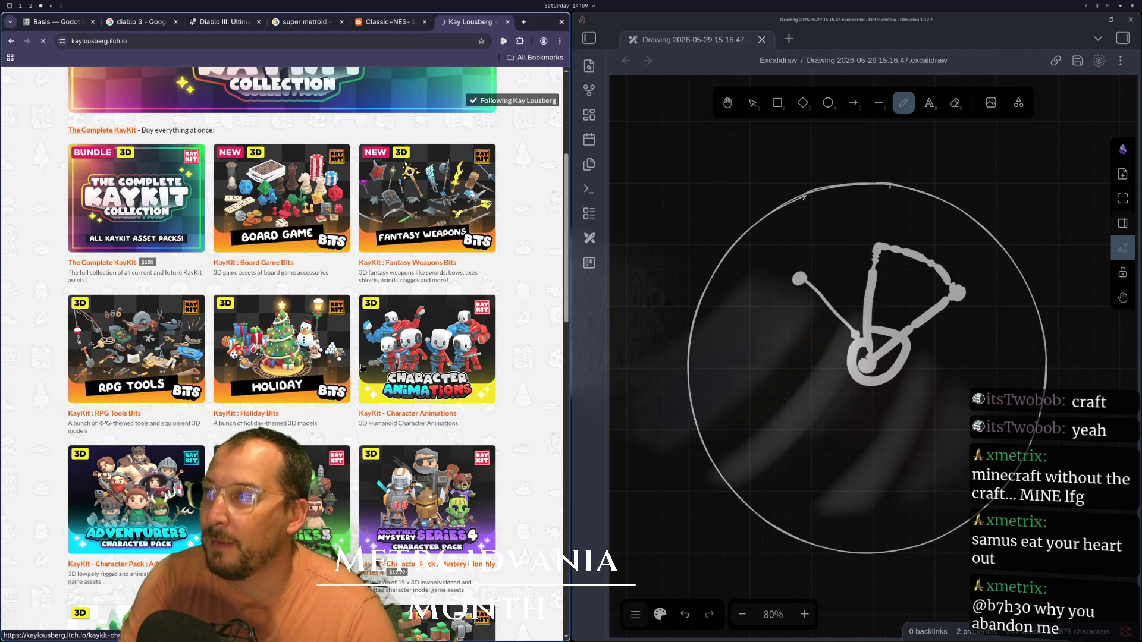
click(393, 263)
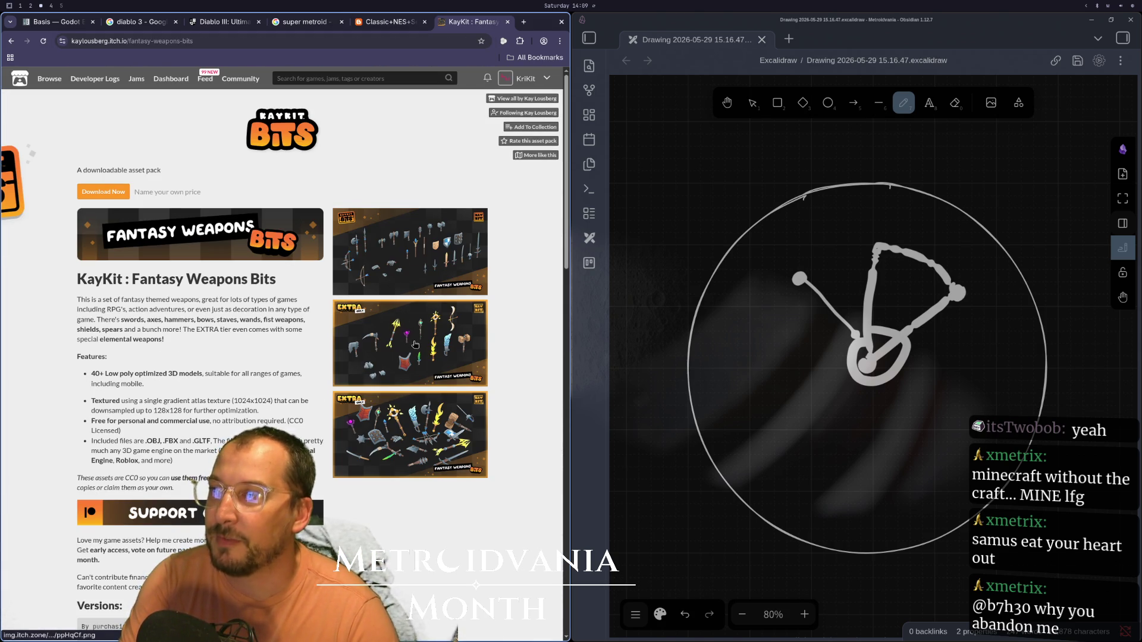
click(415, 345)
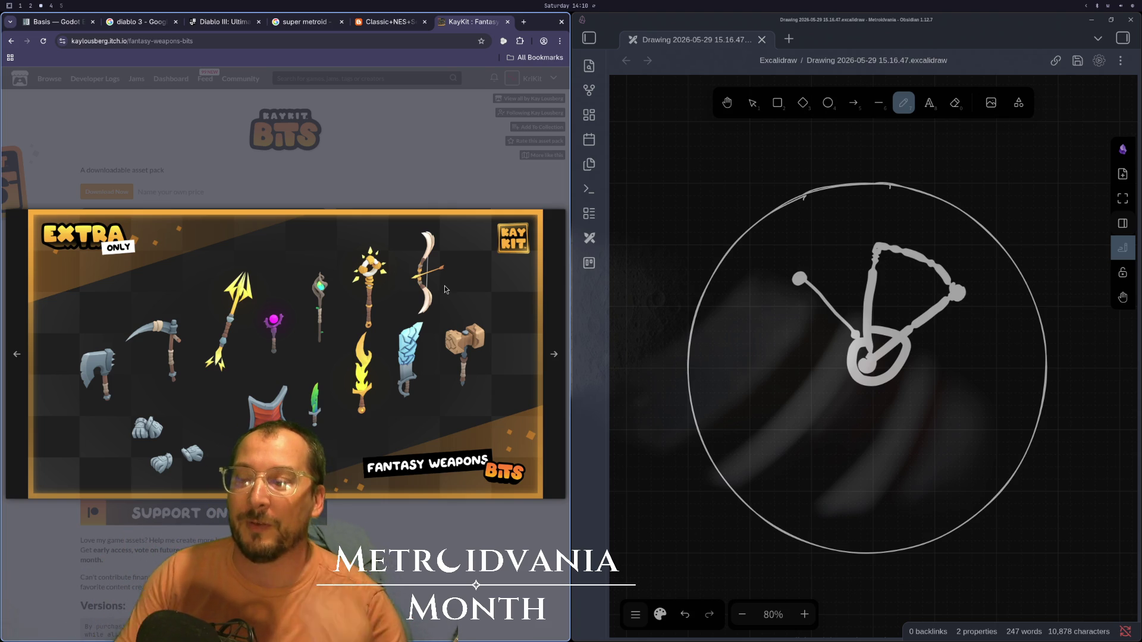
key(super+1)
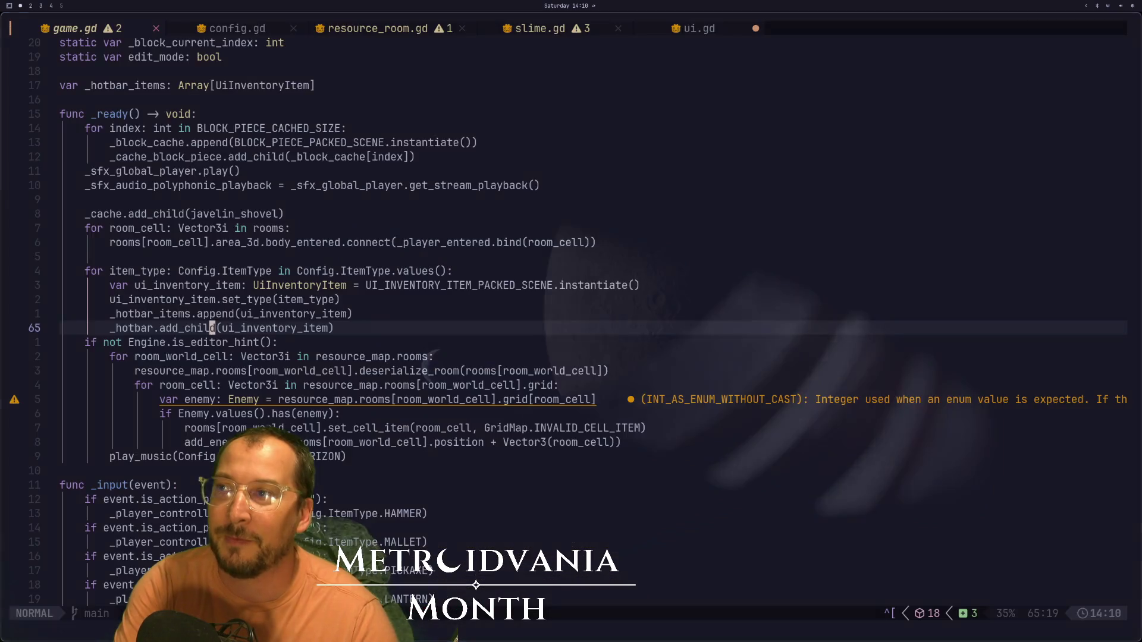
- Run the project, stop it, and check the Errors list for the add_child error
key(super+2)
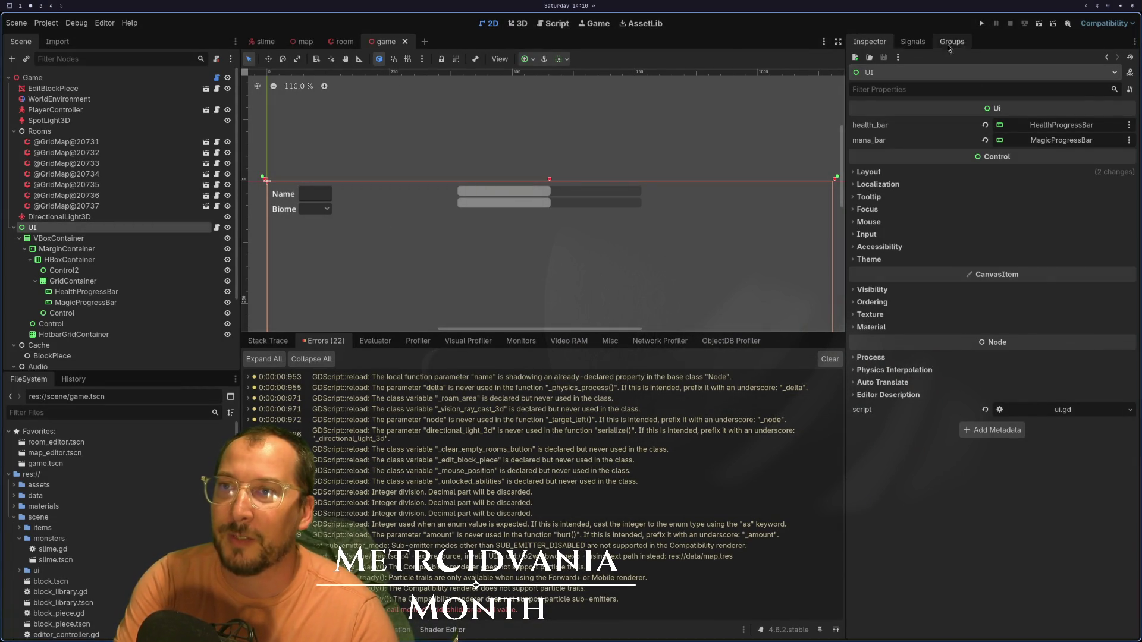
click(982, 24)
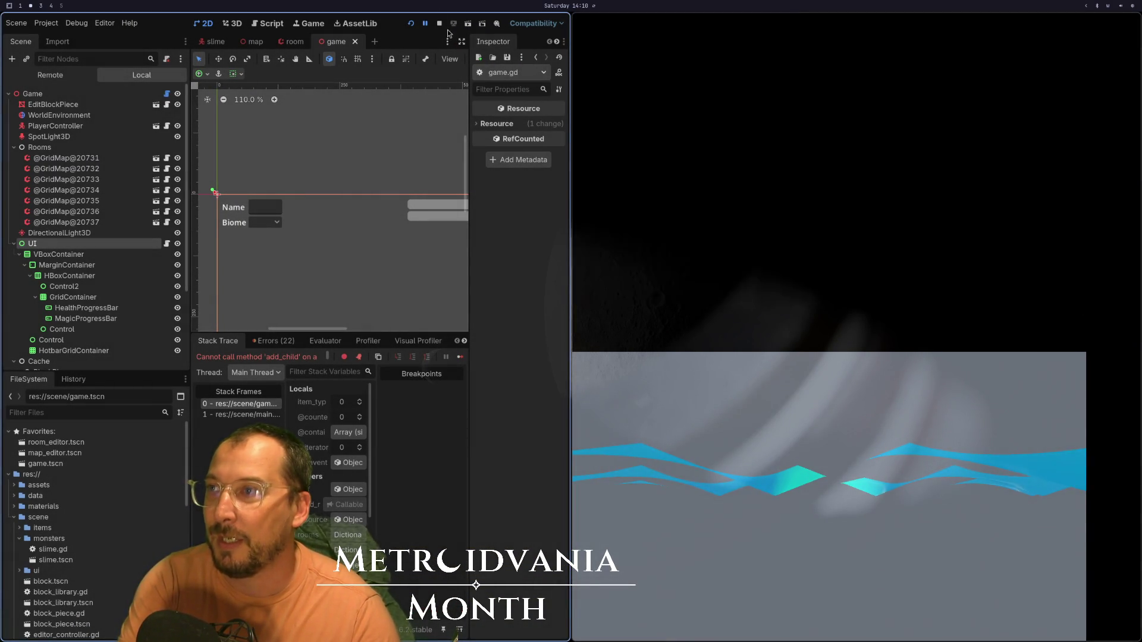
click(439, 23)
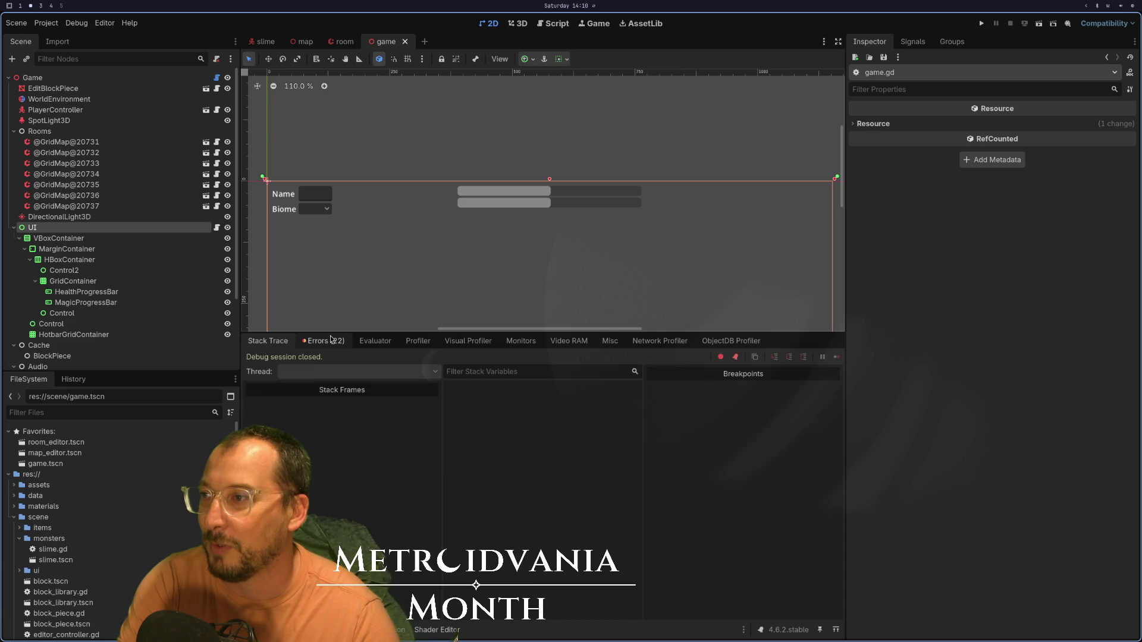
click(321, 341)
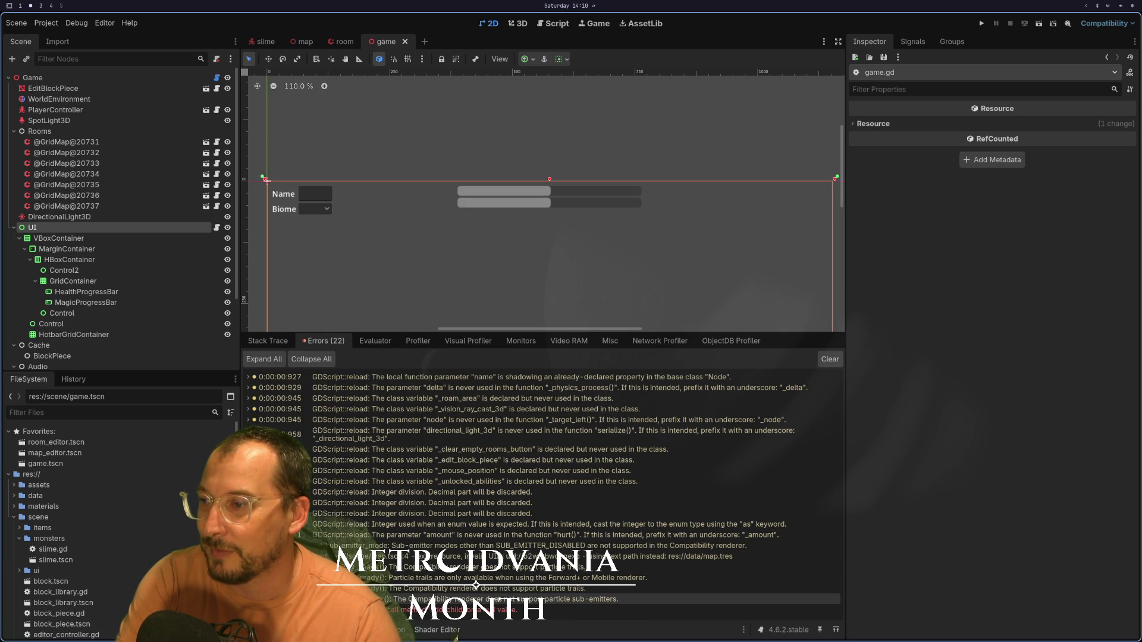
mouse_move(403, 614)
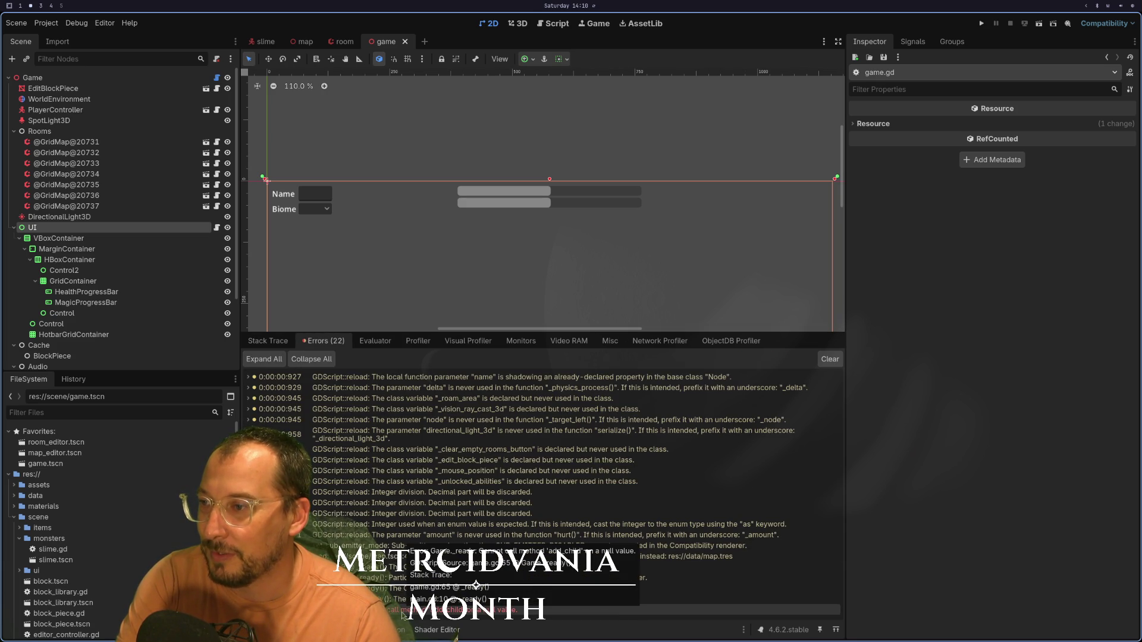
- Assign HotbarGridContainer to the Game node's _hotbar reference and run the game again
click(135, 77)
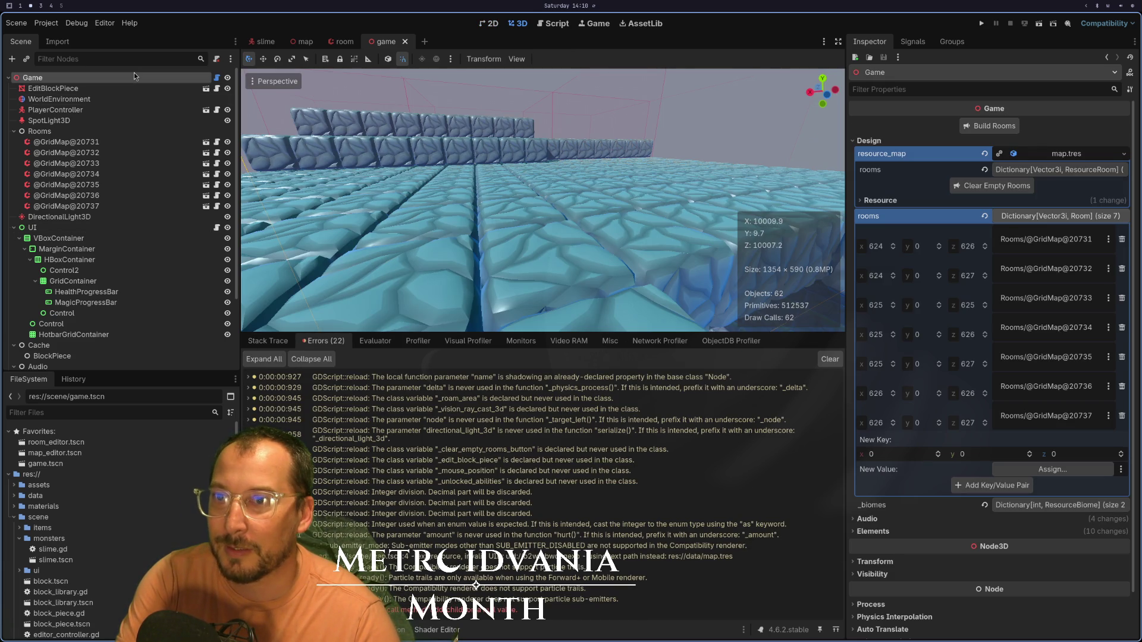
click(869, 141)
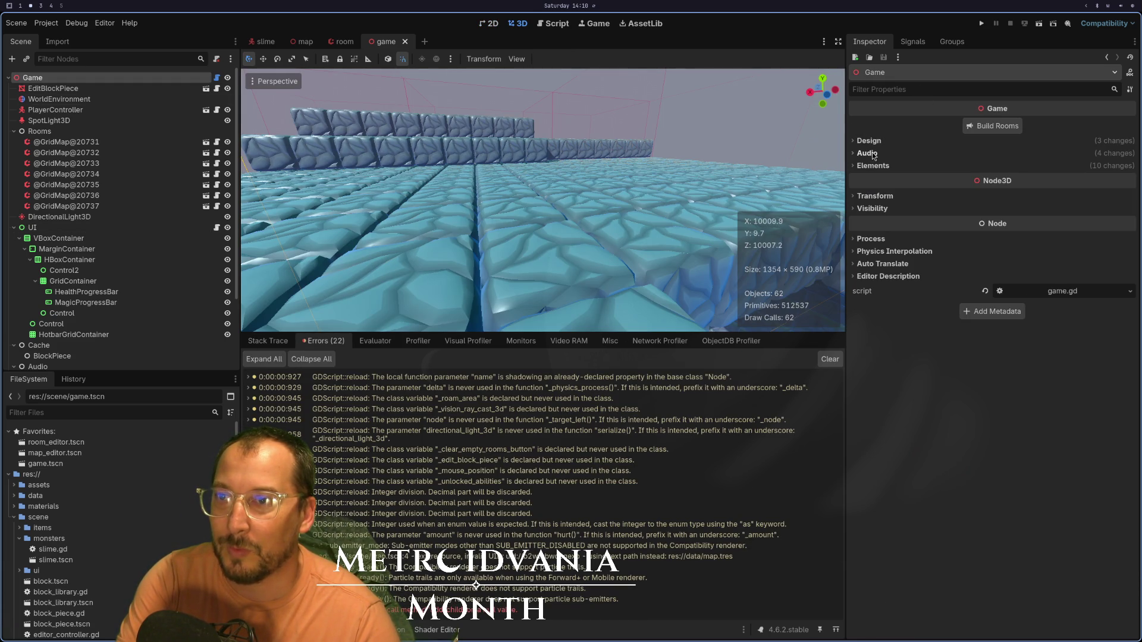
click(873, 166)
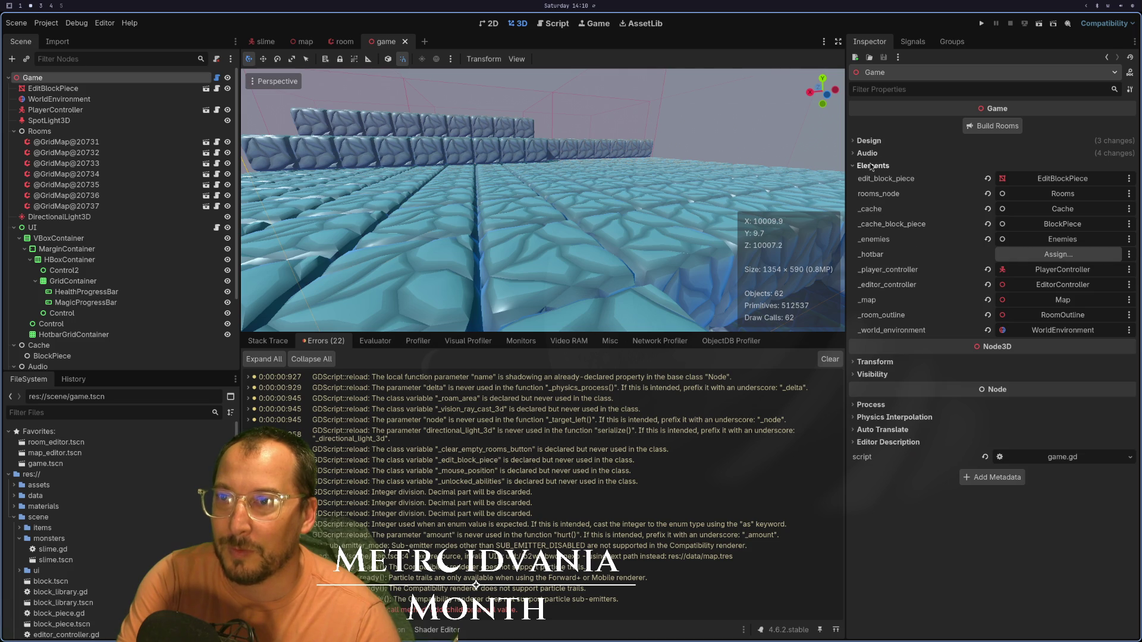
click(1012, 257)
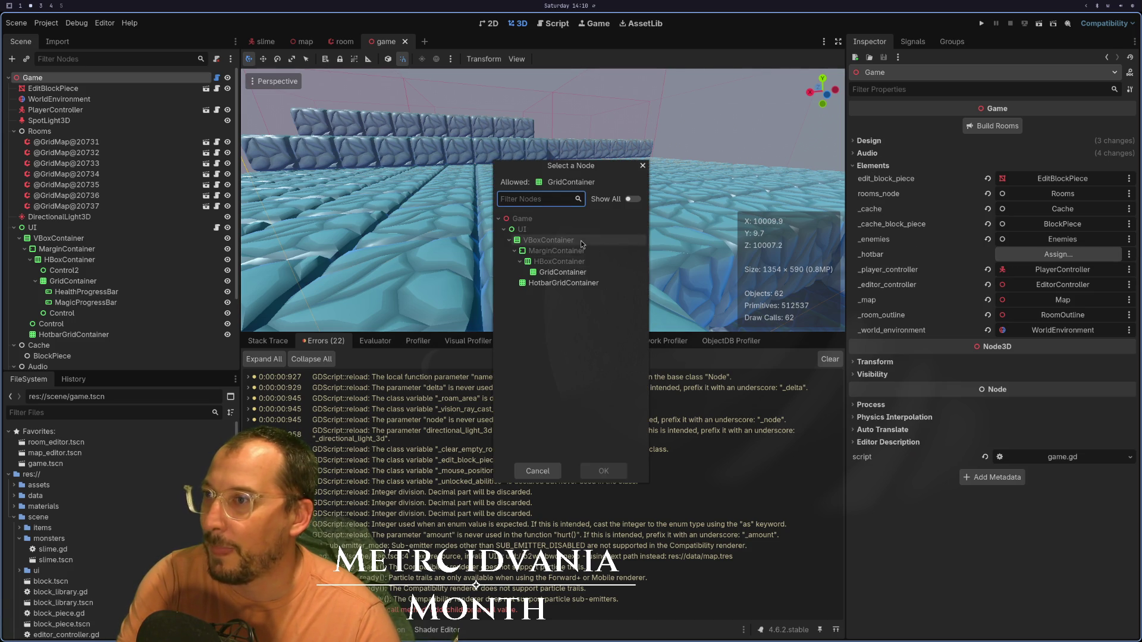
double_click(572, 281)
click(980, 24)
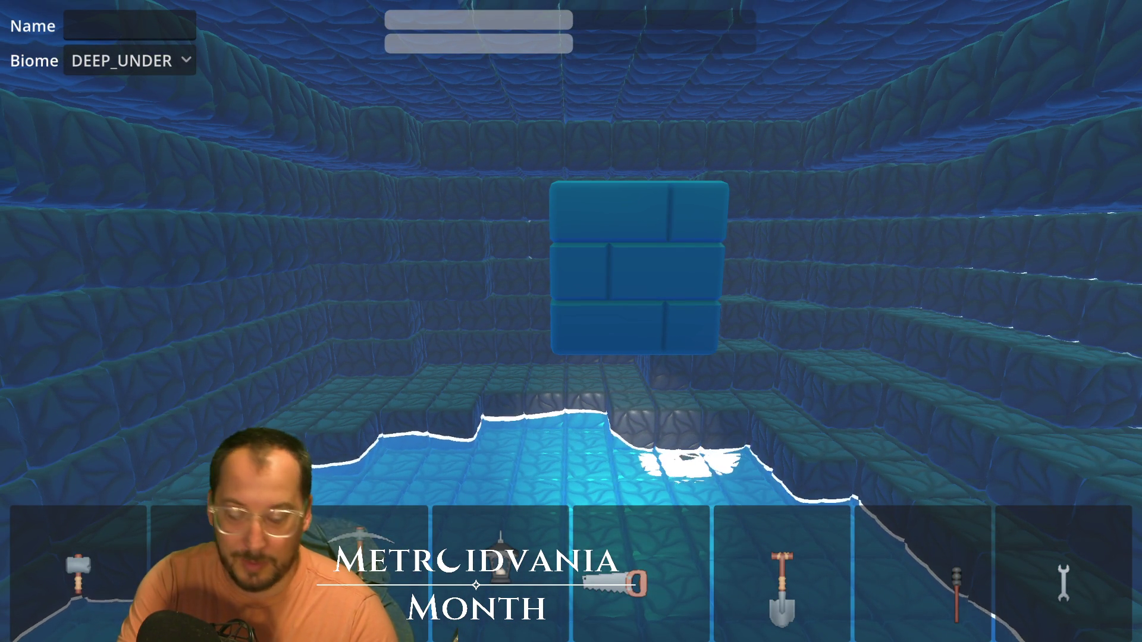
- Enter Taco as the name and leave the Biome set to DEEP_UNDER
text(Taco)
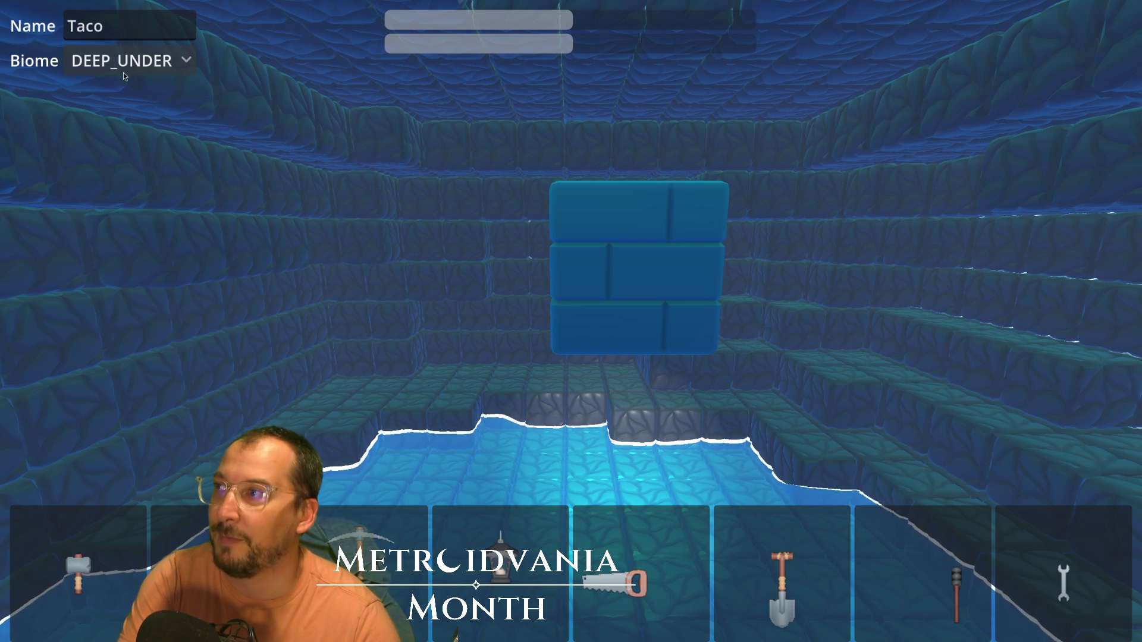
click(136, 76)
click(131, 62)
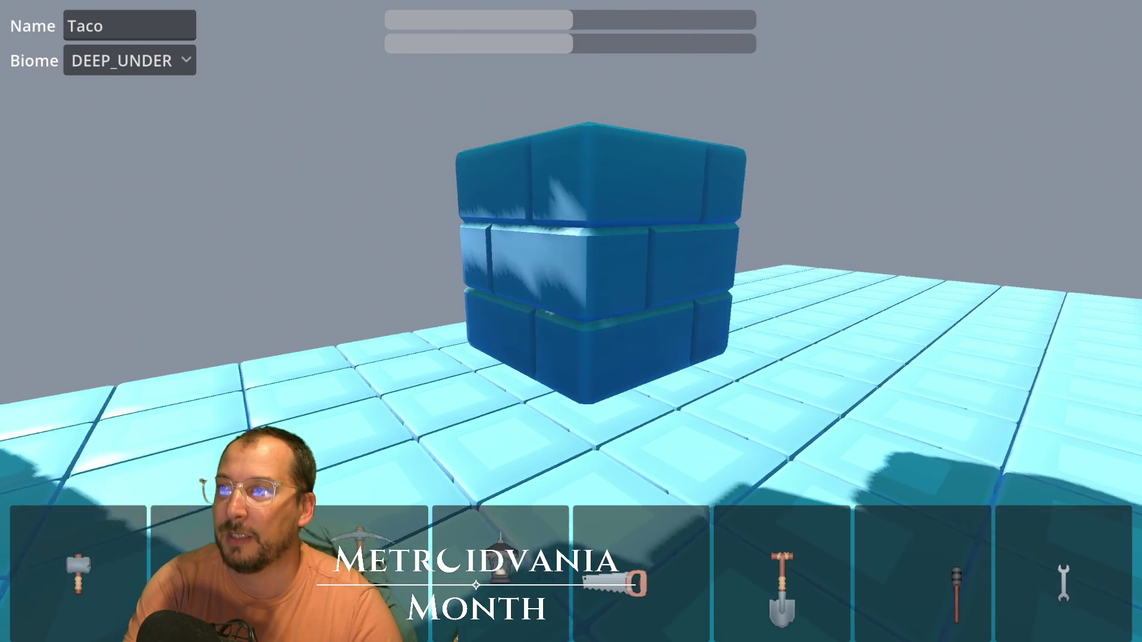
click(129, 60)
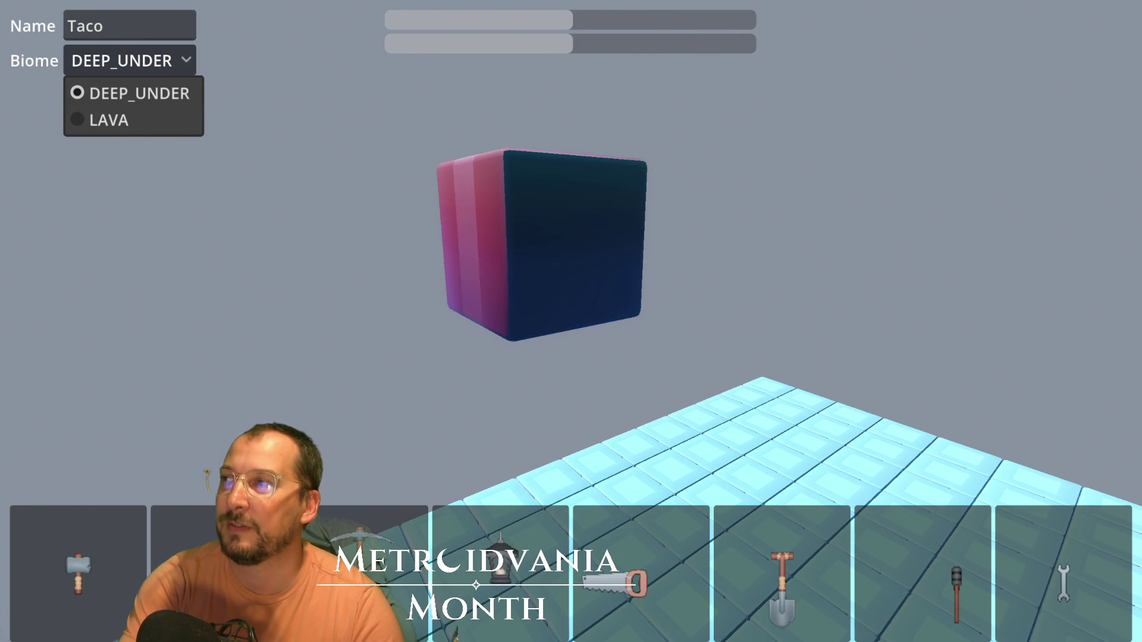
- Browse the DEEP_UNDER and LAVA biome options, then quit the game with F8
key(Escape)
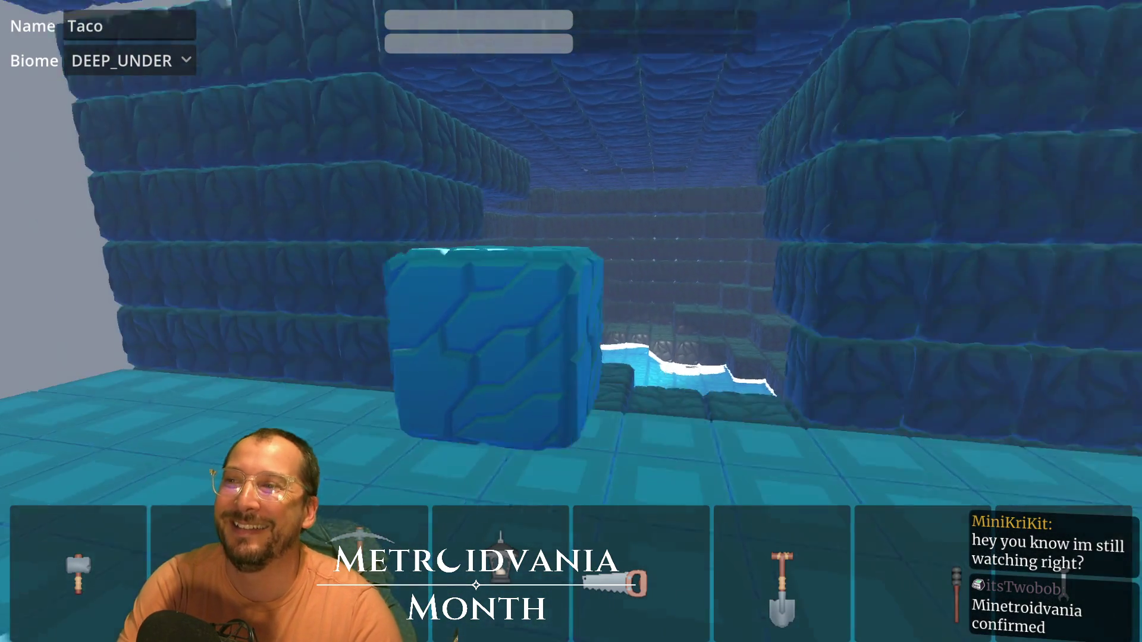
click(130, 60)
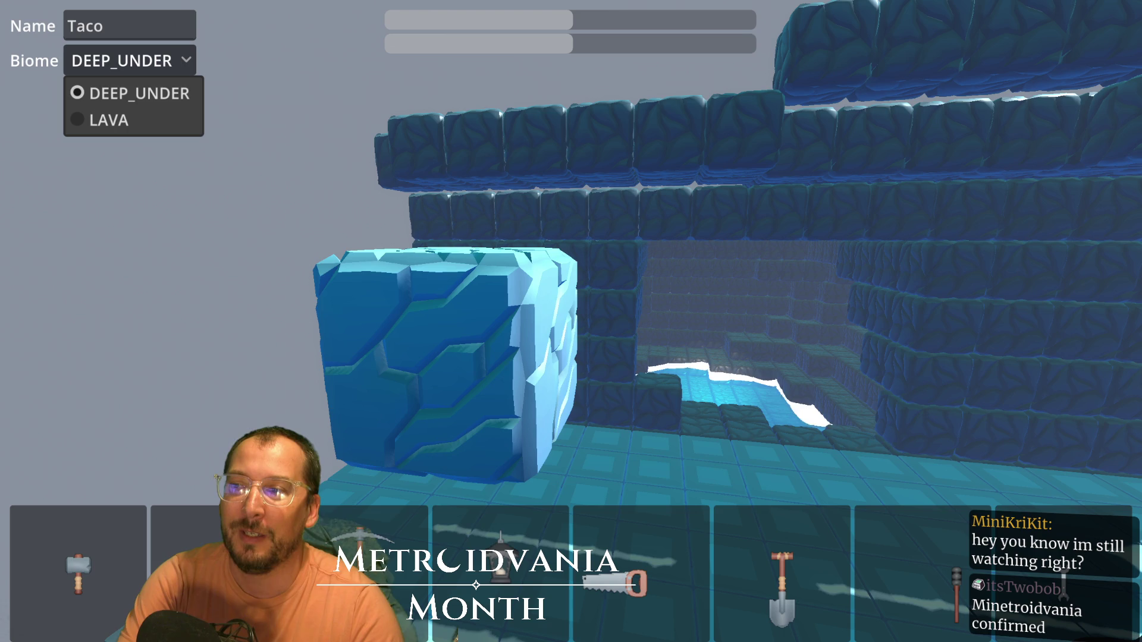
key(F8)
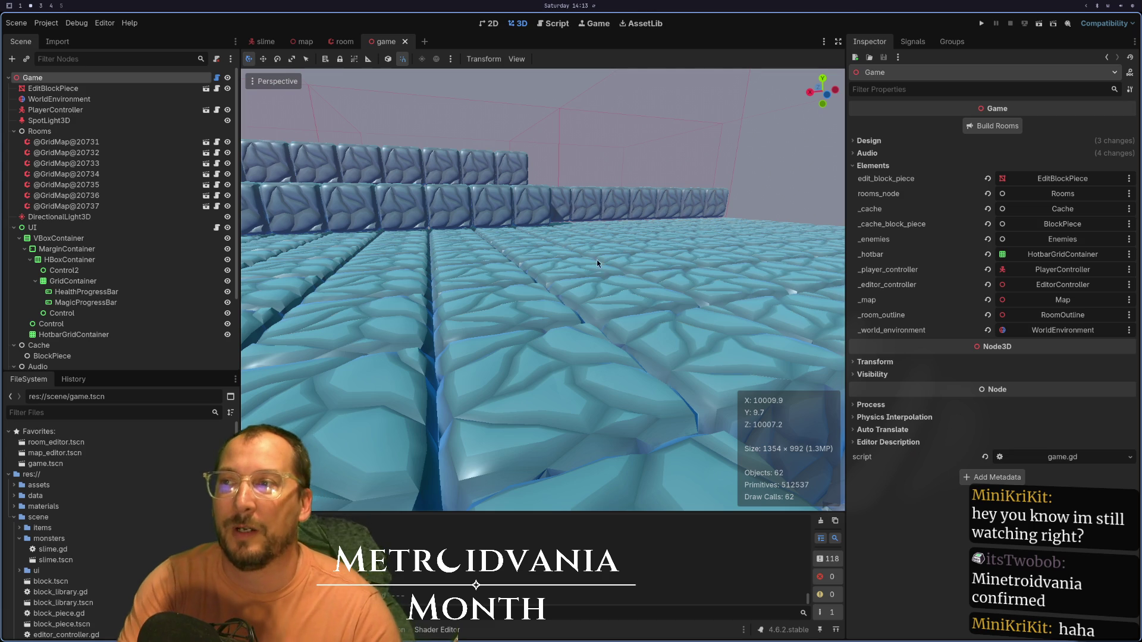
scroll(596, 259, down, 10)
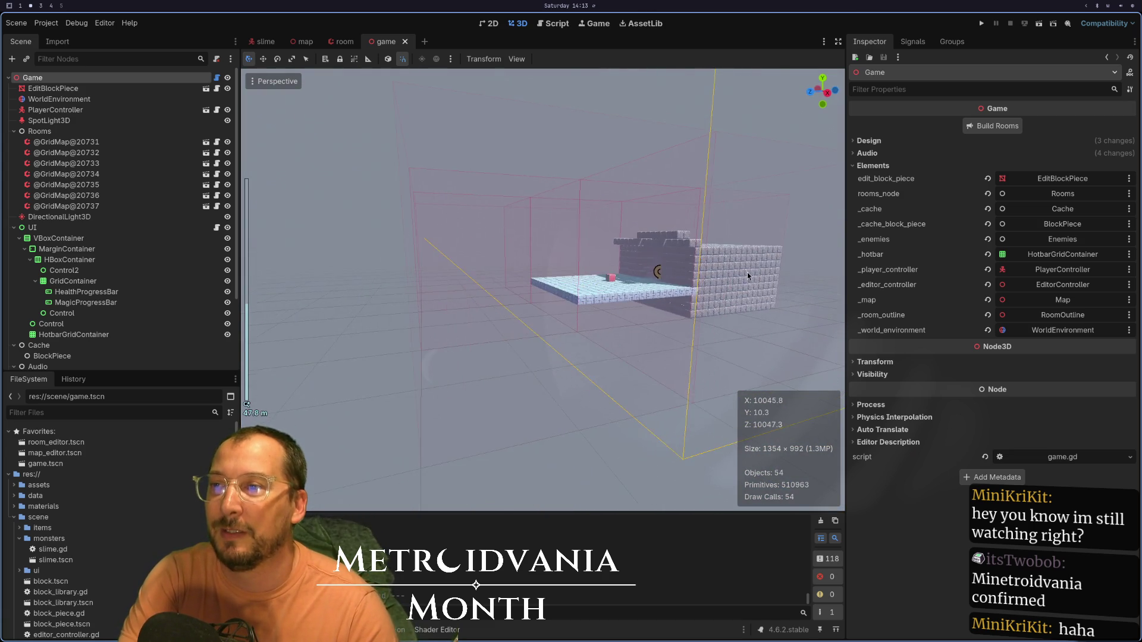
scroll(748, 273, up, 10)
mouse_move(622, 311)
mouse_down()
mouse_move(416, 345)
mouse_move(522, 330)
mouse_up()
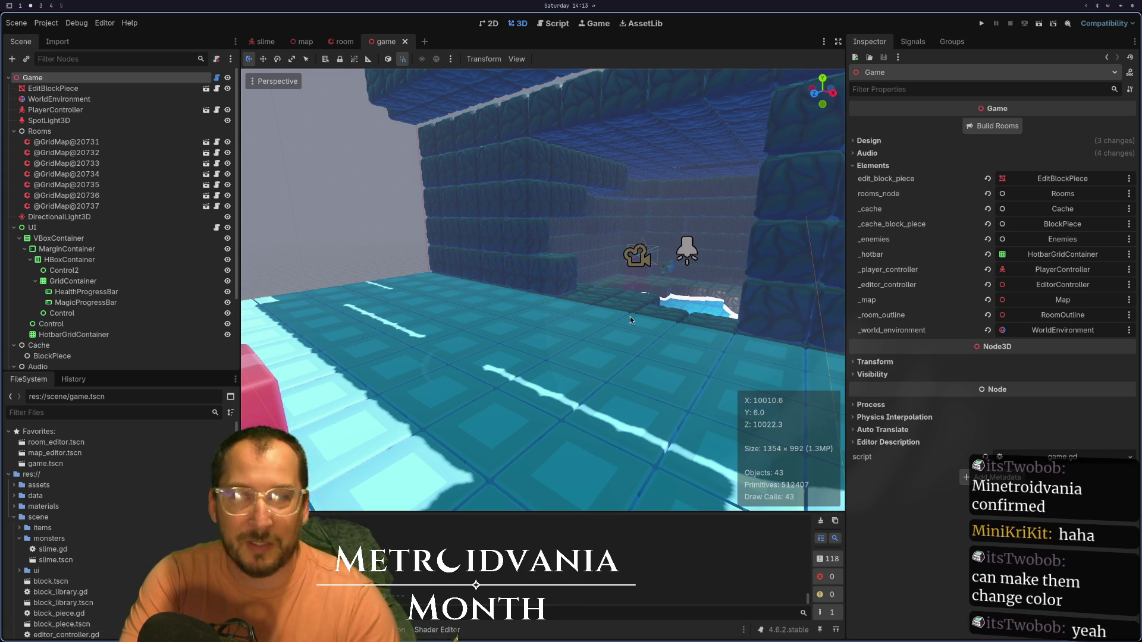
scroll(619, 316, down, 5)
mouse_move(520, 378)
mouse_down()
mouse_move(540, 399)
mouse_move(566, 373)
mouse_move(593, 451)
mouse_up()
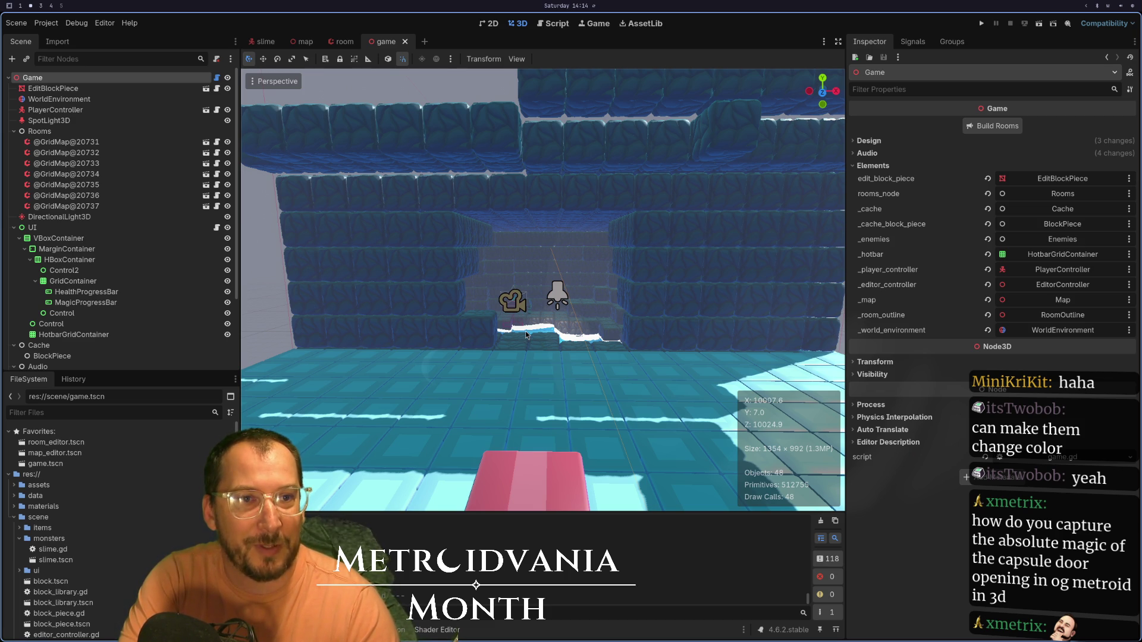
scroll(502, 343, up, 5)
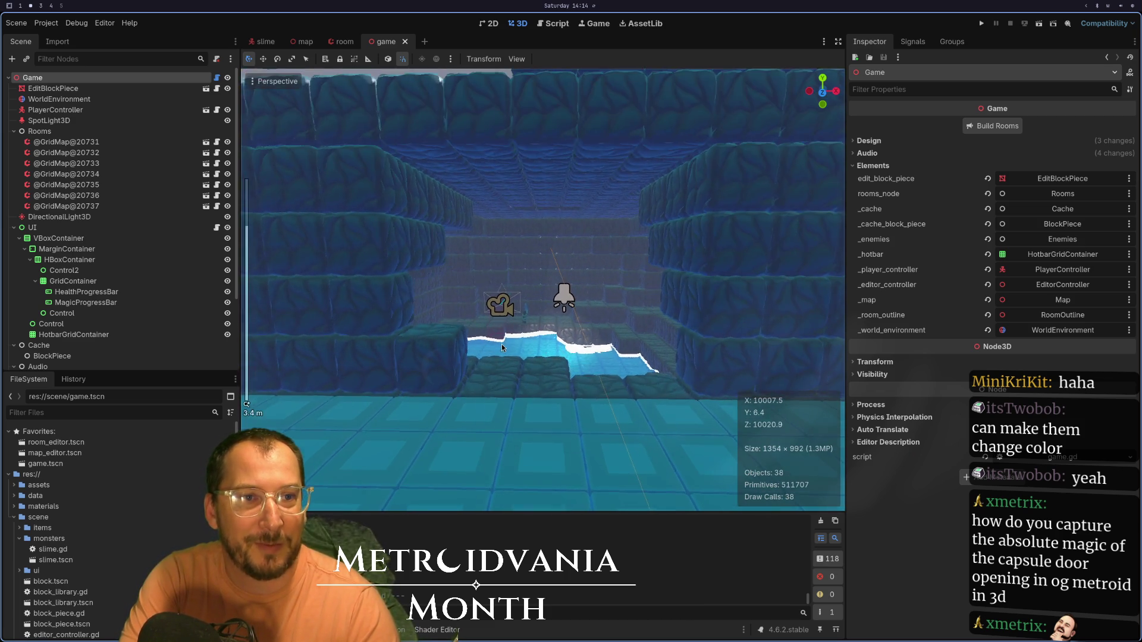
scroll(501, 344, down, 5)
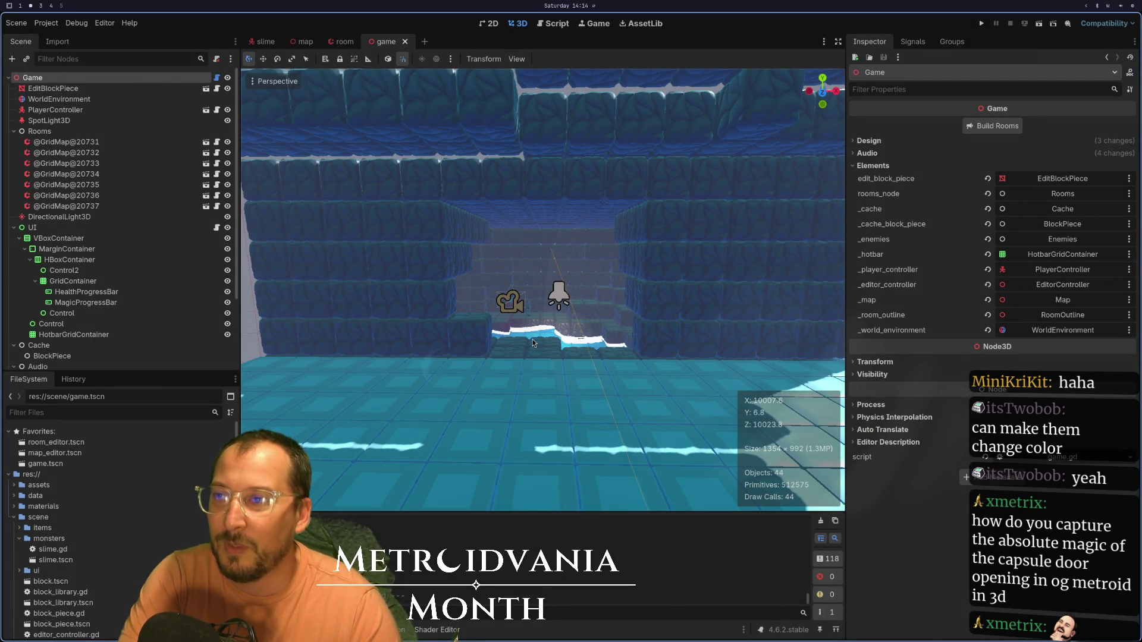
click(648, 304)
mouse_move(649, 305)
mouse_down()
mouse_move(649, 277)
mouse_move(545, 362)
mouse_move(609, 237)
mouse_move(513, 381)
mouse_up()
scroll(512, 382, up, 5)
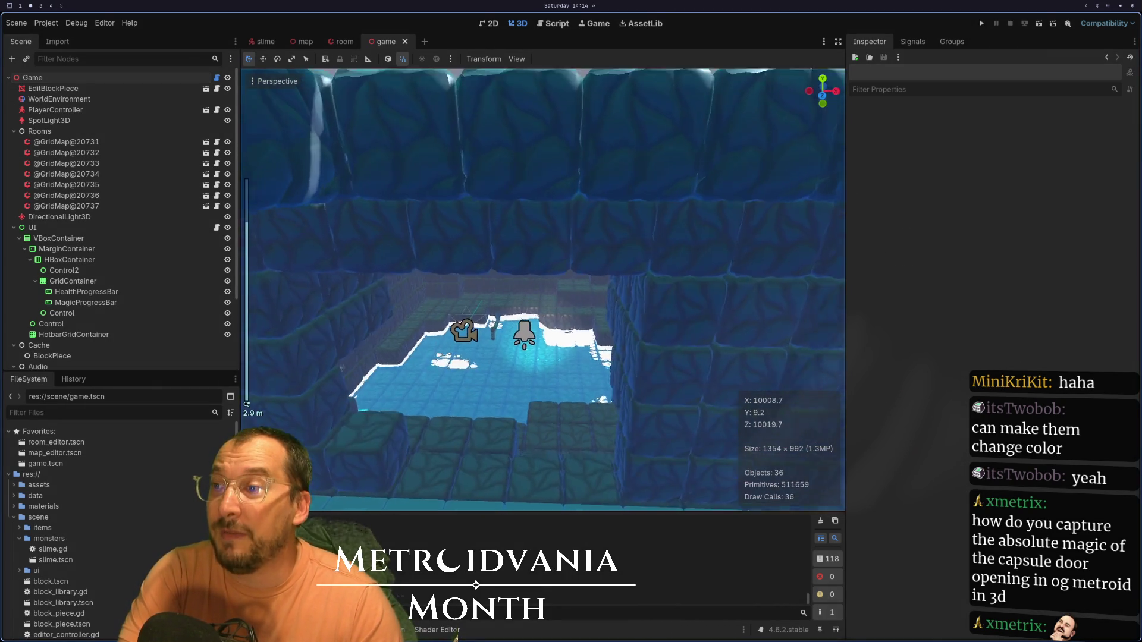
key(o)
scroll(579, 352, down, 6)
scroll(579, 352, down, 8)
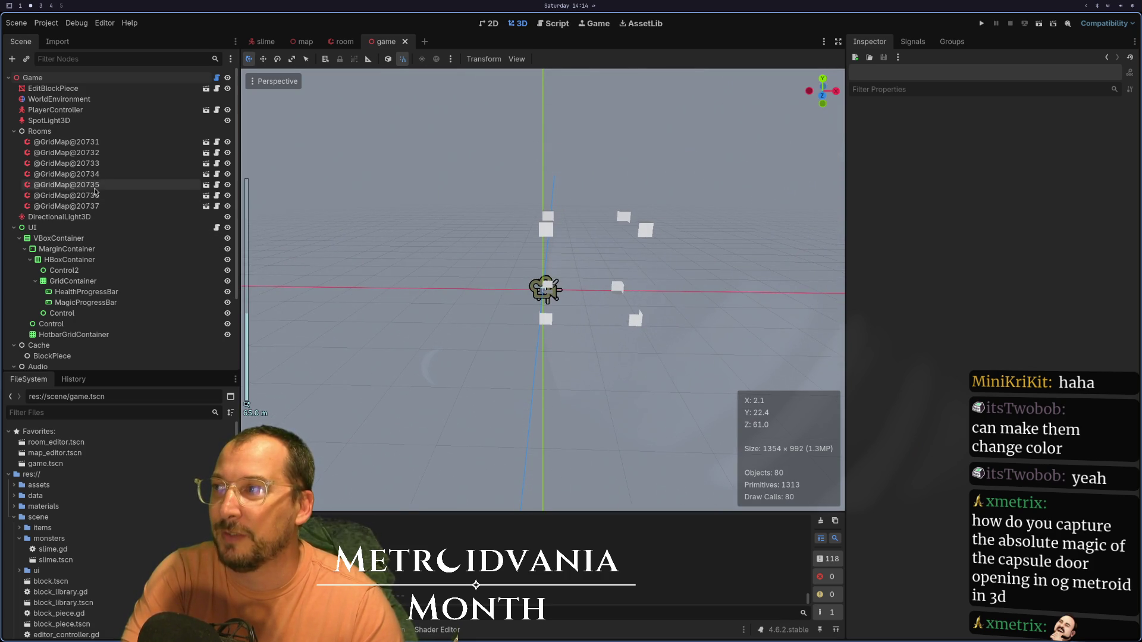
click(95, 143)
click(104, 174)
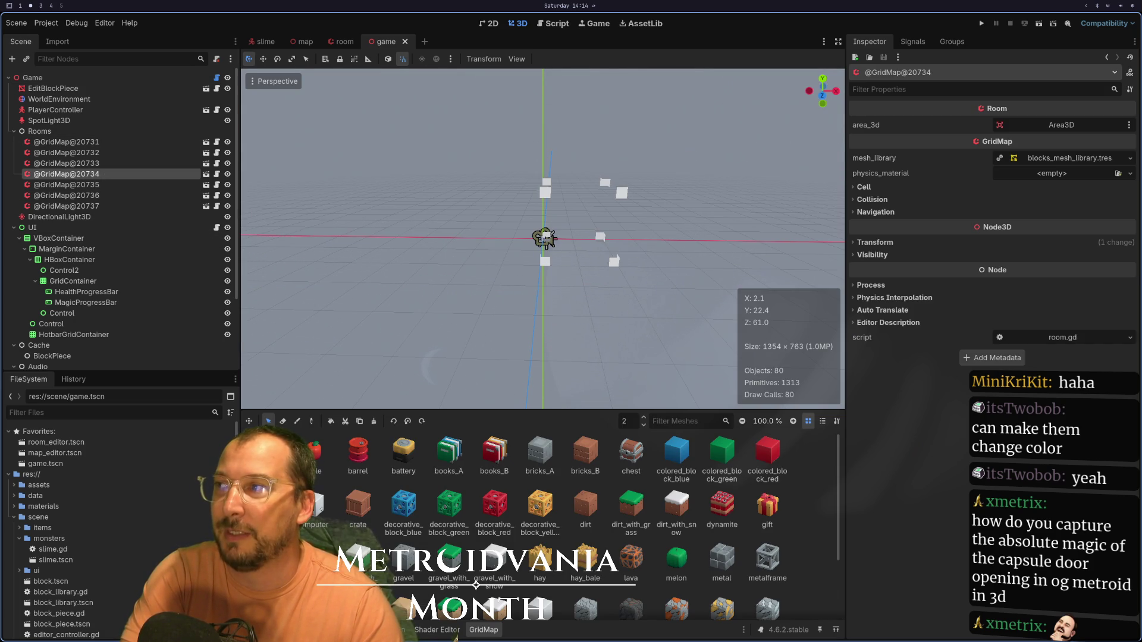
key(f)
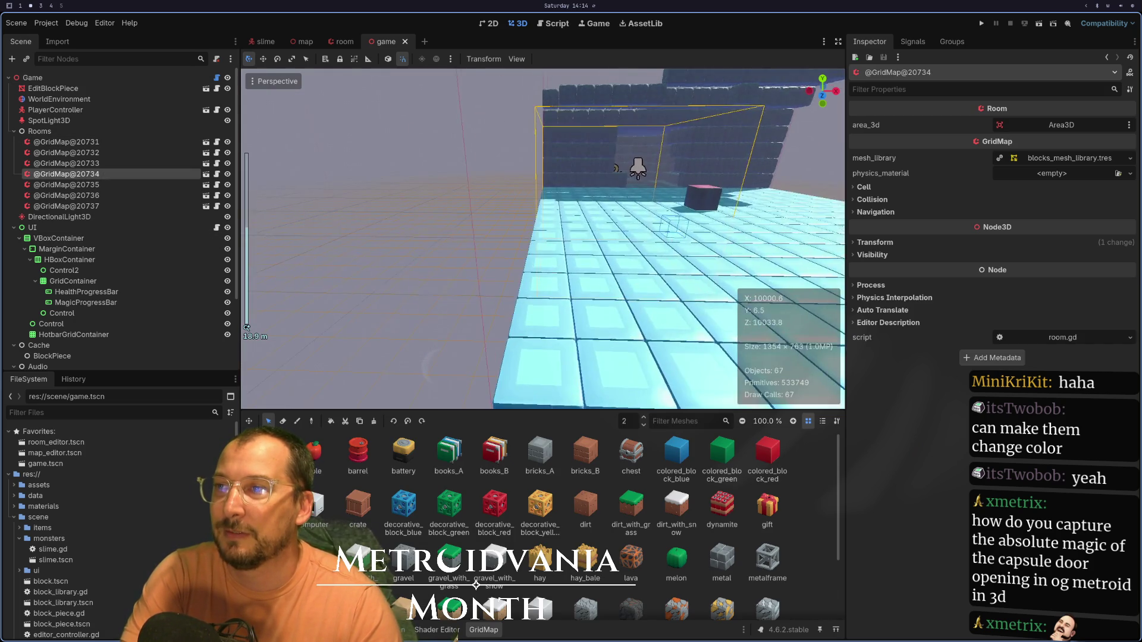
click(104, 184)
scroll(104, 184, down, 3)
key(f)
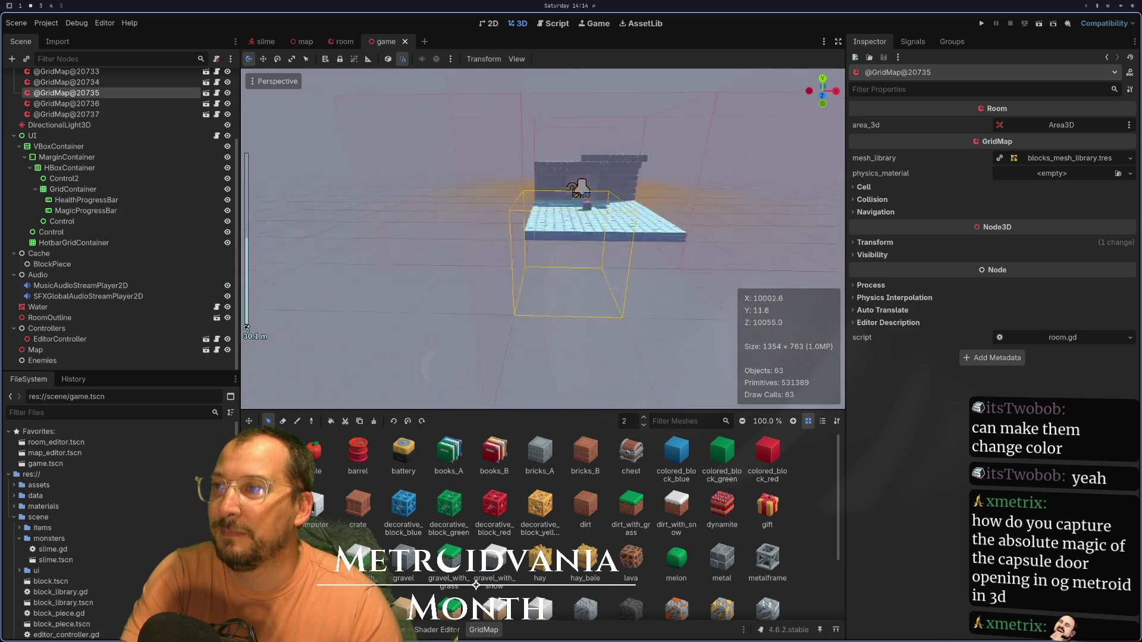
mouse_move(773, 256)
mouse_down()
mouse_move(427, 314)
mouse_move(277, 222)
mouse_move(446, 255)
mouse_move(834, 294)
mouse_move(244, 109)
mouse_move(293, 121)
mouse_up()
scroll(446, 254, up, 5)
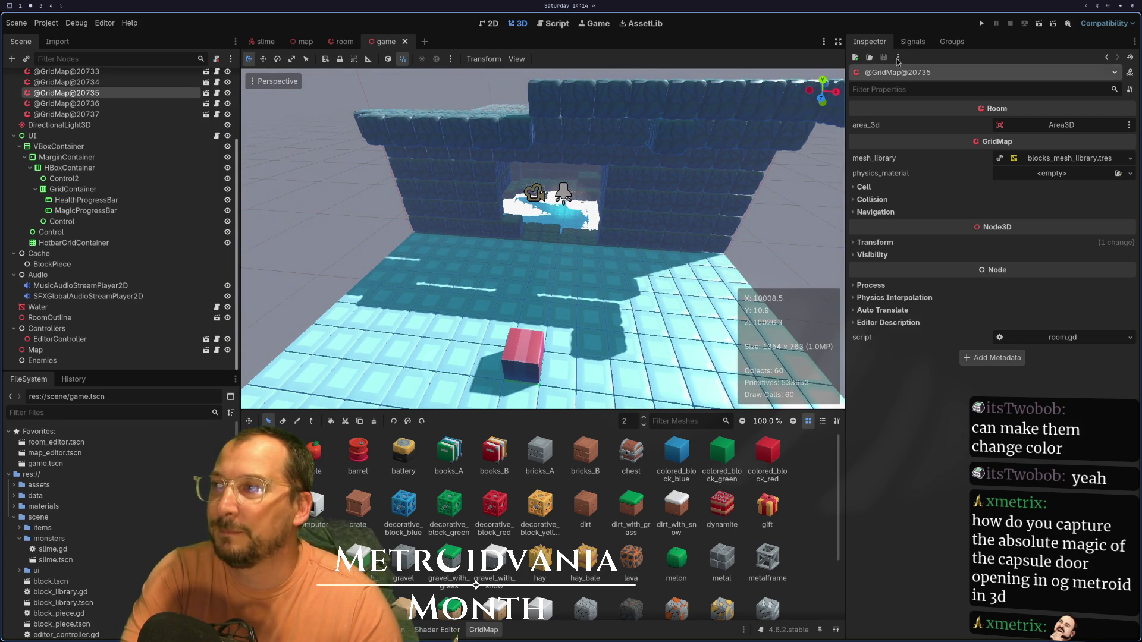
click(981, 24)
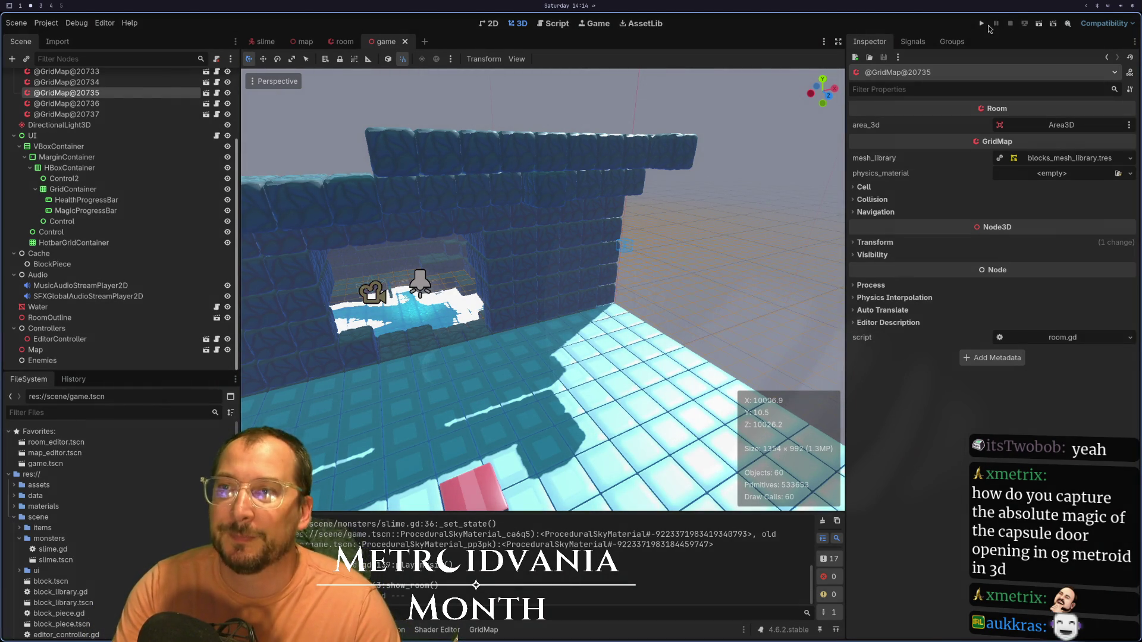
- Run the game, walk the player forward through the water room, then stop it
click(982, 24)
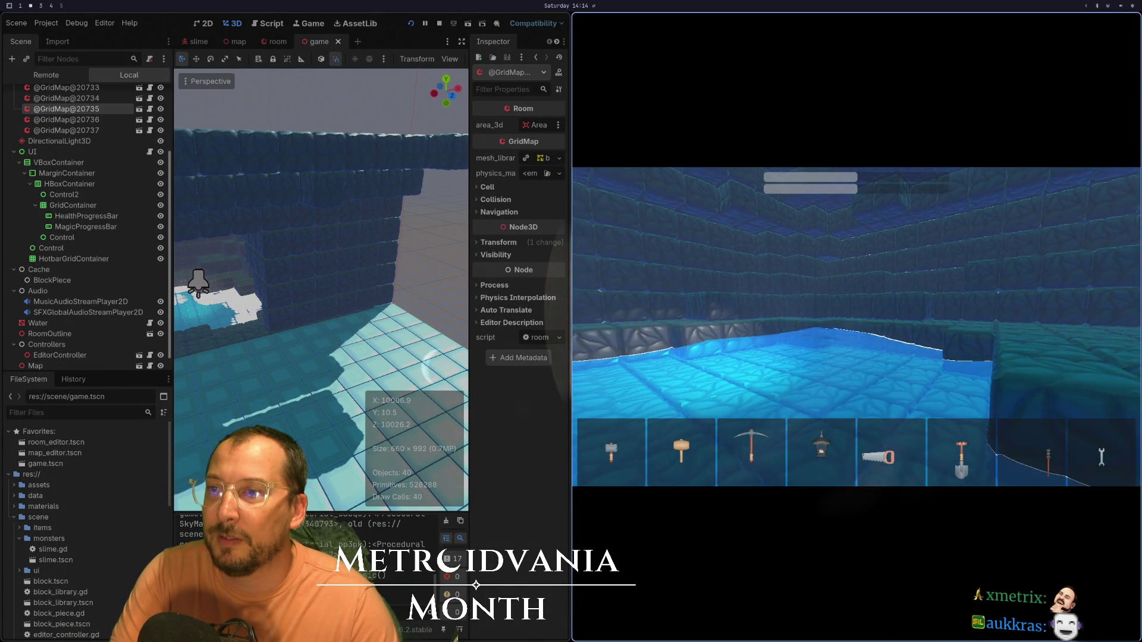
key(w)
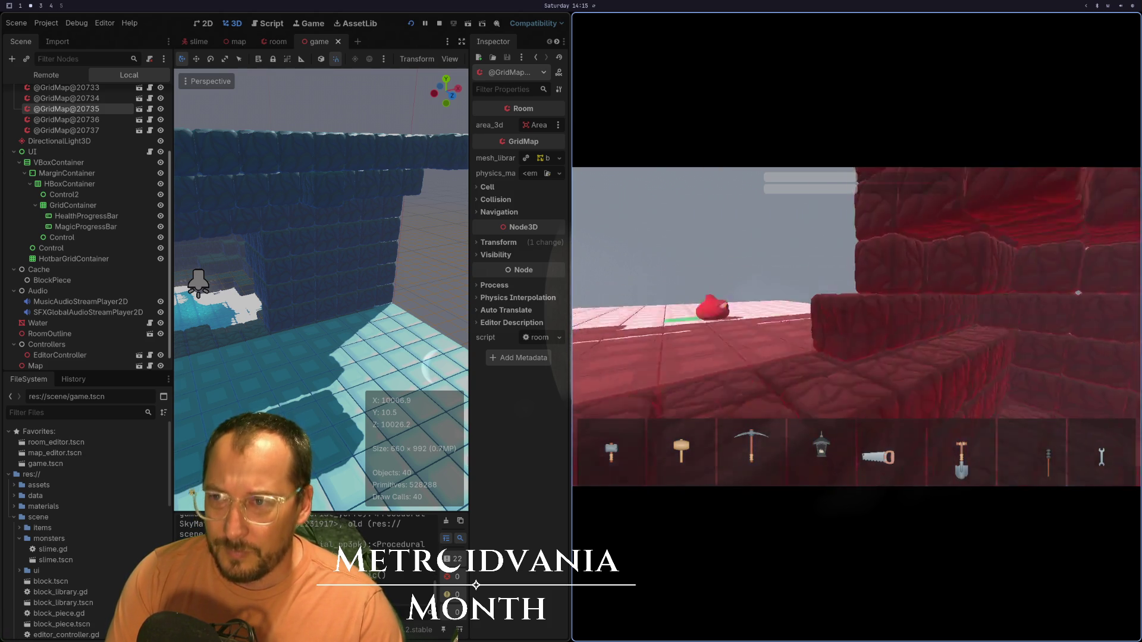
key(F8)
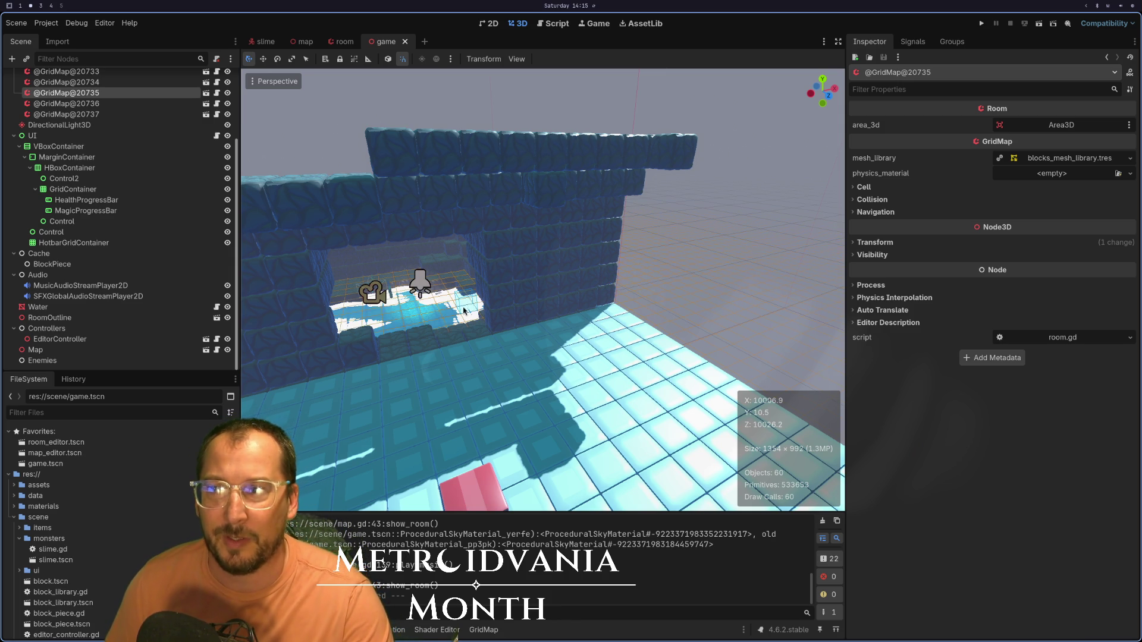
- Zoom into the room toward its doorway, then show the Metroidvania Month jam page beside the editor
scroll(466, 360, down, 4)
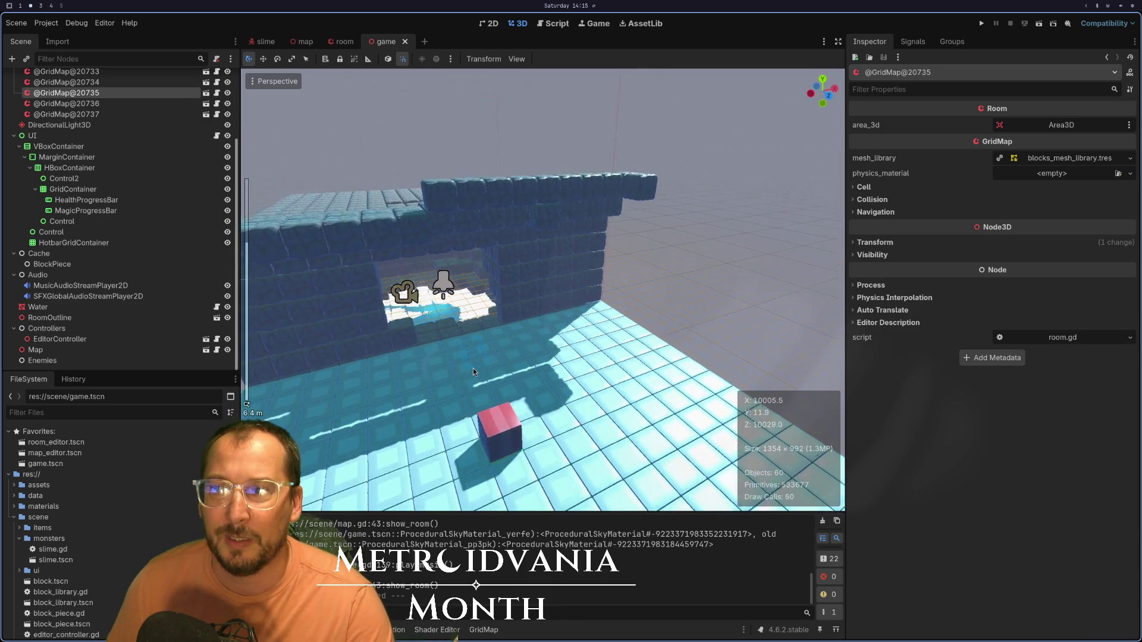
scroll(473, 368, down, 5)
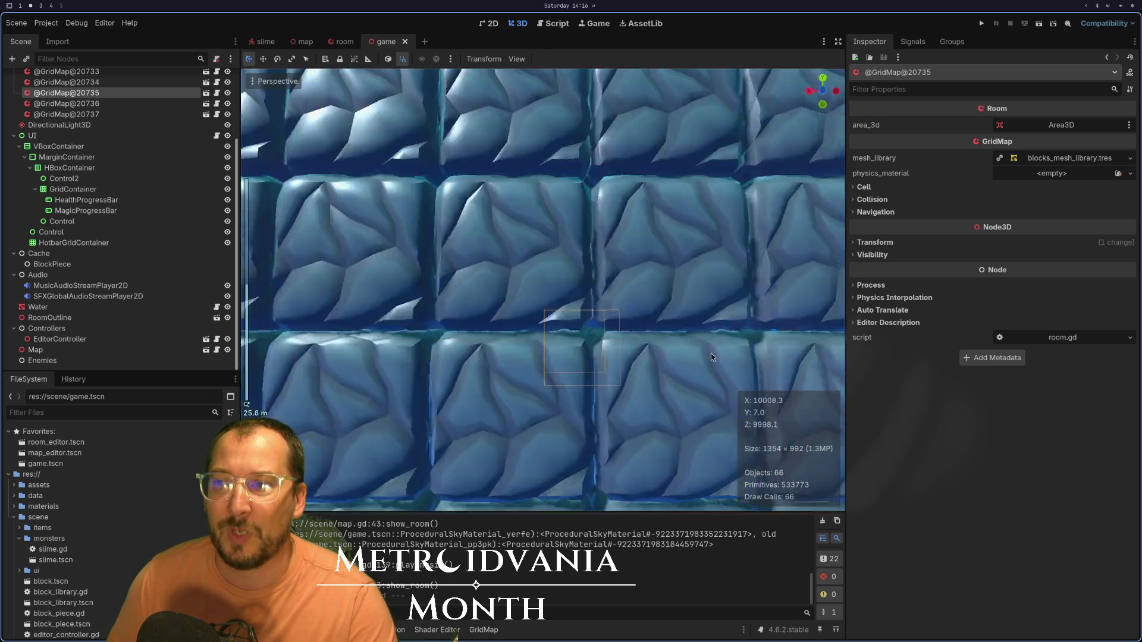
scroll(711, 353, up, 3)
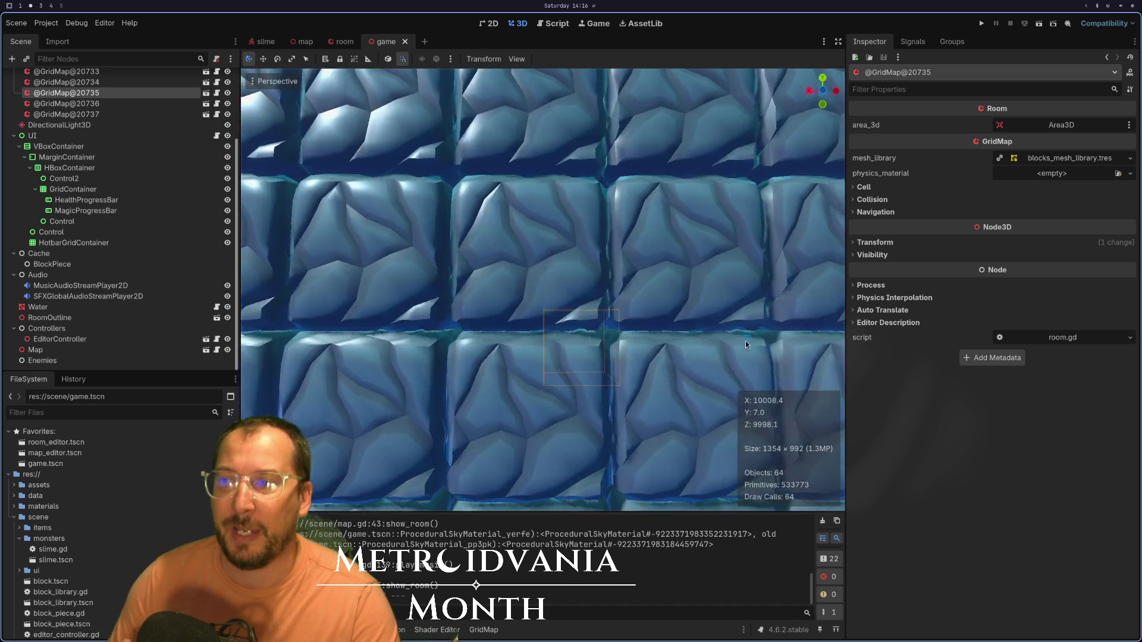
scroll(704, 364, up, 3)
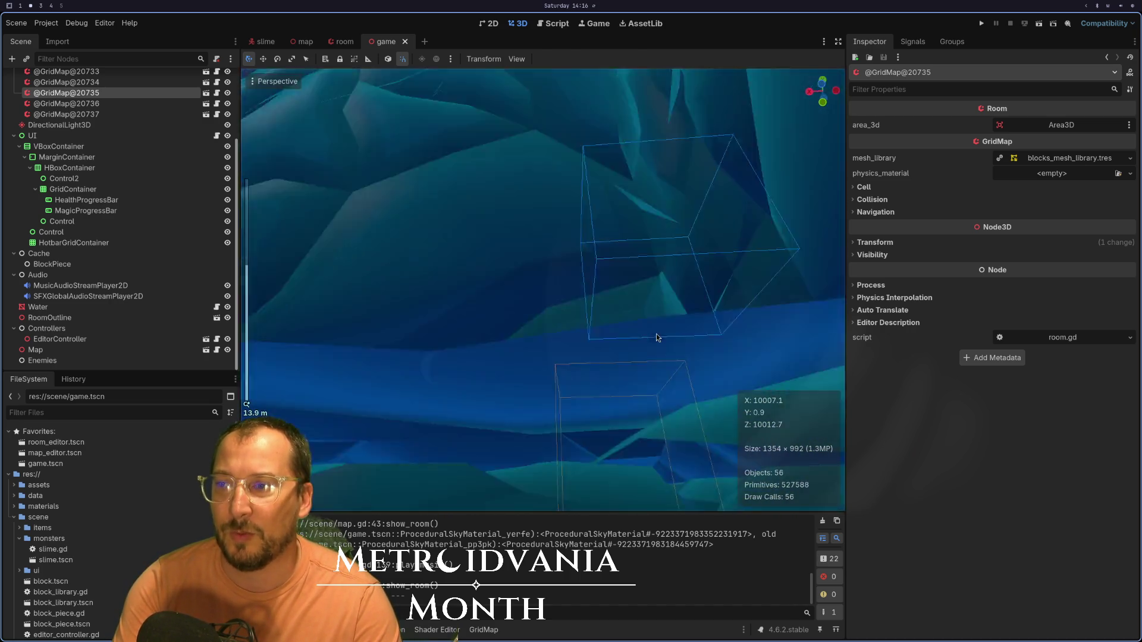
scroll(662, 469, up, 3)
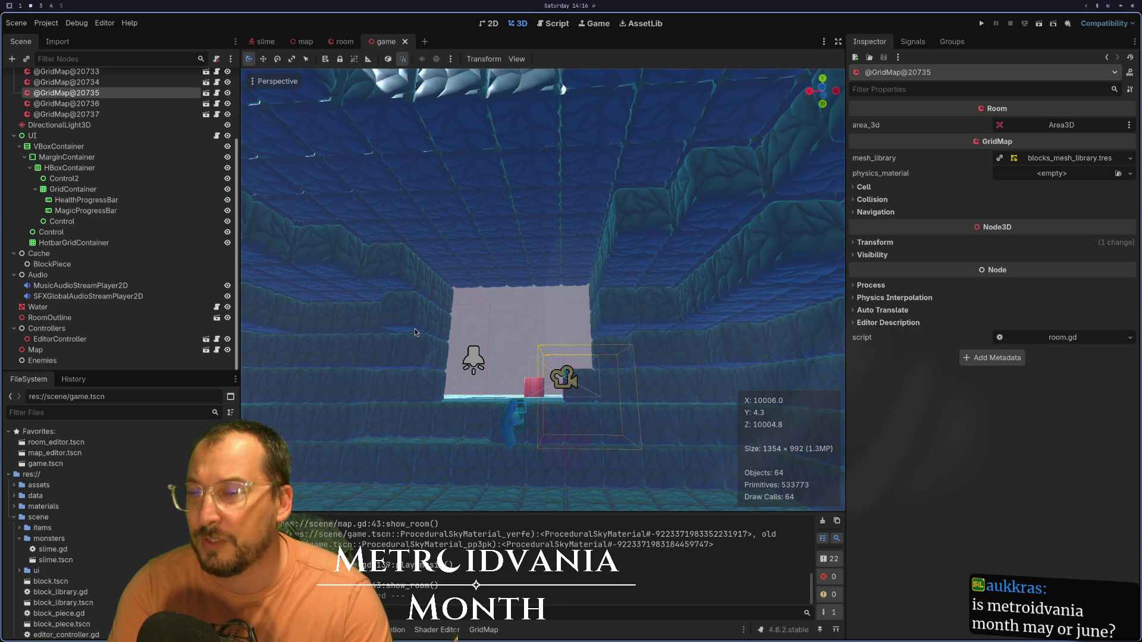
key(super+4)
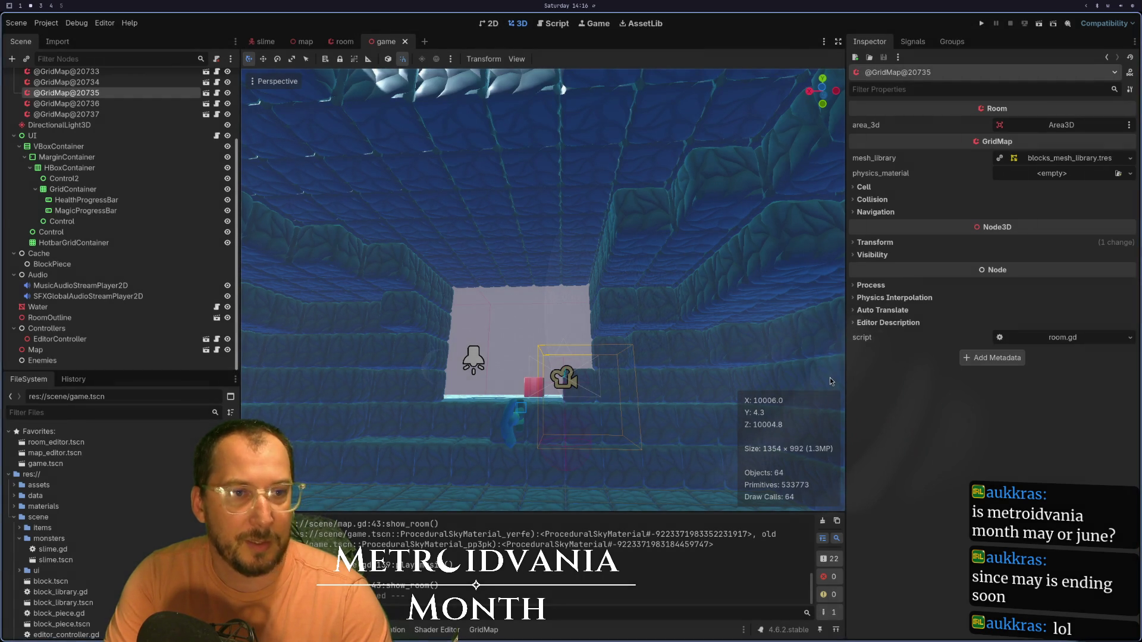
key(super+shift+2)
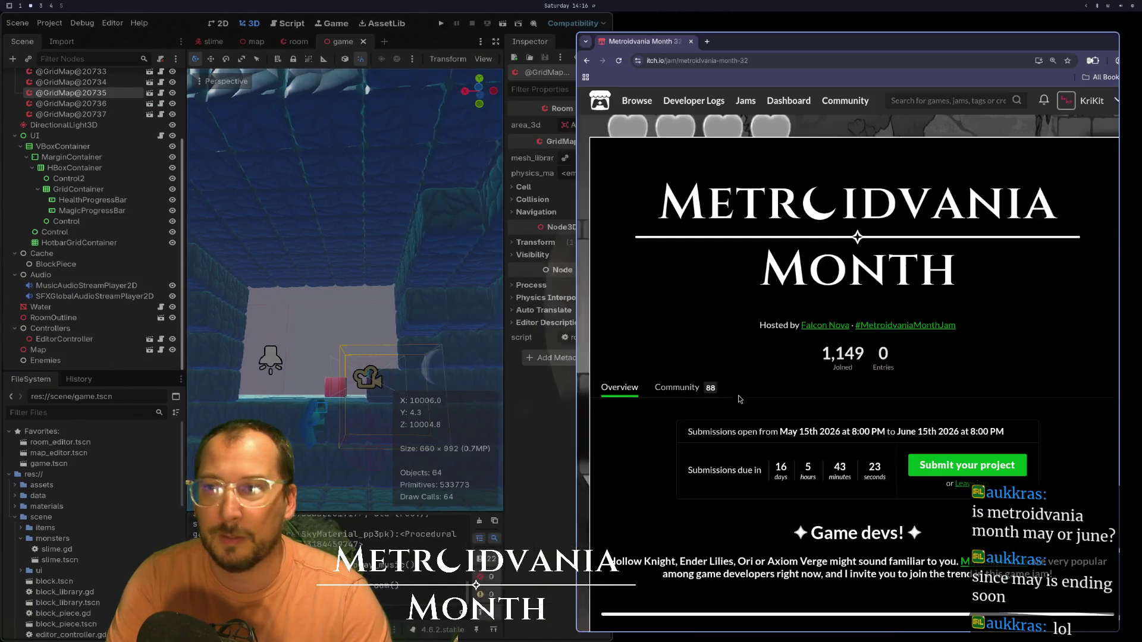
- Open the Metroidvania Month 32 and Brackeys Game Jam 2026.2 pages from the itch.io jams listing
click(738, 81)
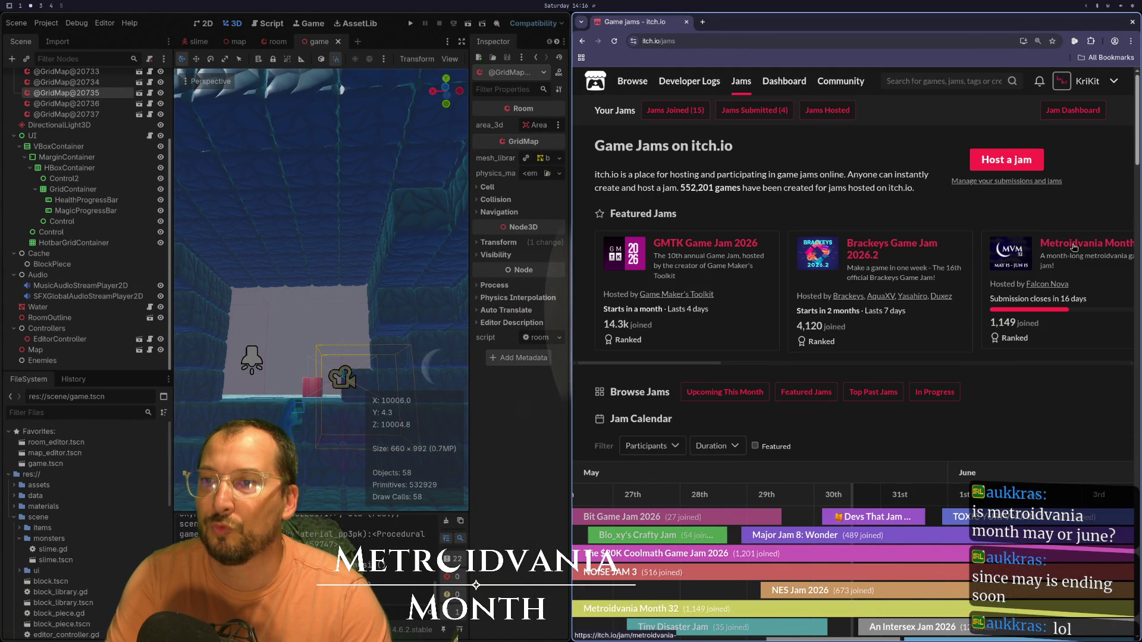
click(1073, 248)
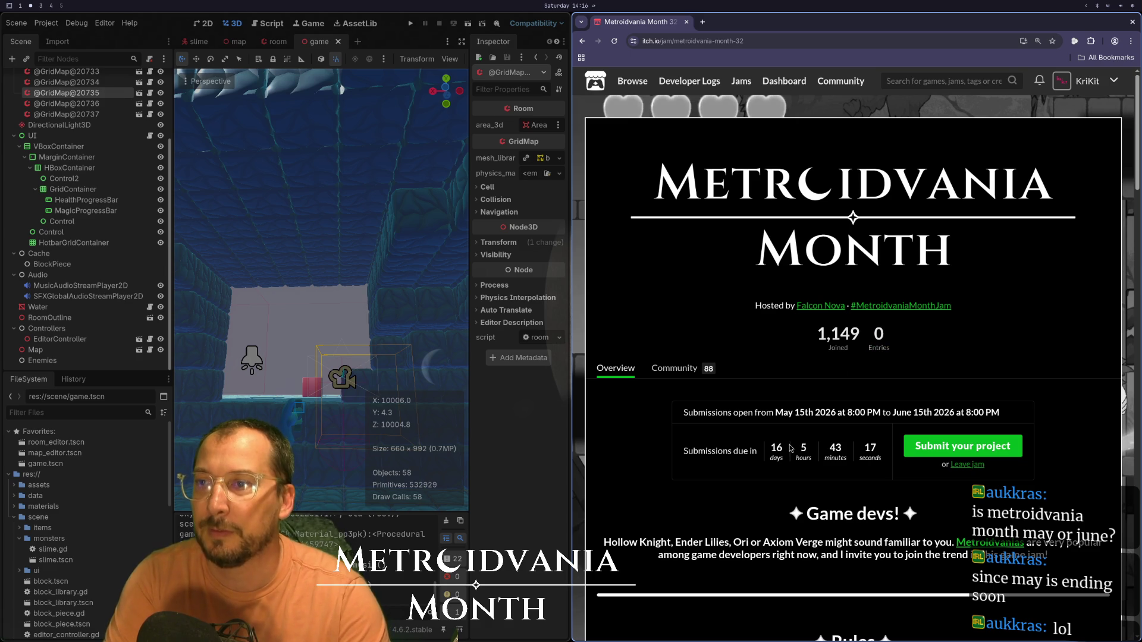
scroll(854, 325, down, 1)
click(582, 41)
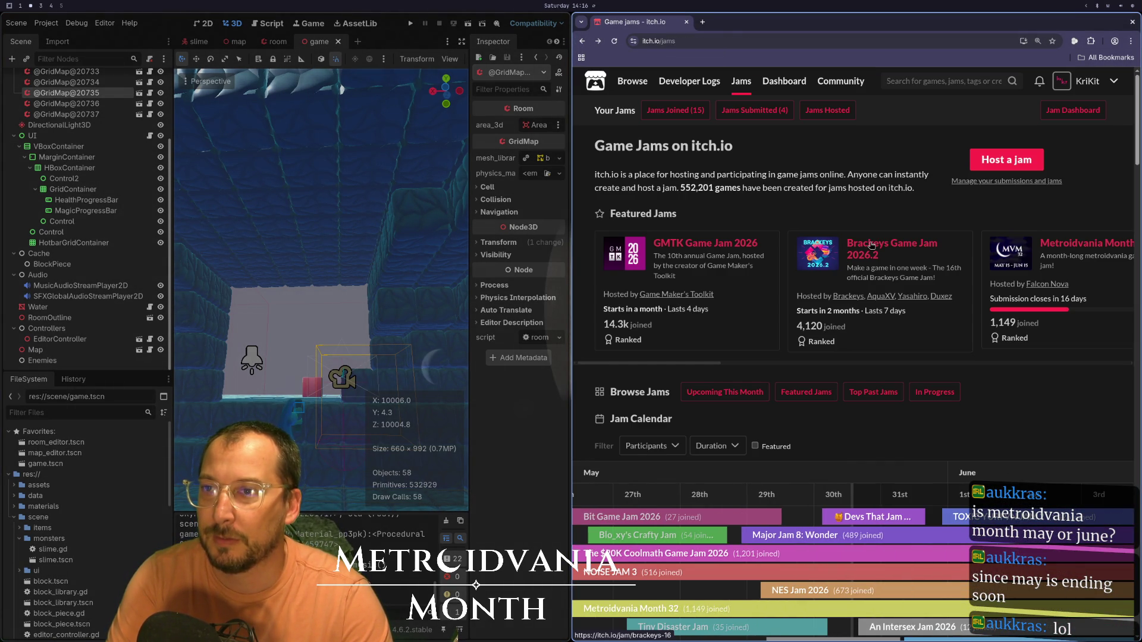
middle_click(868, 242)
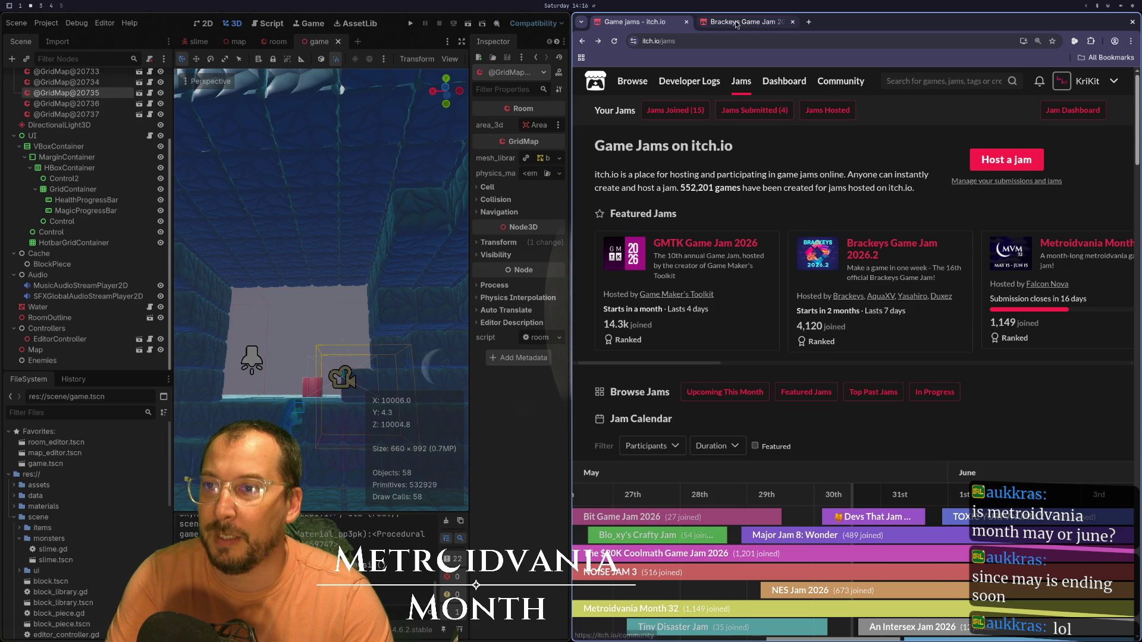
key(ctrl+Tab)
scroll(808, 284, down, 7)
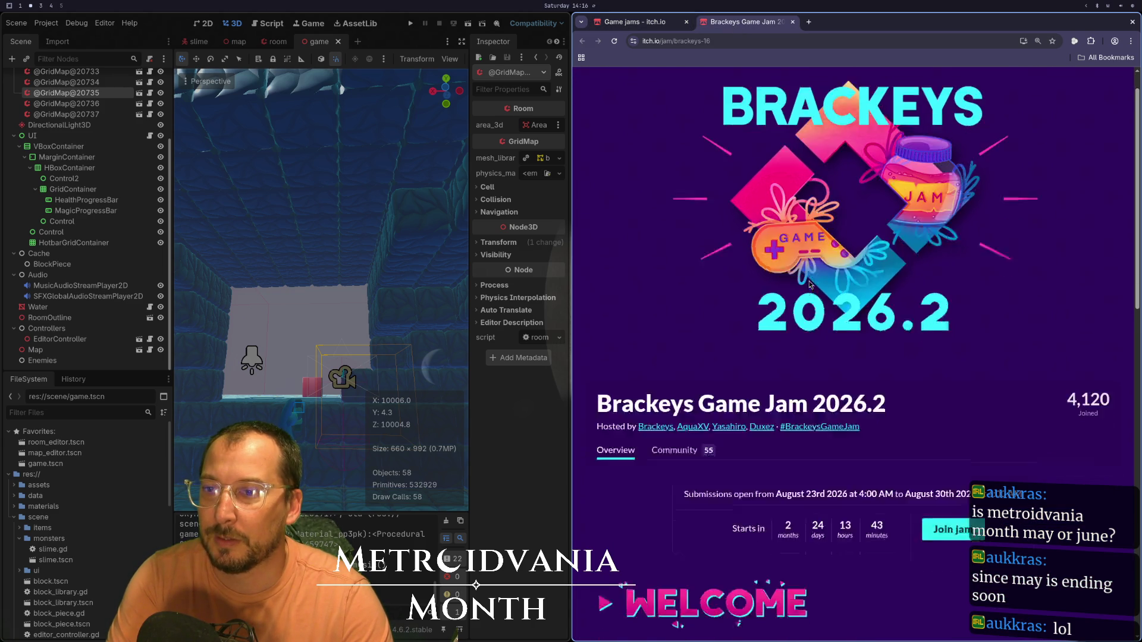
scroll(809, 284, down, 5)
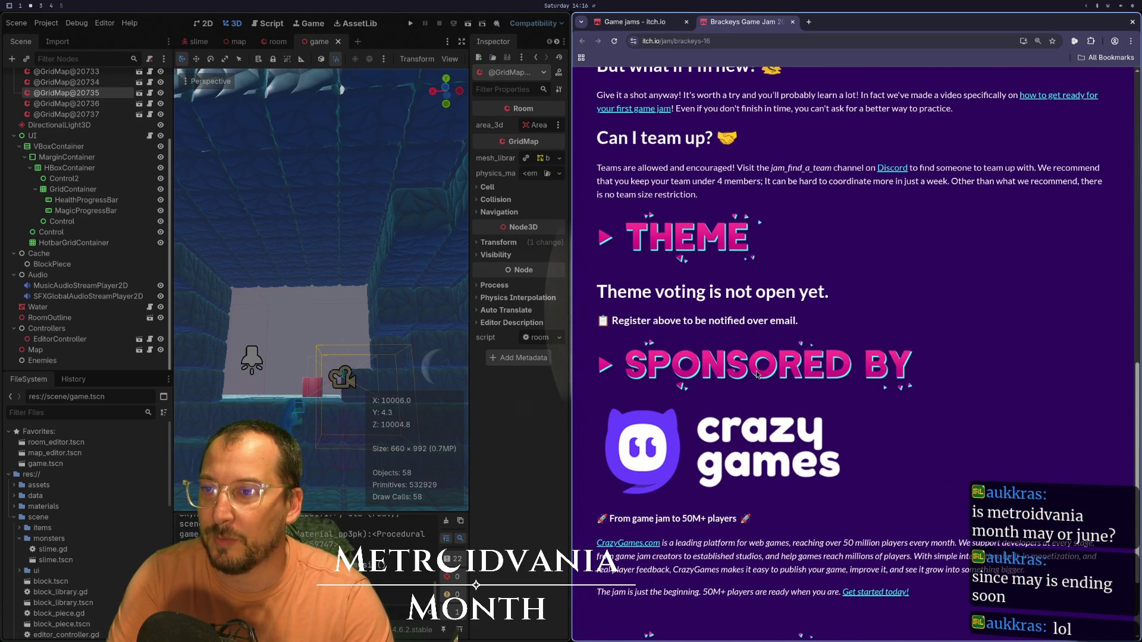
scroll(757, 374, up, 13)
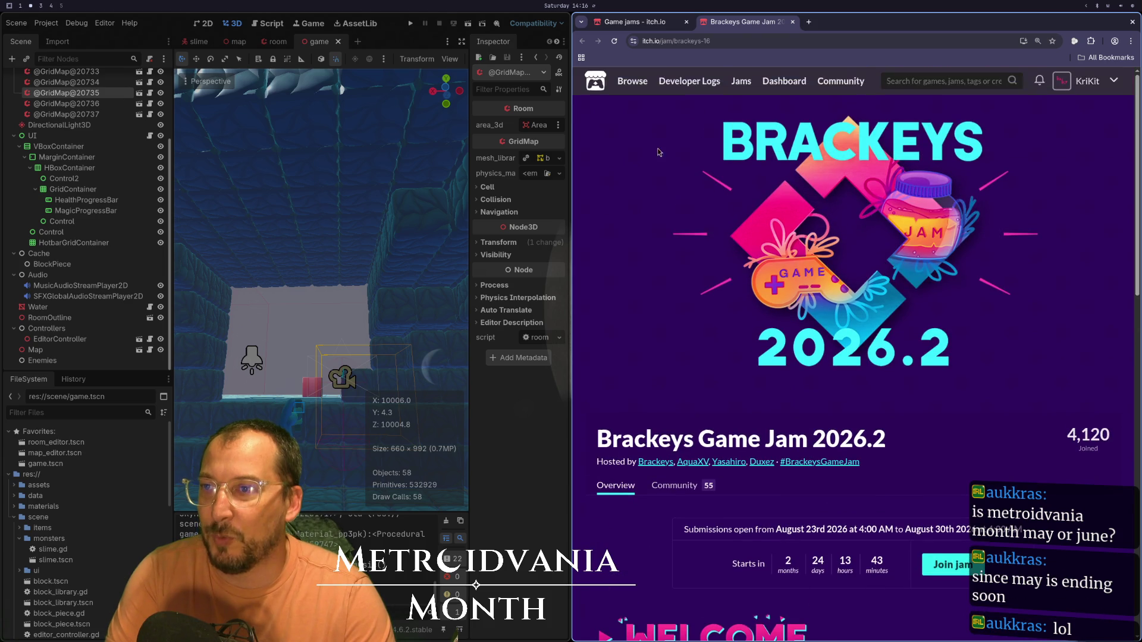
click(657, 29)
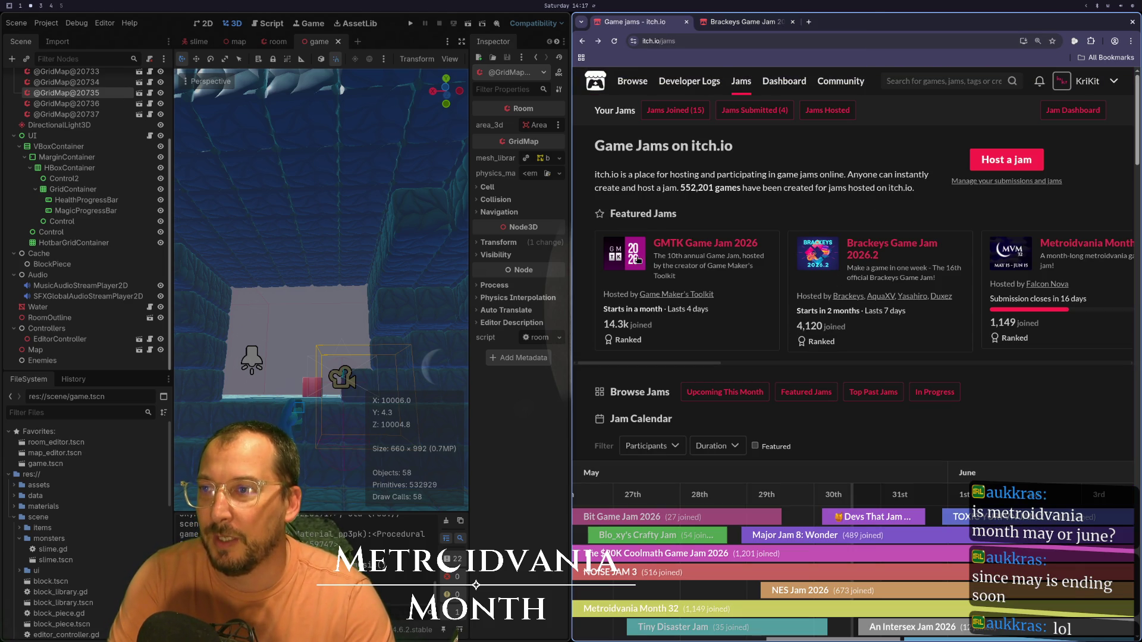
- Compare the GMTK and Brackeys jam start dates, recheck Metroidvania Month, then close the browser
triple_click(621, 310)
triple_click(839, 315)
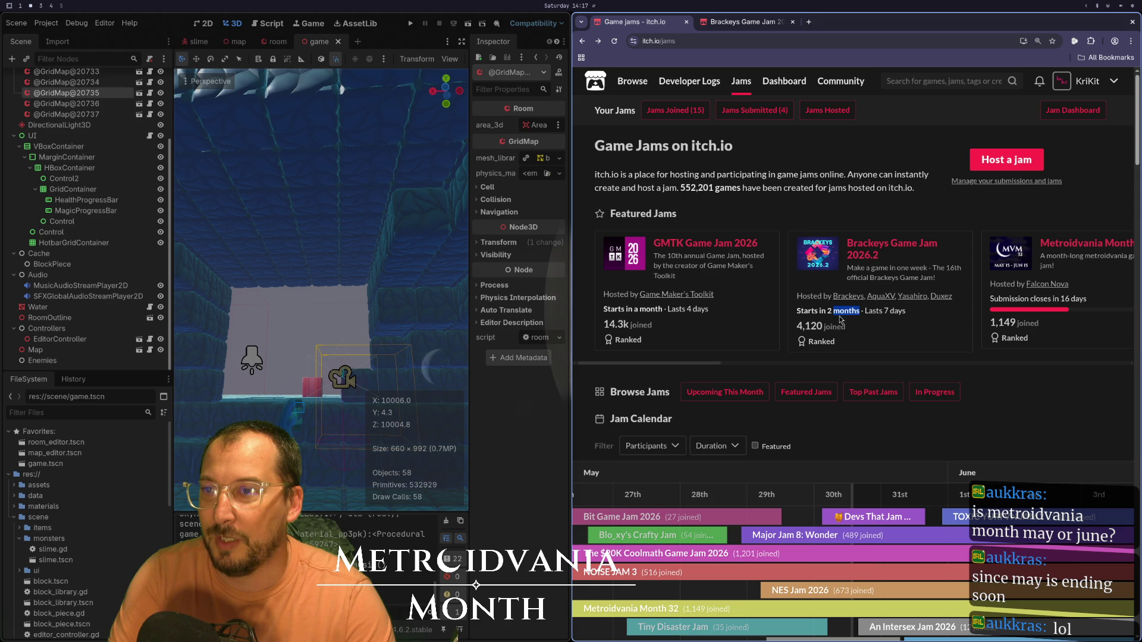
double_click(615, 310)
double_click(609, 324)
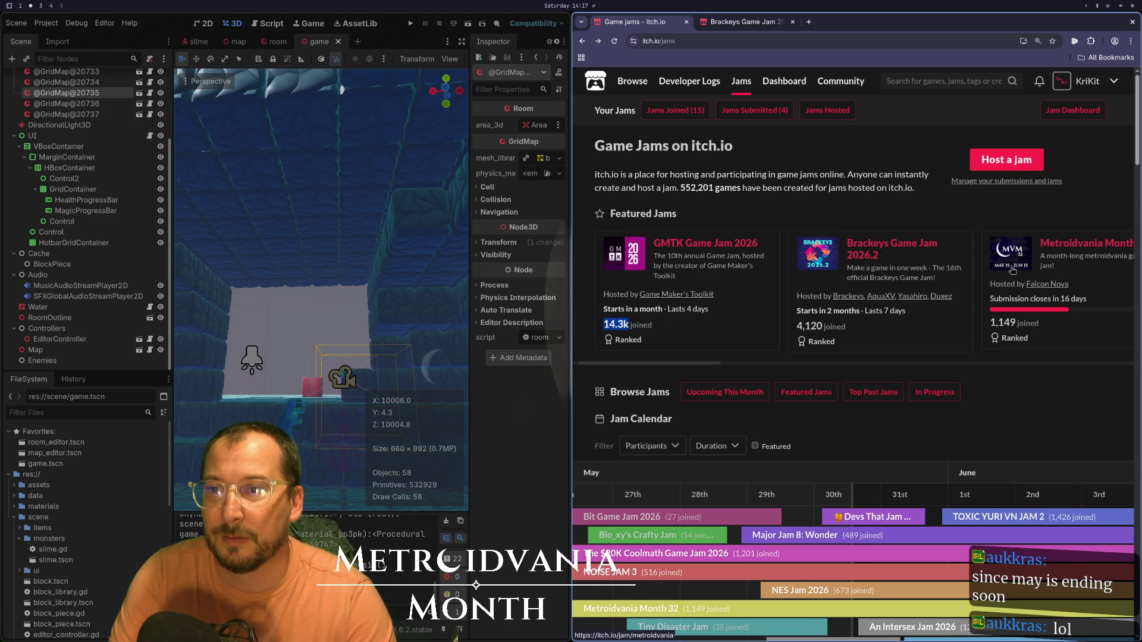
click(1056, 246)
scroll(790, 283, down, 3)
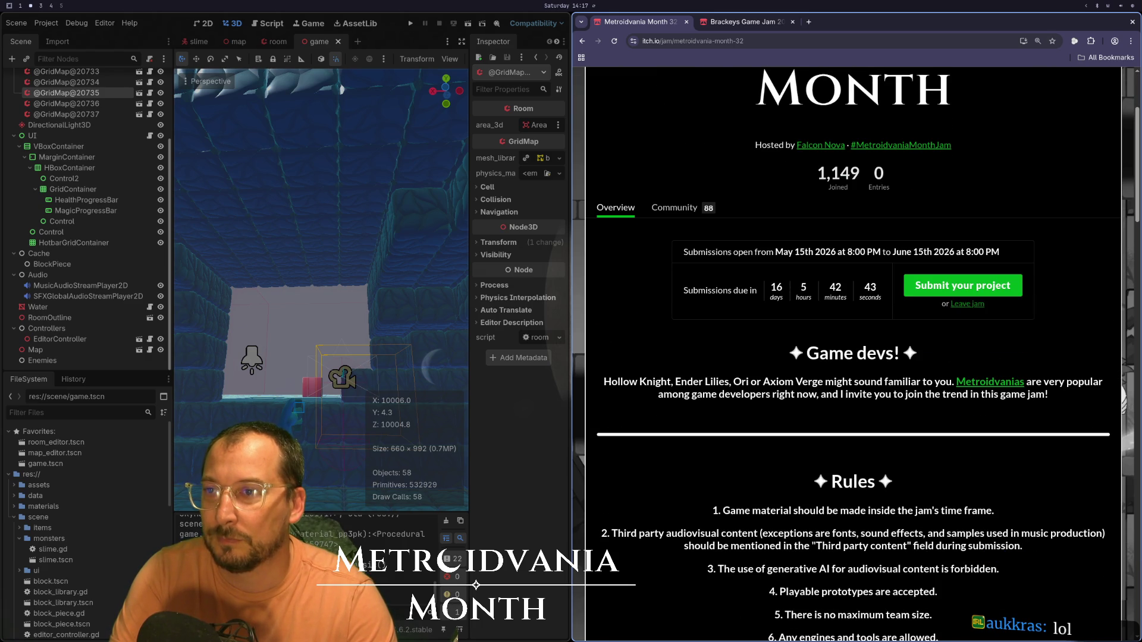
click(687, 24)
click(687, 24)
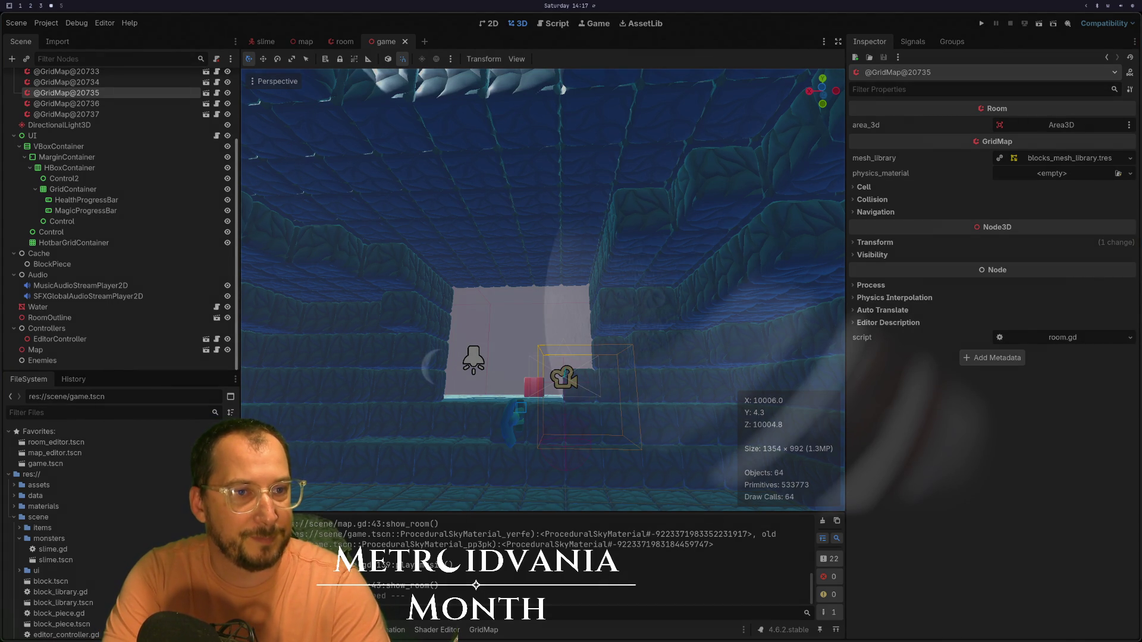
- Back in the editor, swing the 3D view onto the room's tiled floor and red-topped block
key(super+2)
mouse_move(523, 332)
mouse_down()
mouse_move(580, 327)
mouse_move(504, 351)
mouse_move(516, 355)
mouse_move(518, 384)
mouse_move(495, 420)
mouse_move(416, 447)
mouse_move(344, 434)
mouse_move(507, 483)
mouse_move(552, 480)
mouse_move(558, 459)
mouse_move(469, 371)
mouse_move(607, 312)
mouse_move(566, 402)
mouse_move(673, 390)
mouse_move(517, 254)
mouse_up()
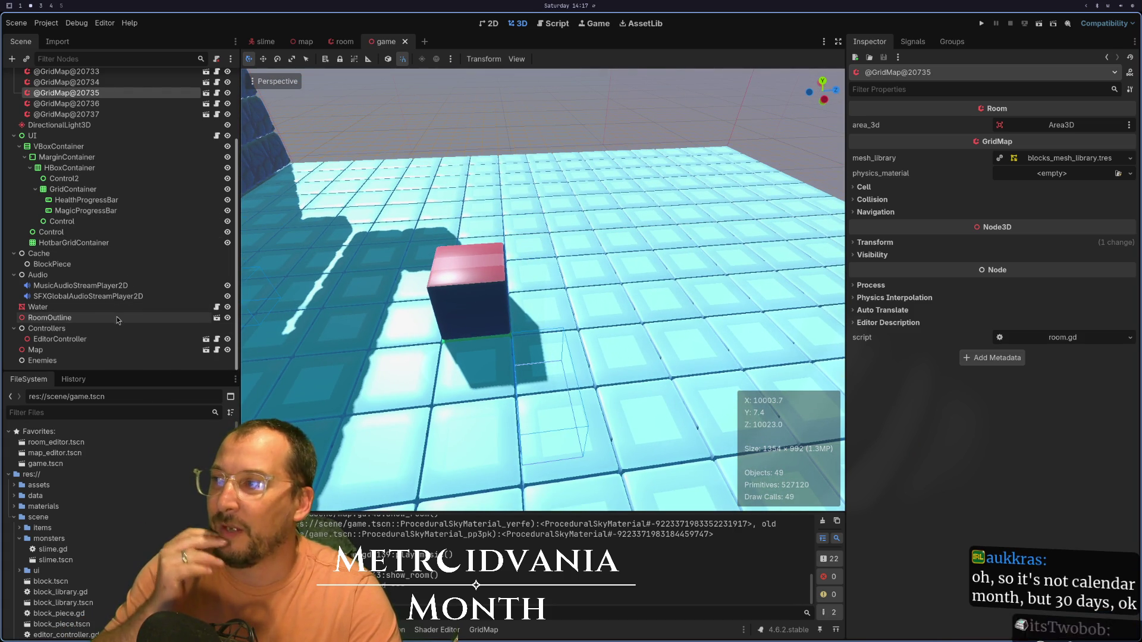
scroll(326, 272, down, 3)
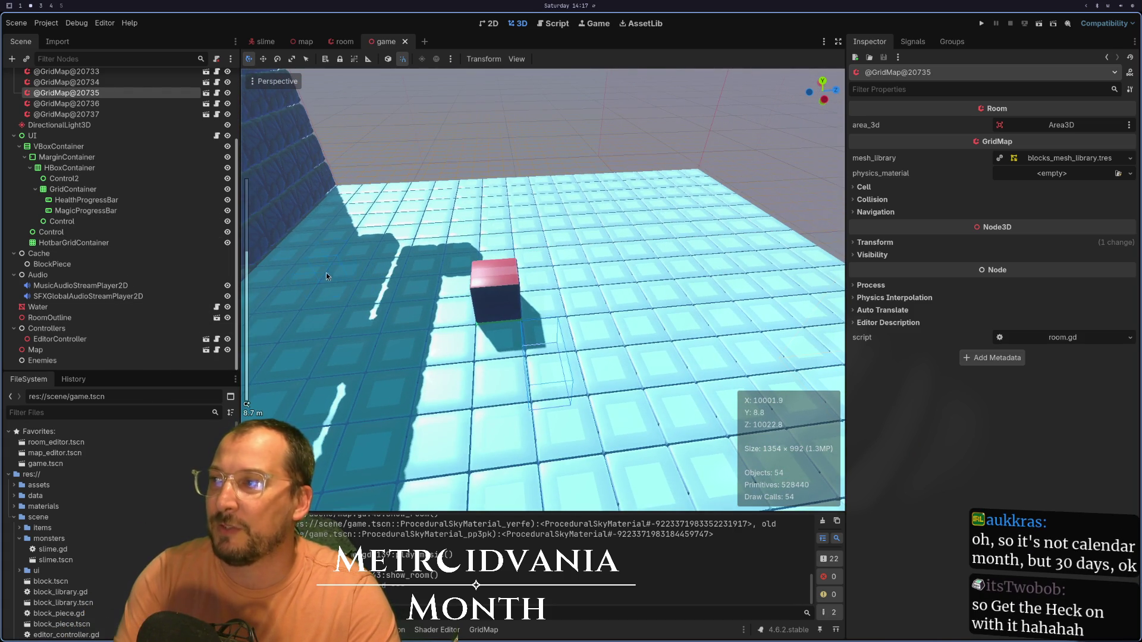
click(1023, 25)
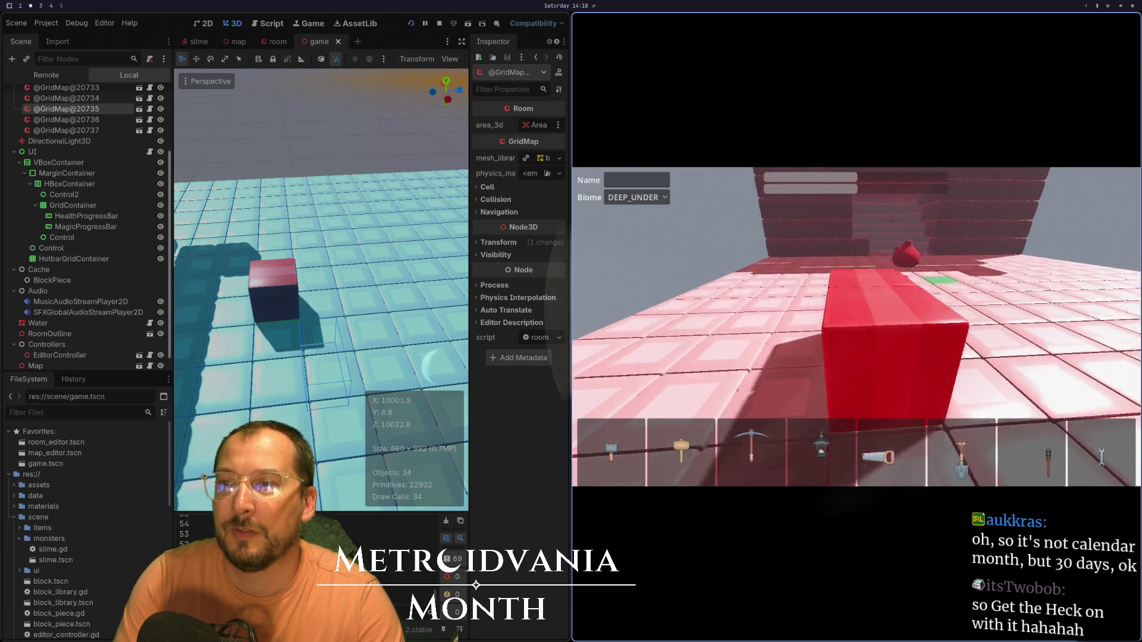
key(F8)
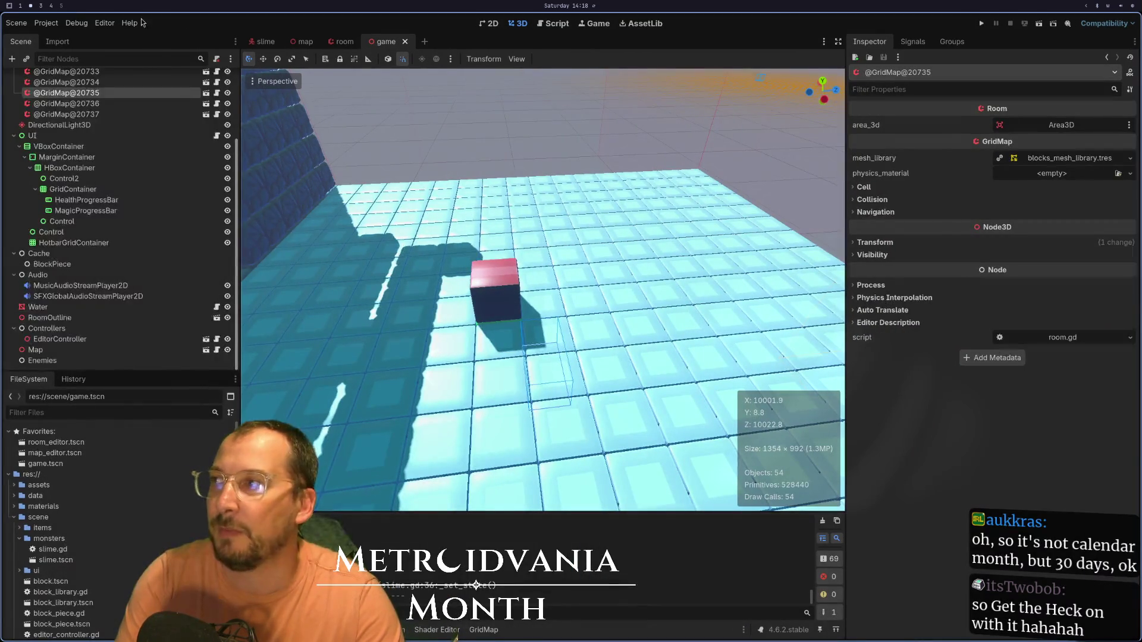
- Rebuild the rooms with the Game node's Build Rooms button and launch a playtest
scroll(113, 82, up, 3)
click(113, 79)
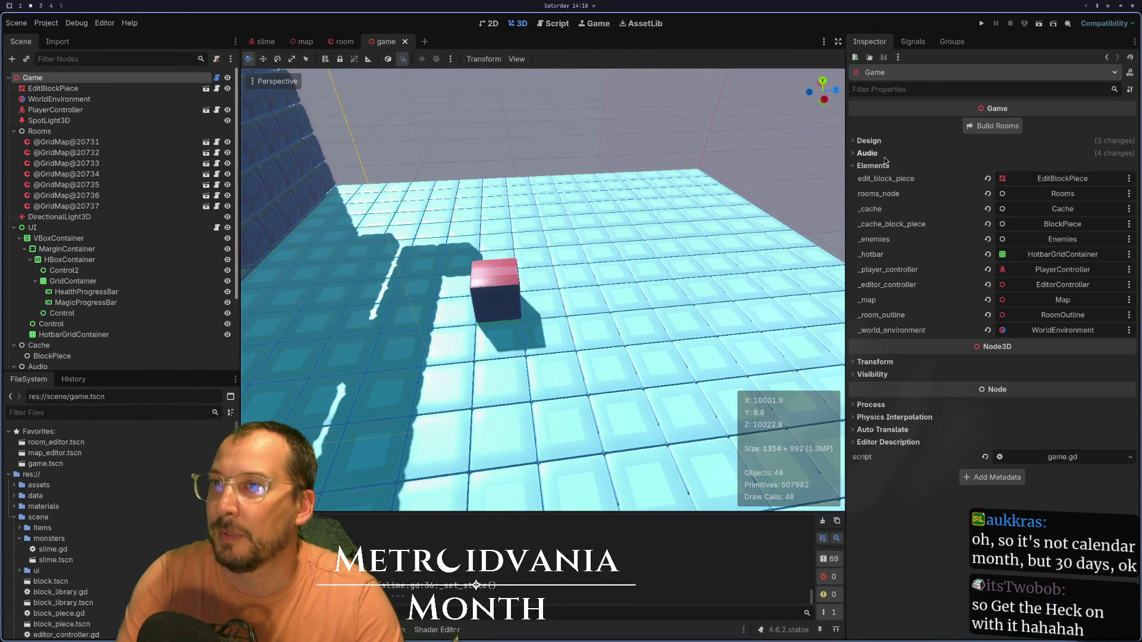
click(987, 124)
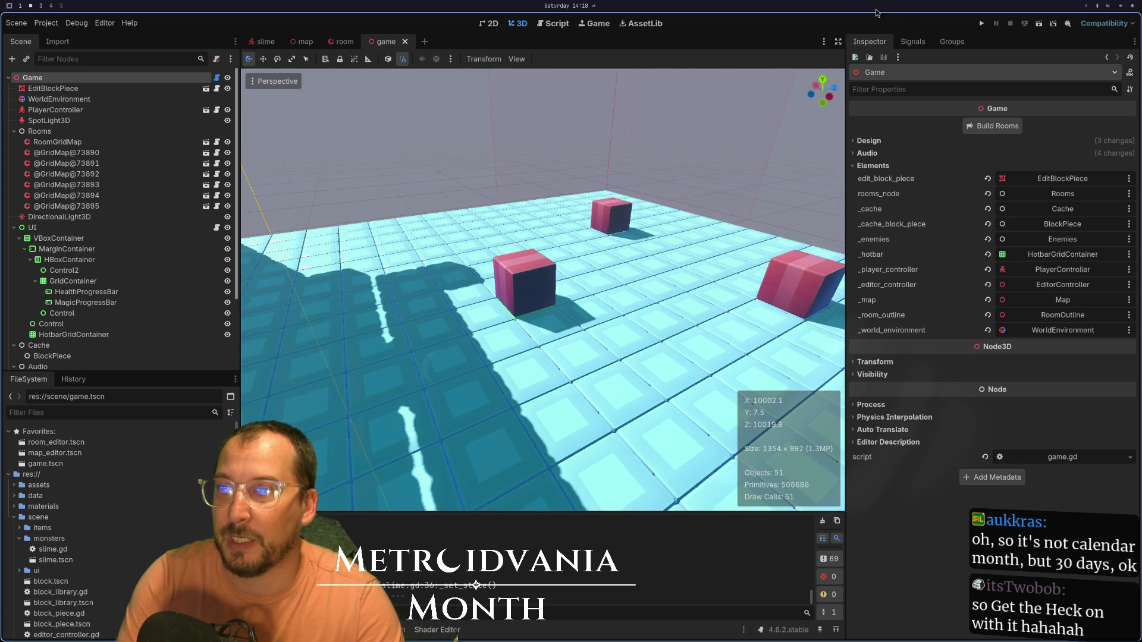
click(982, 23)
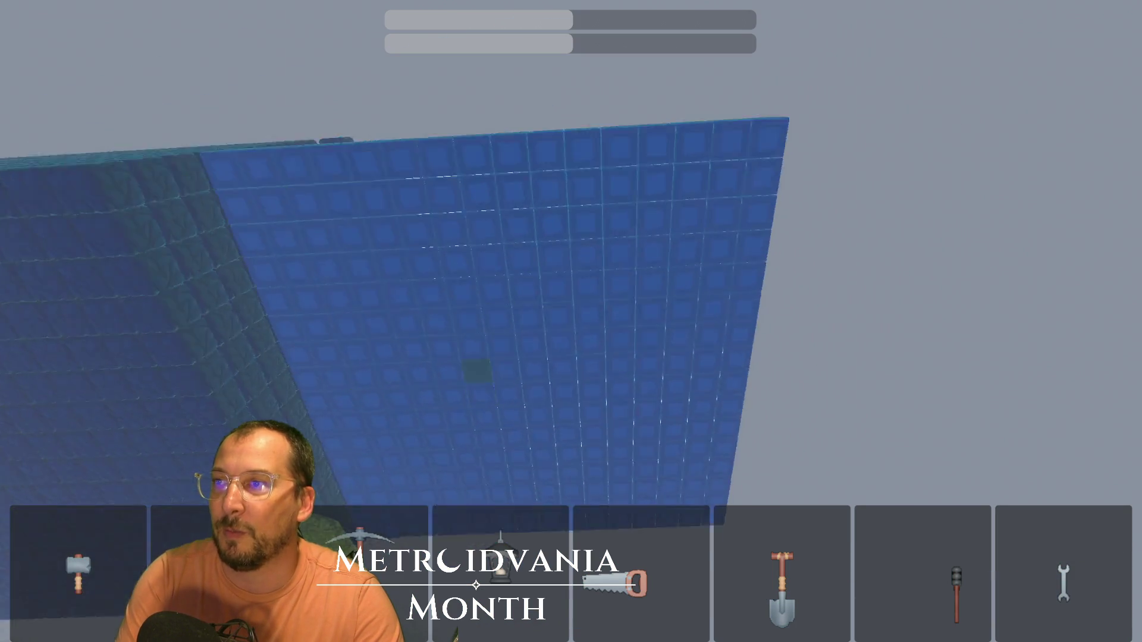
- Stop the running game and review the _ready code of game.gd in Neovim
key(F8)
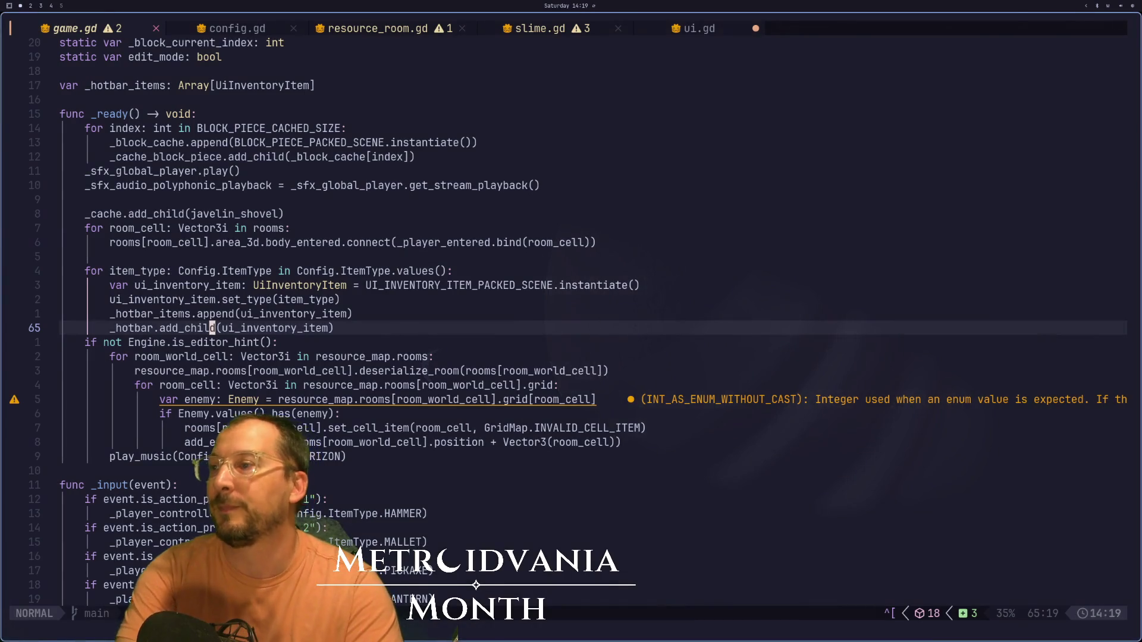
key(ctrl+F2)
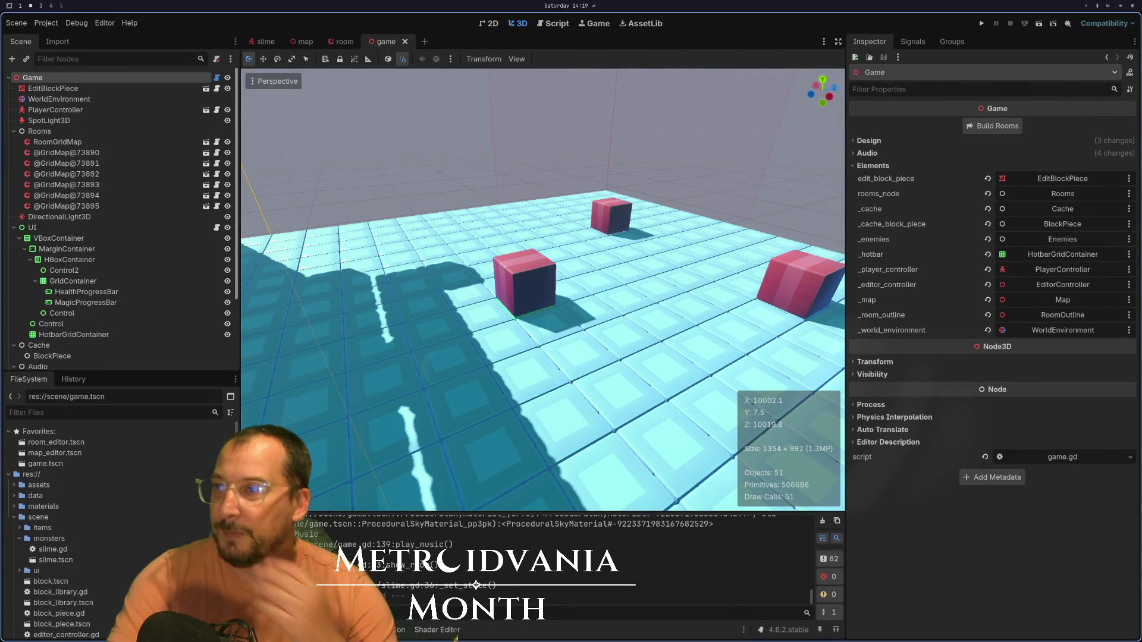
key(super+1)
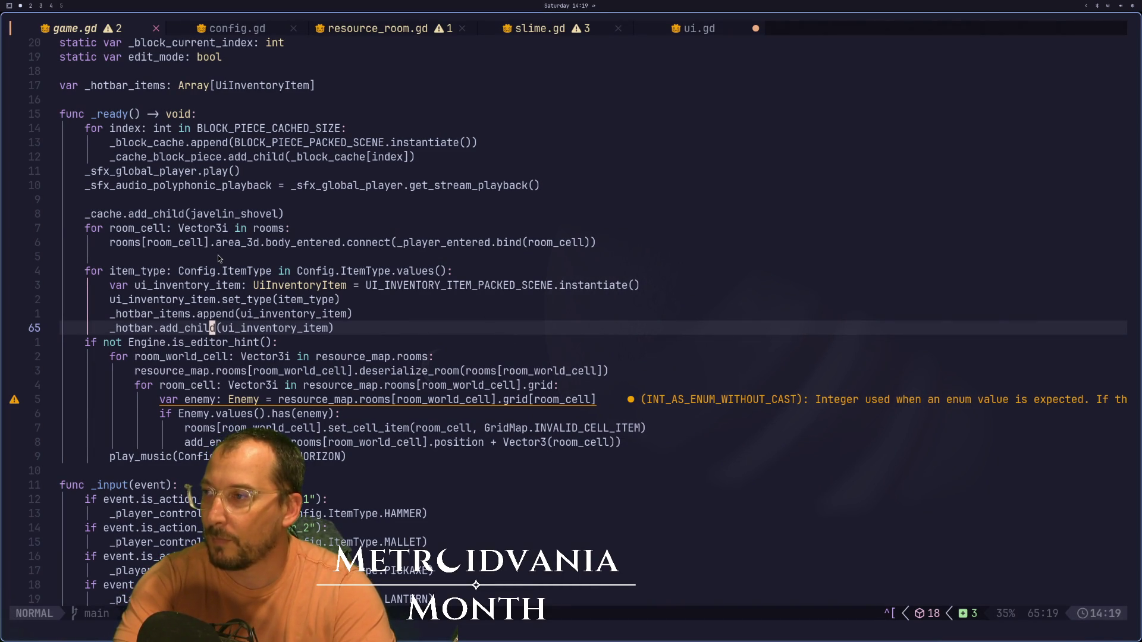
key(super+2)
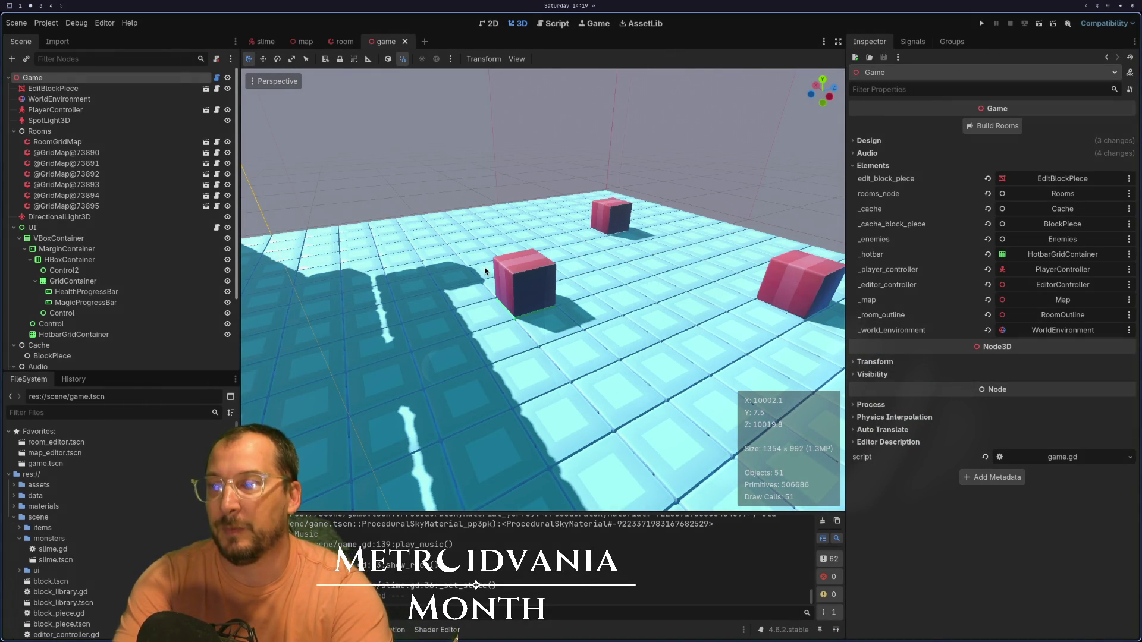
- Orbit and zoom the 3D view around the enemy cubes, then select HealthProgressBar
mouse_move(535, 306)
mouse_down()
mouse_move(509, 274)
mouse_move(531, 237)
mouse_move(514, 323)
mouse_up()
scroll(516, 320, up, 1)
scroll(517, 320, up, 2)
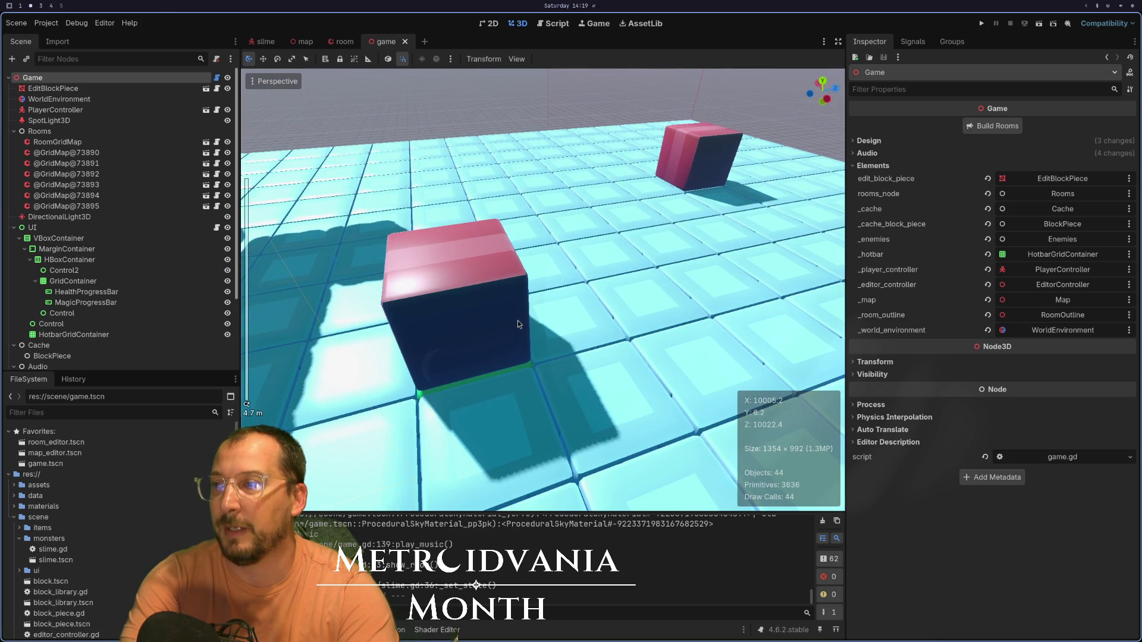
key(super+1)
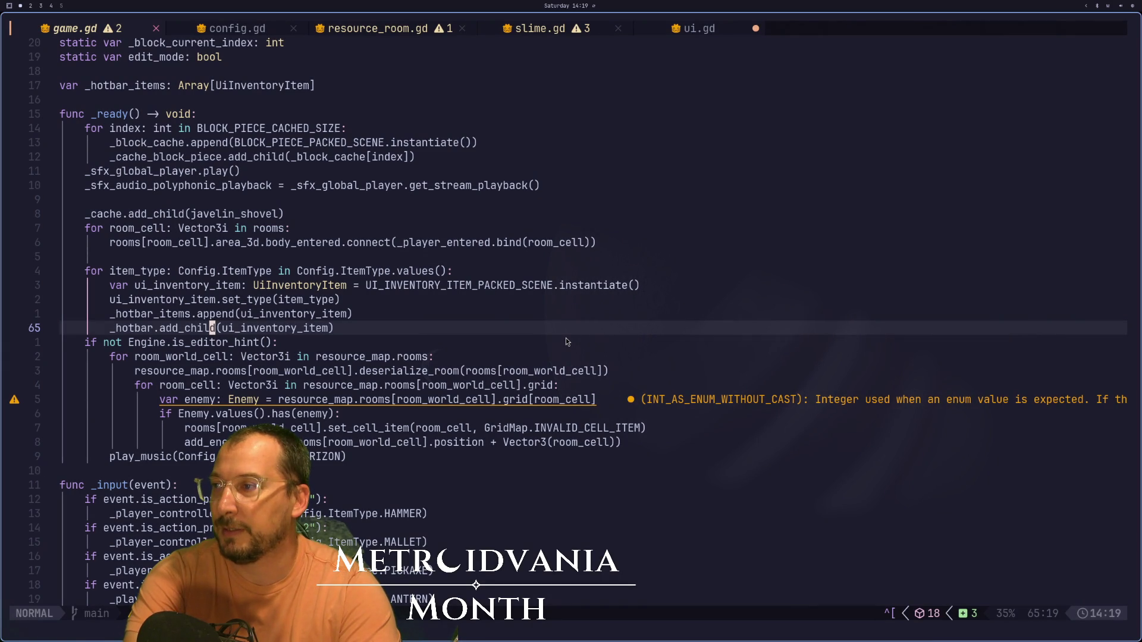
key(super+2)
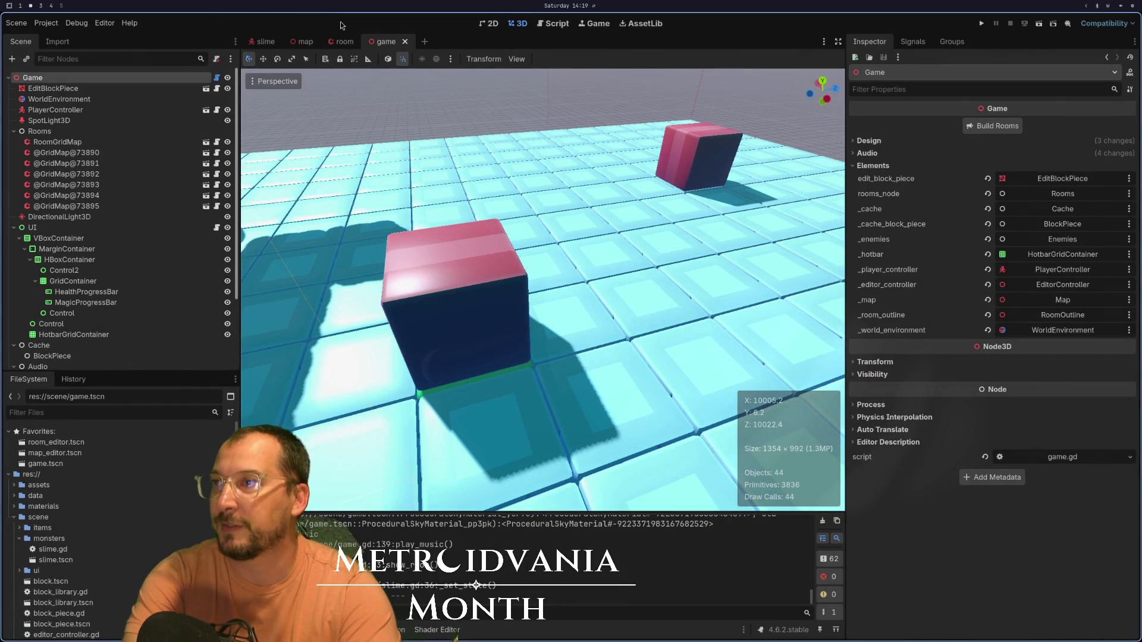
click(102, 290)
- Expand HealthProgressBar's Theme Overrides and browse its colour and style override sections
key(super+1)
key(super+2)
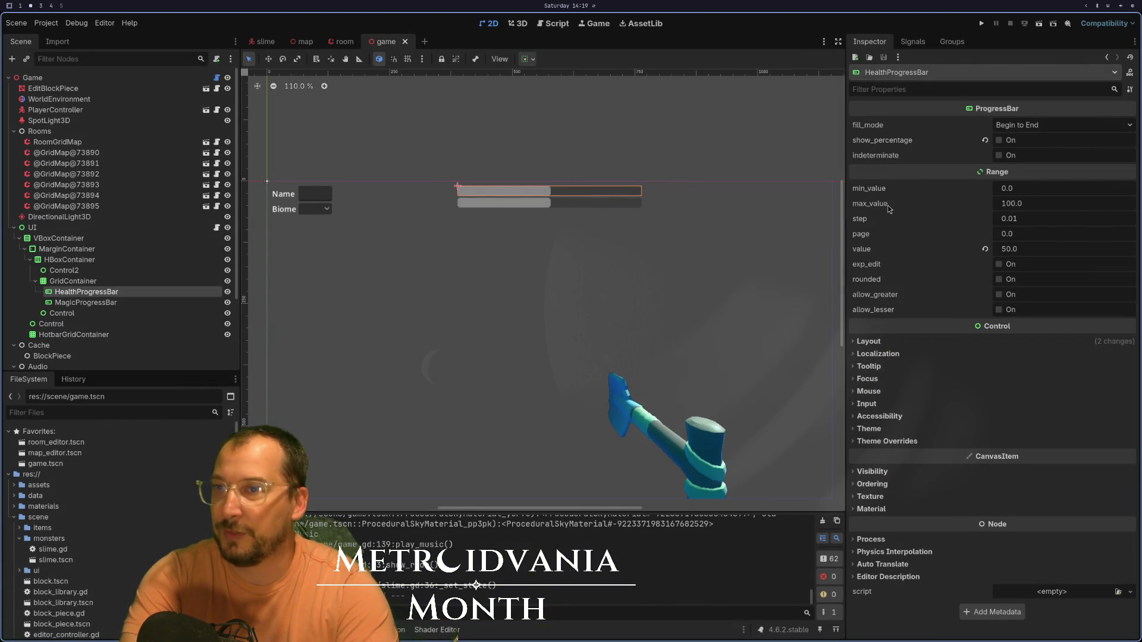
click(883, 444)
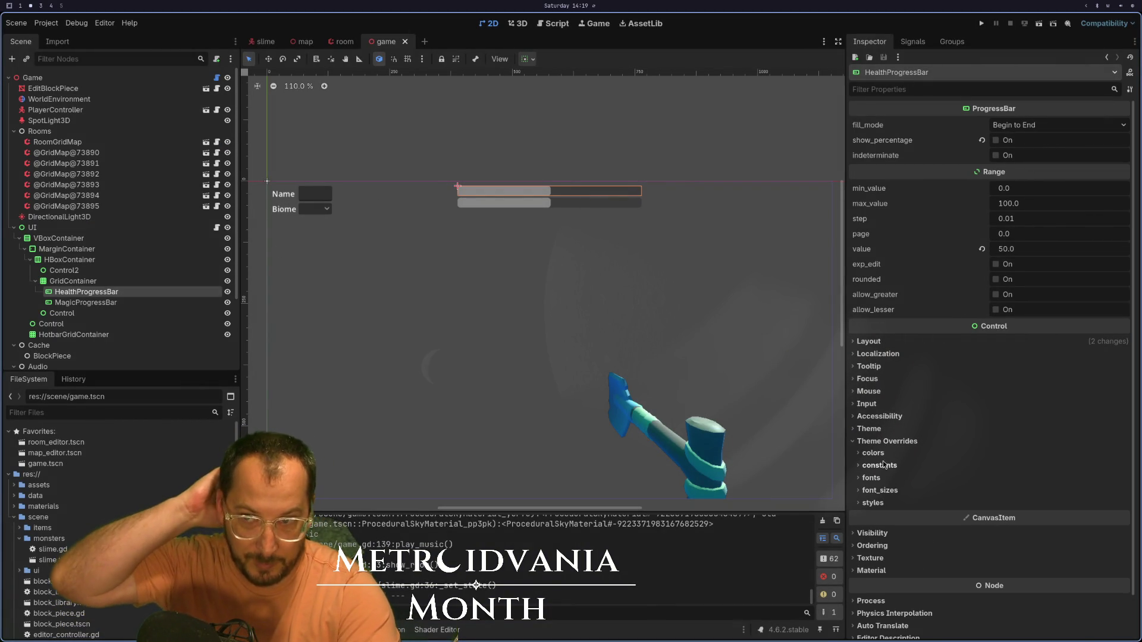
click(940, 454)
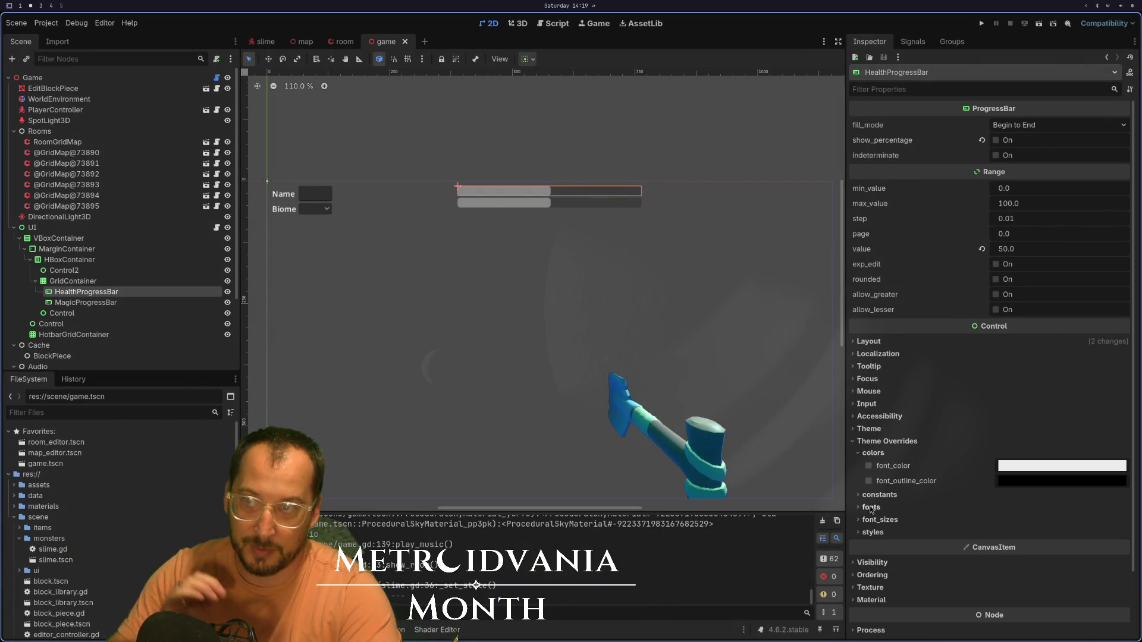
click(882, 532)
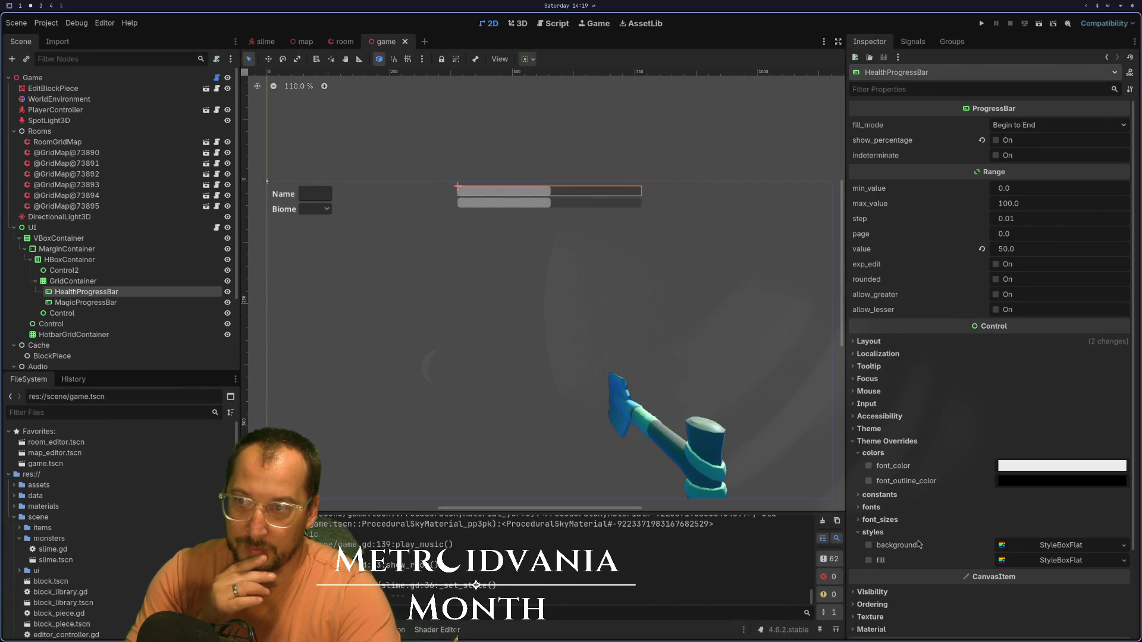
click(870, 545)
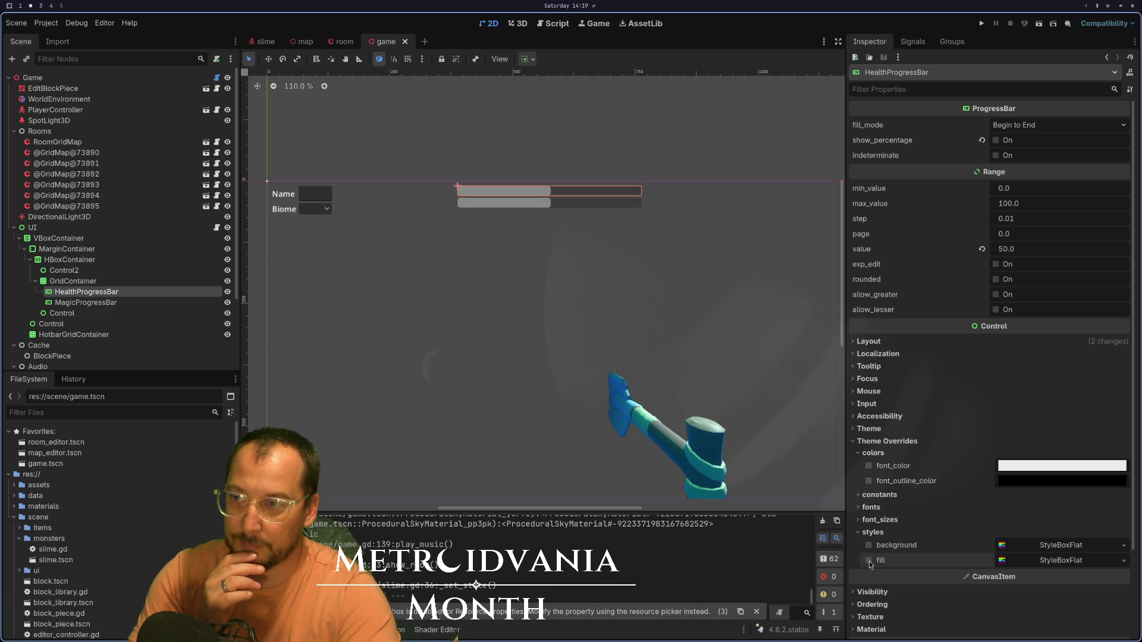
click(874, 531)
scroll(1011, 464, down, 3)
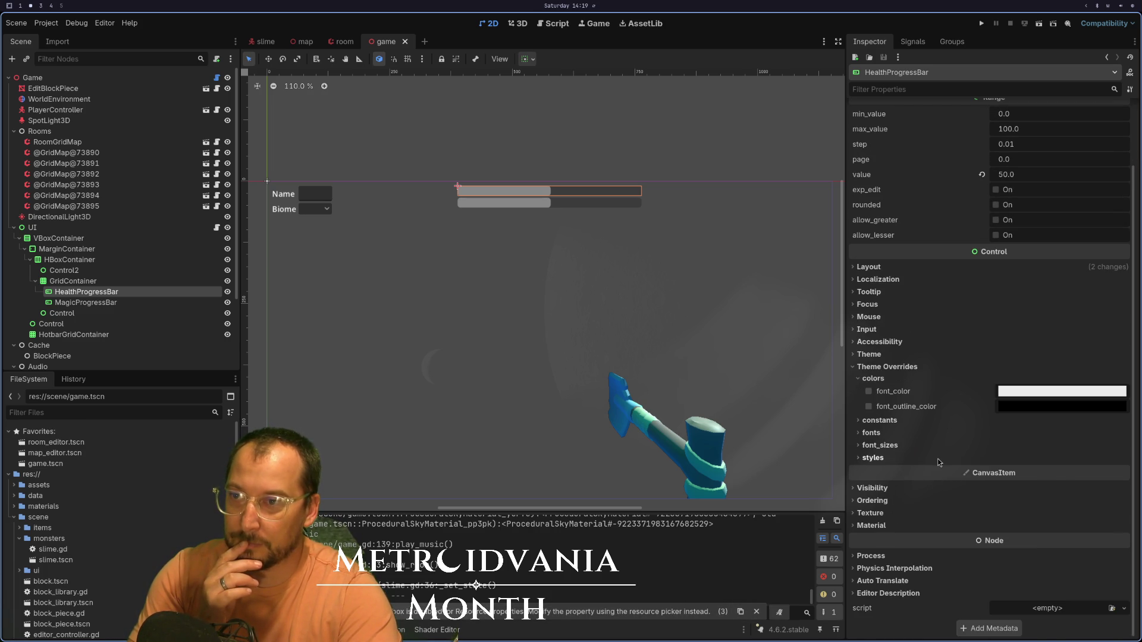
click(873, 458)
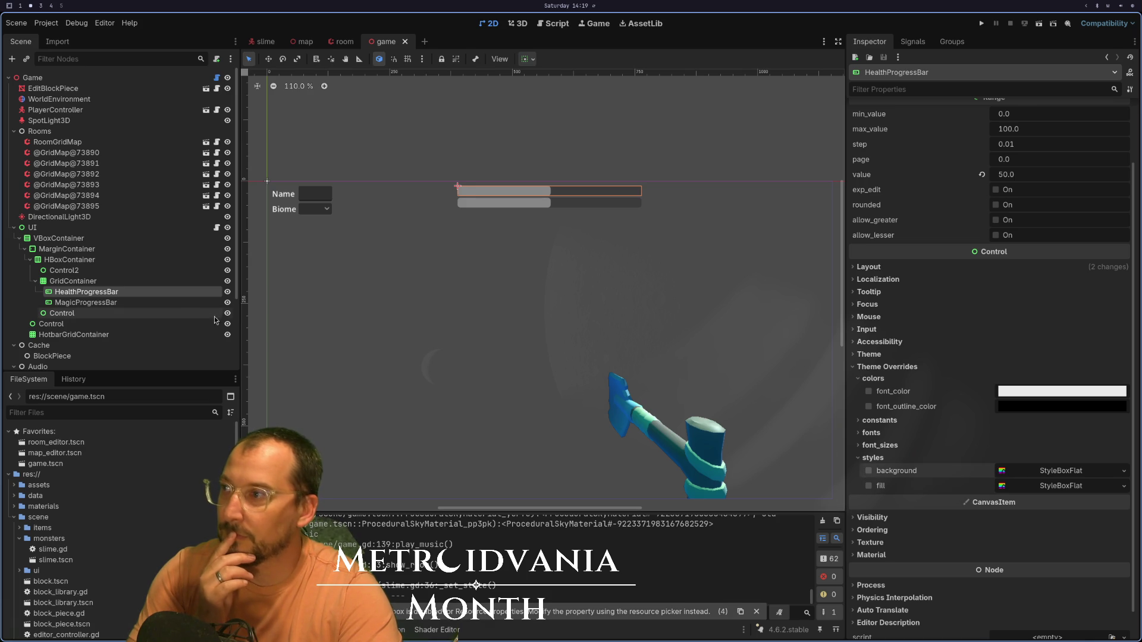
click(161, 301)
click(165, 290)
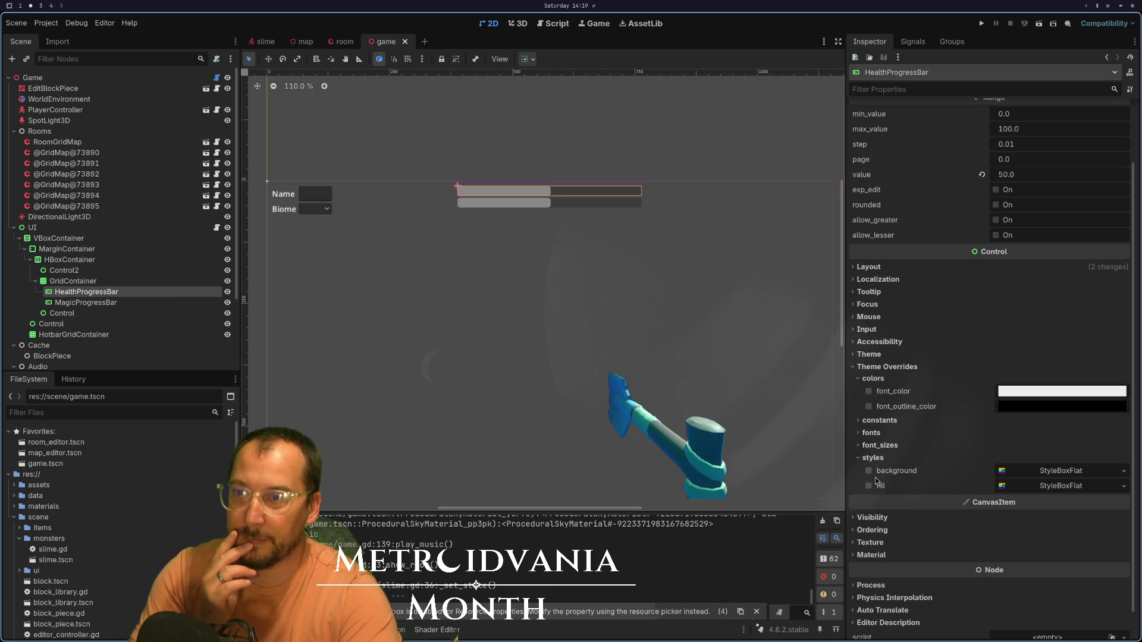
- Enable the font colour override and reopen the background and fill style slots
click(1044, 471)
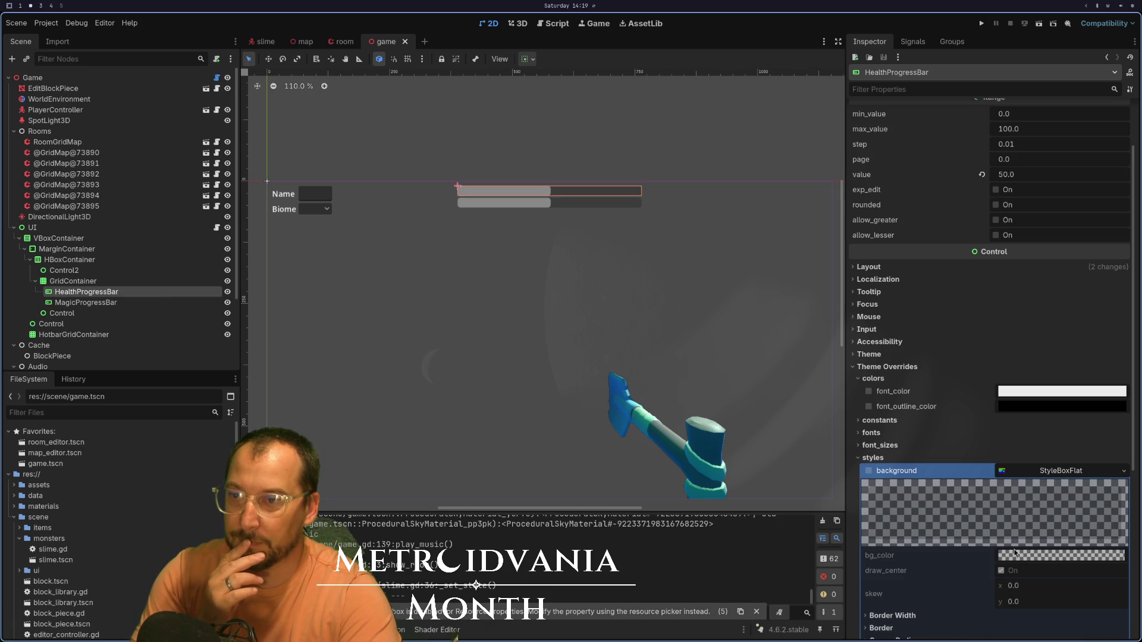
scroll(975, 544, down, 3)
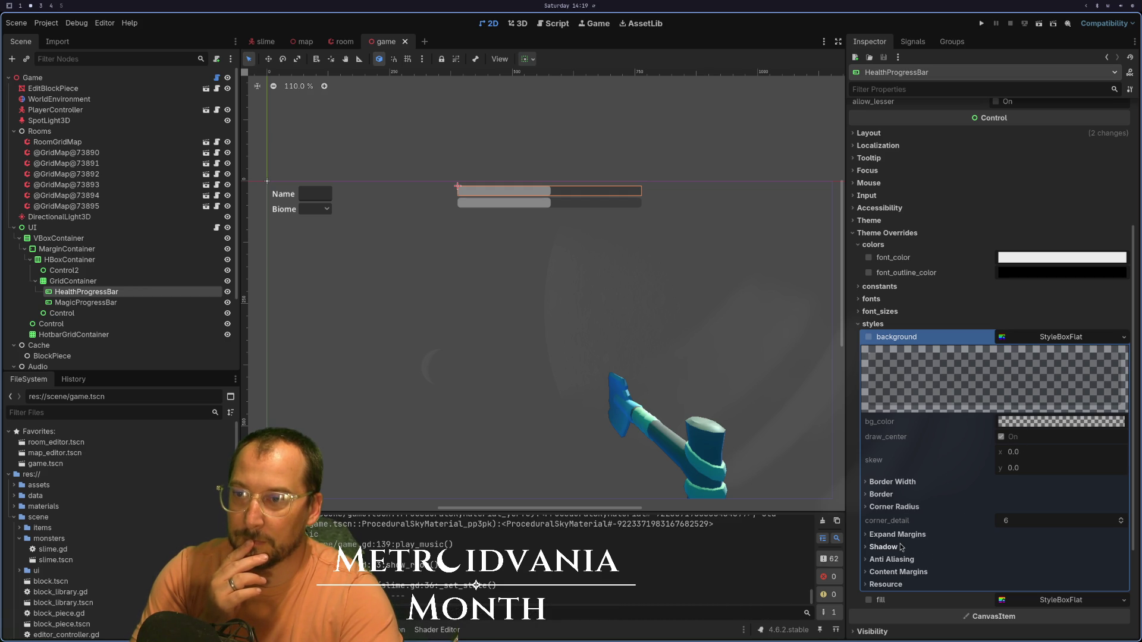
click(1052, 324)
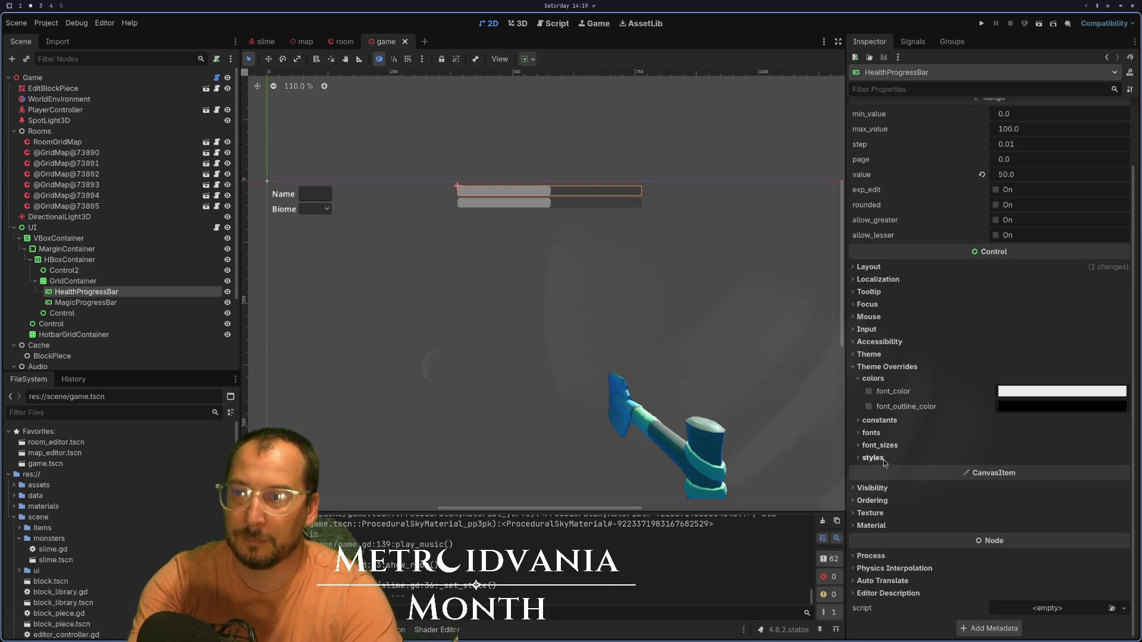
click(869, 391)
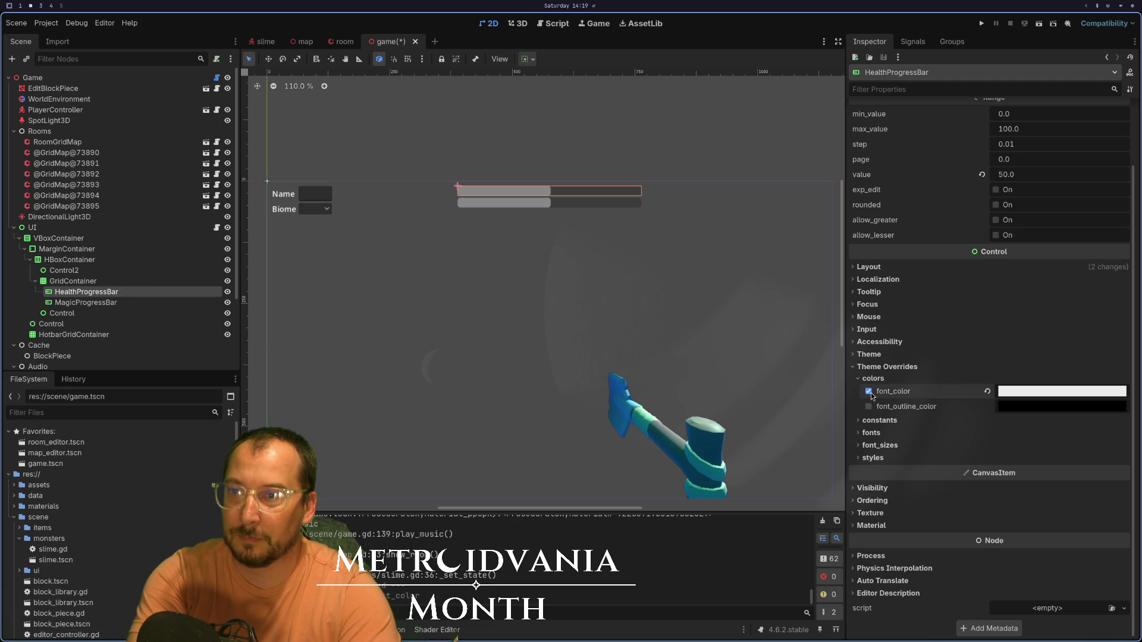
click(858, 458)
click(870, 471)
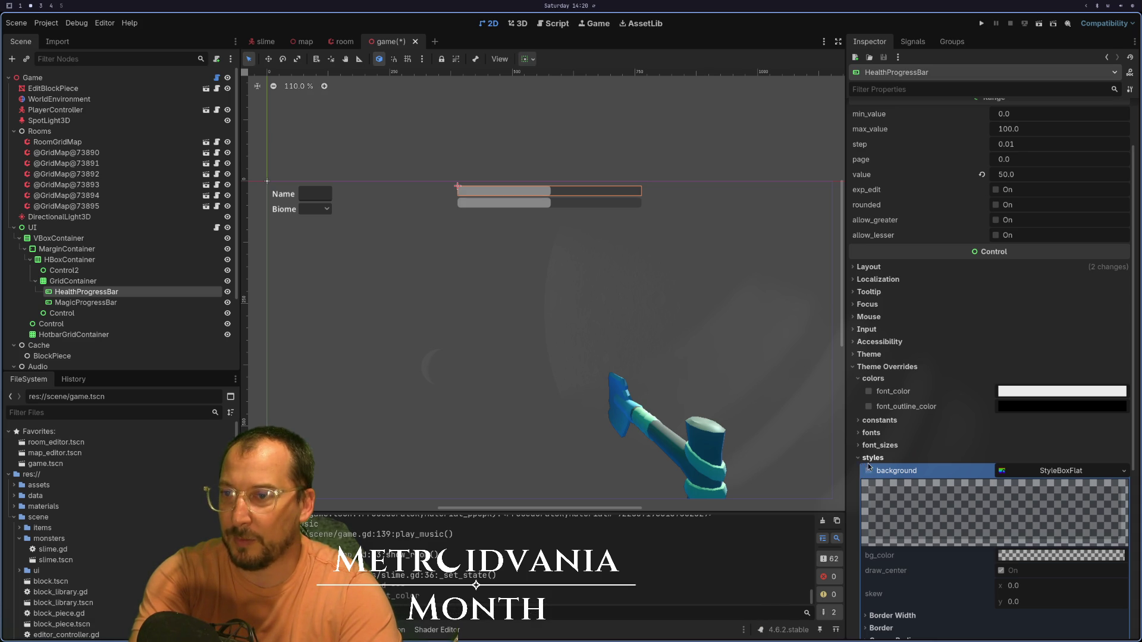
click(1074, 477)
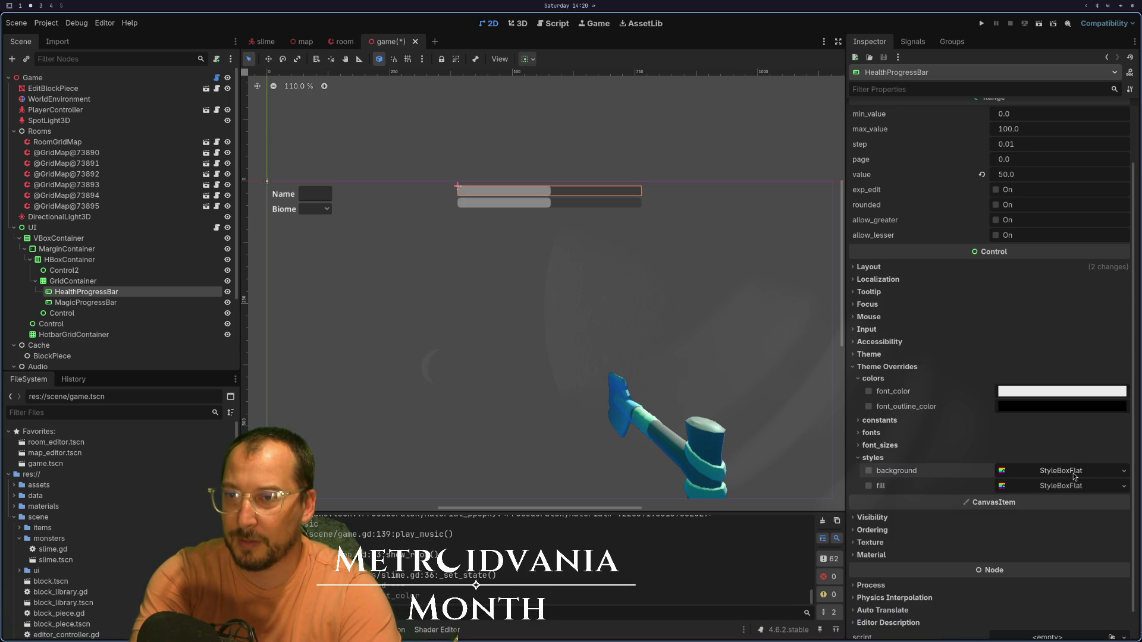
click(1074, 476)
- Assign a new StyleBoxFlat to the health bar's background style
click(1124, 470)
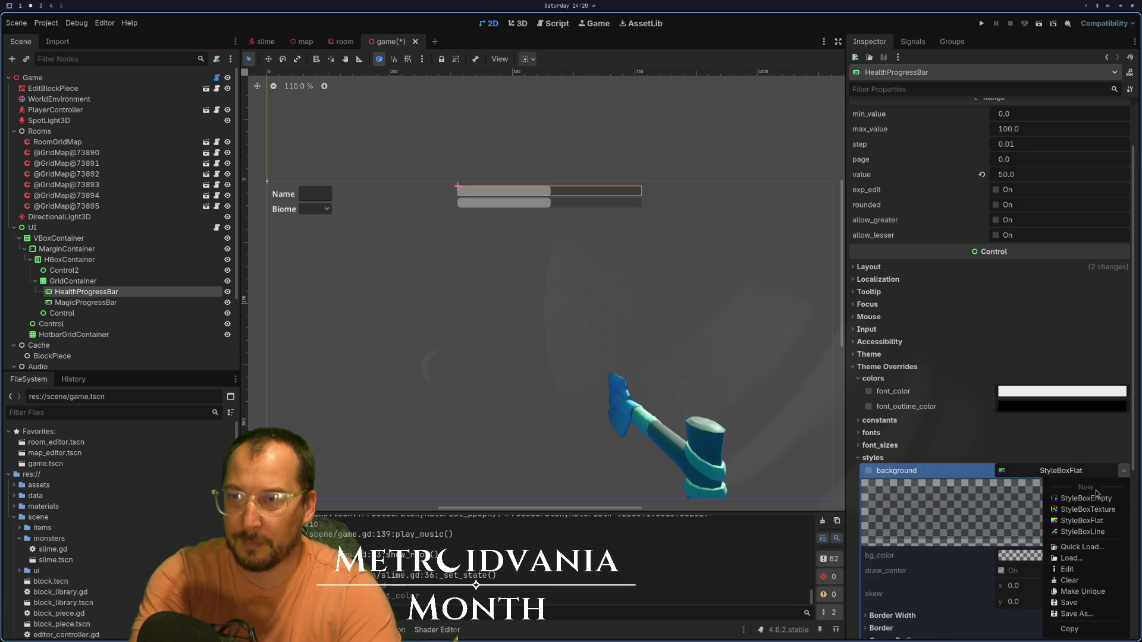
click(1087, 499)
click(1124, 470)
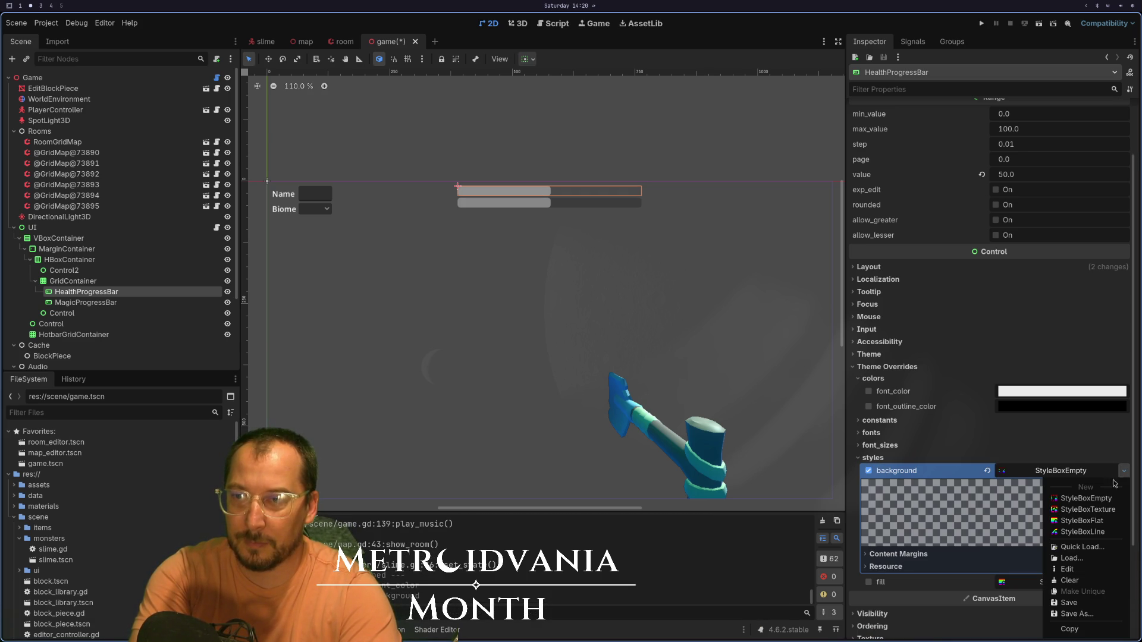
click(1090, 520)
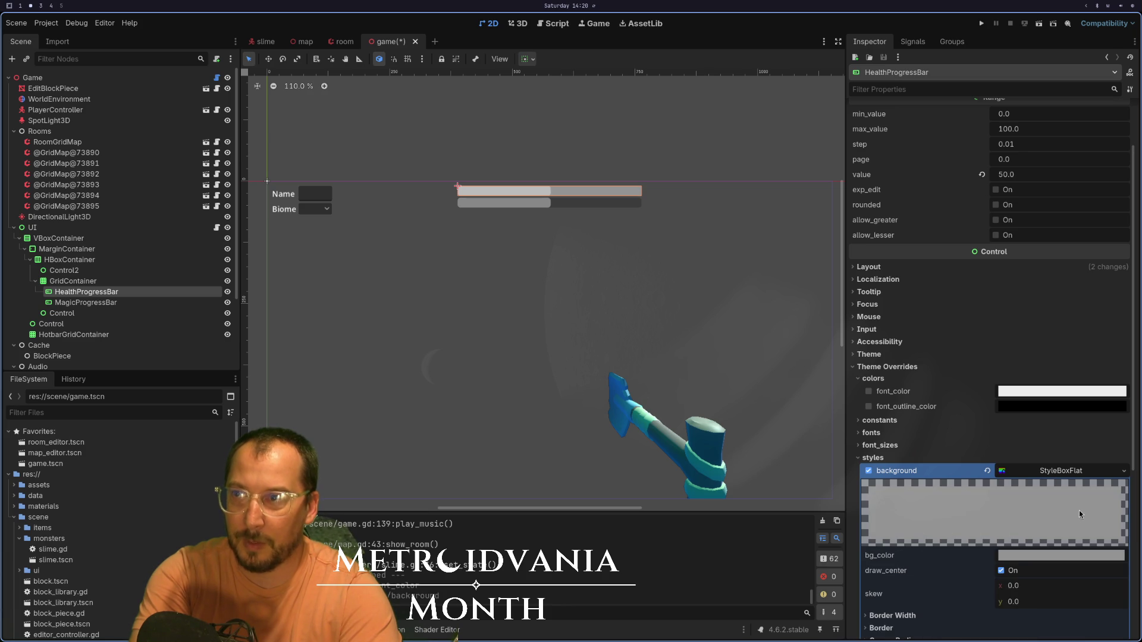
scroll(1081, 519, down, 2)
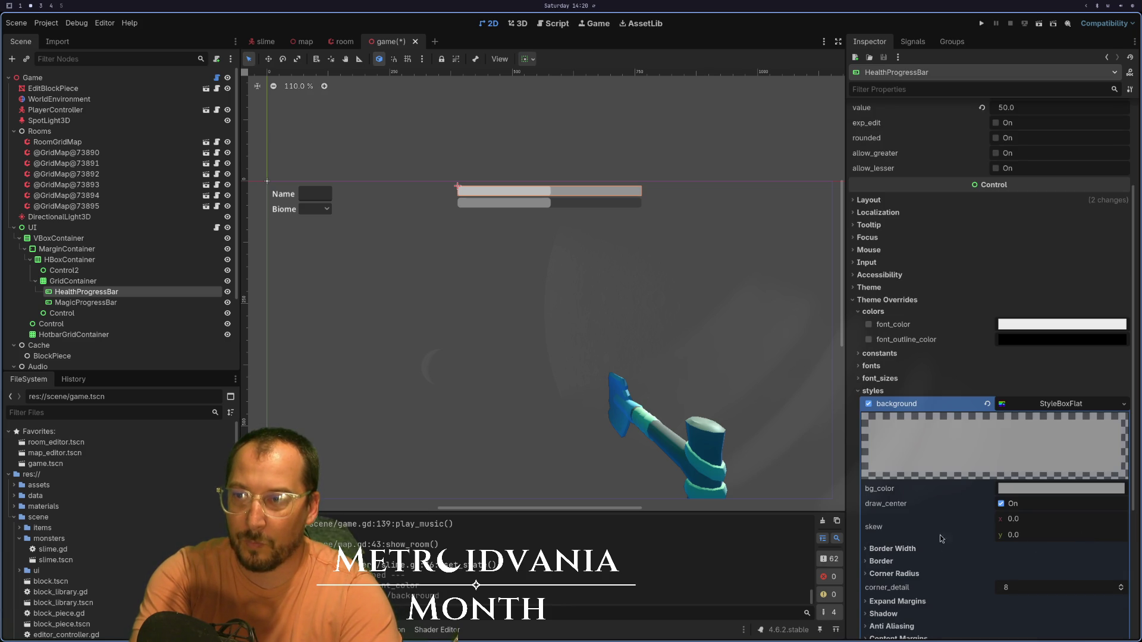
click(1041, 404)
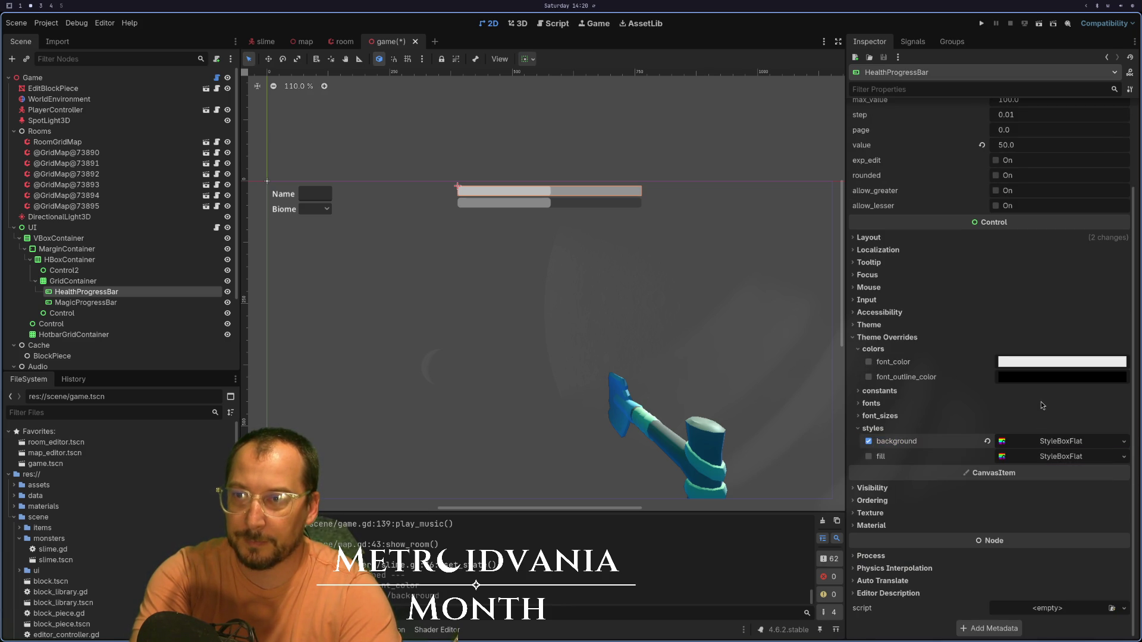
- Give the fill style a new StyleBoxFlat and open its grey 999999 bg_color picker
click(1109, 459)
click(1125, 457)
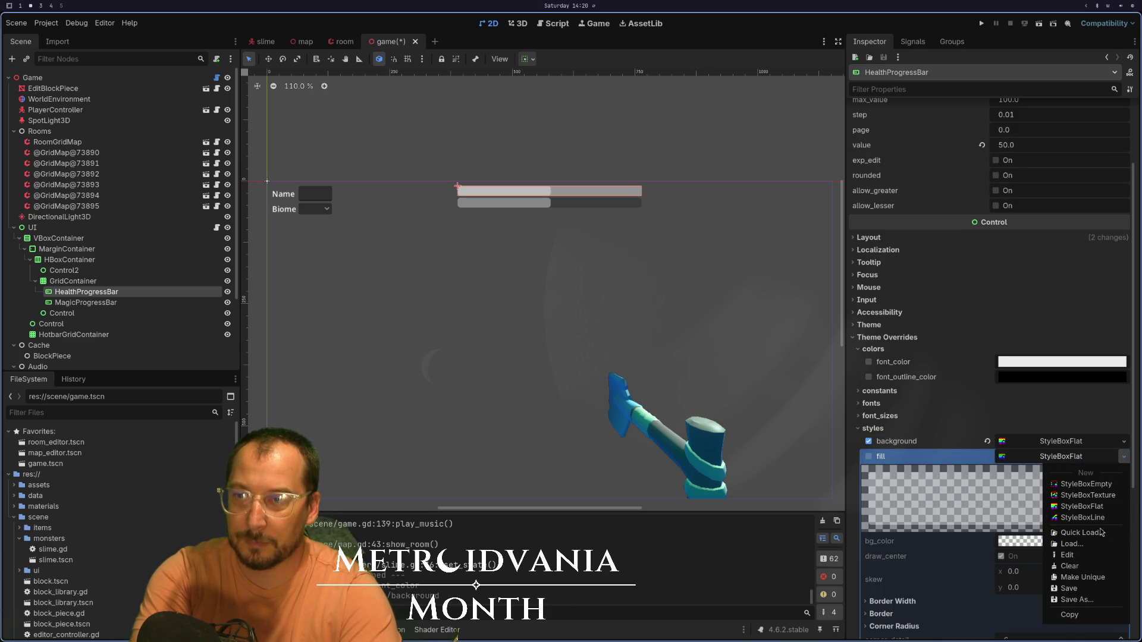
click(1104, 511)
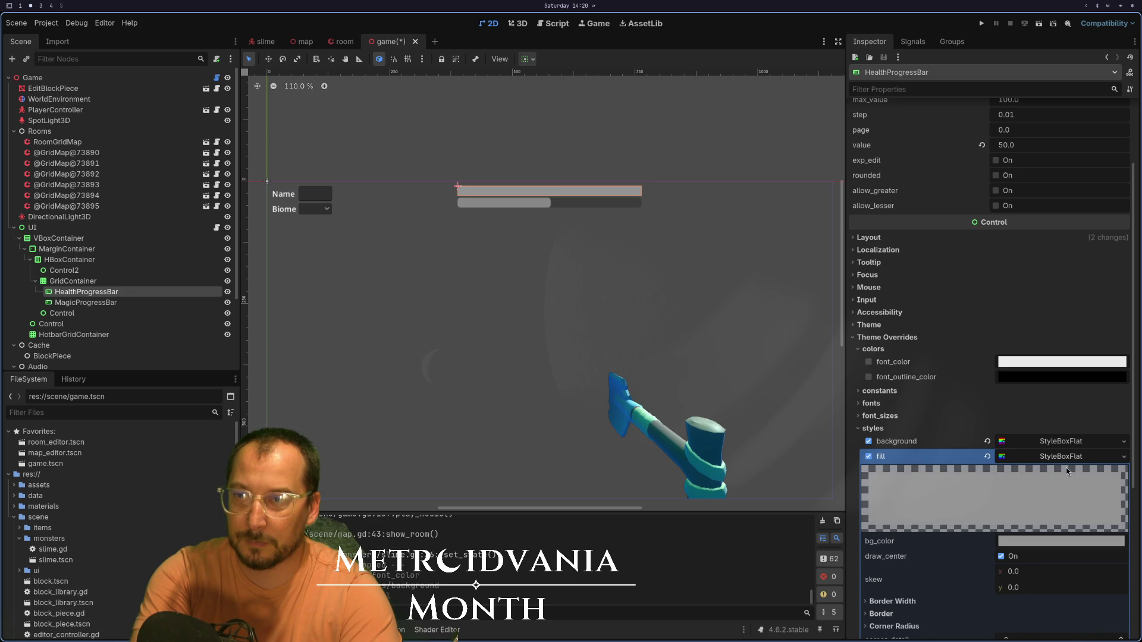
click(1062, 430)
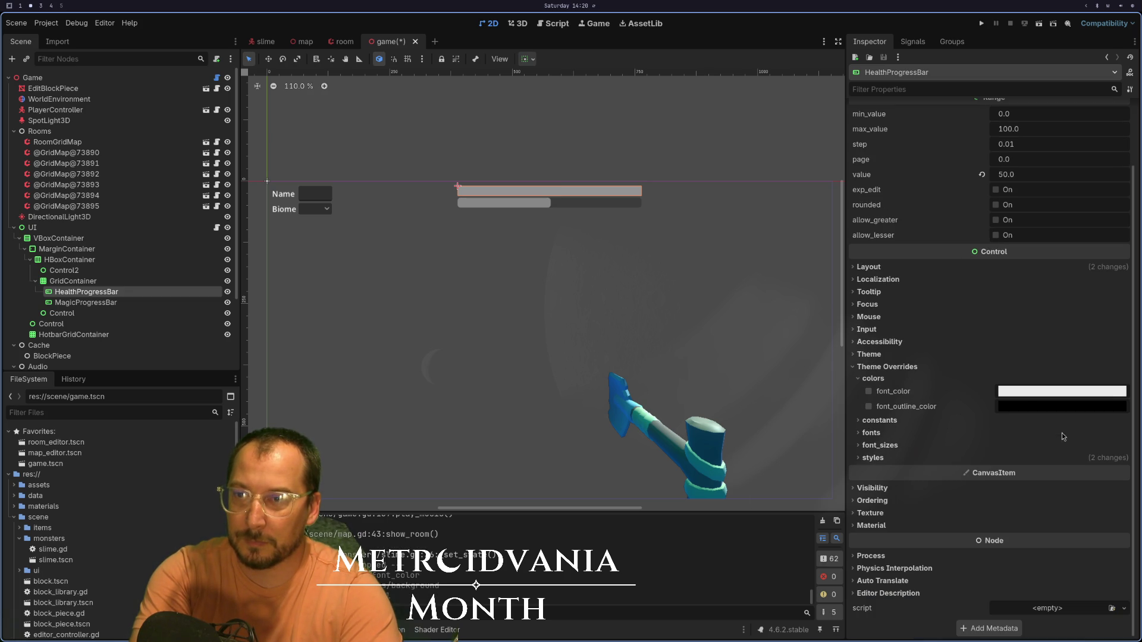
click(1062, 436)
click(971, 459)
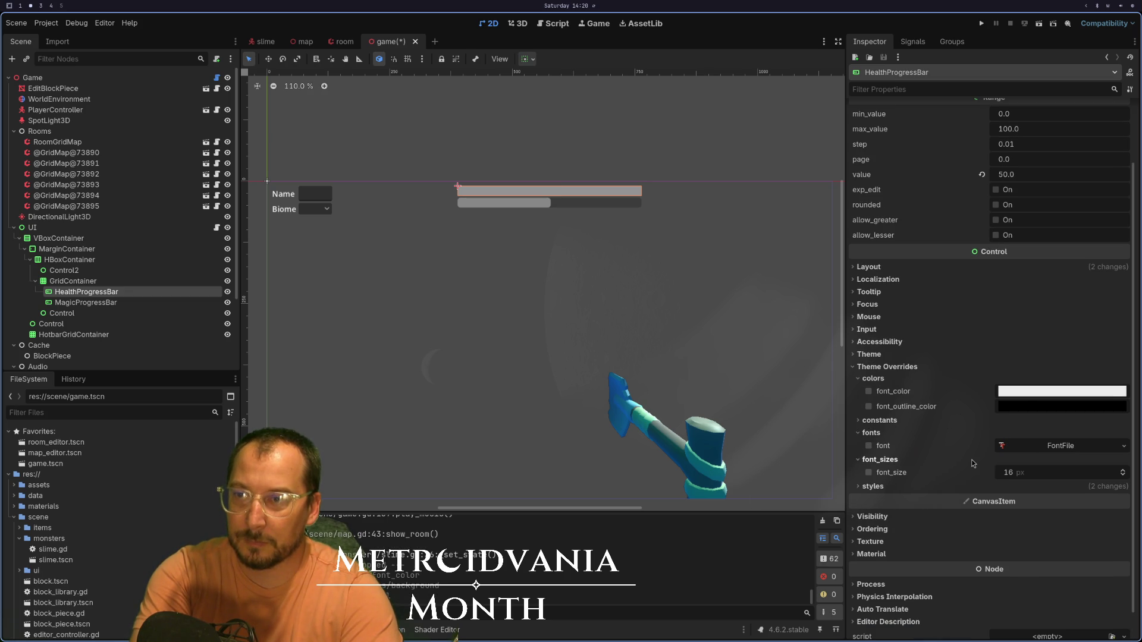
click(937, 488)
scroll(973, 514, down, 2)
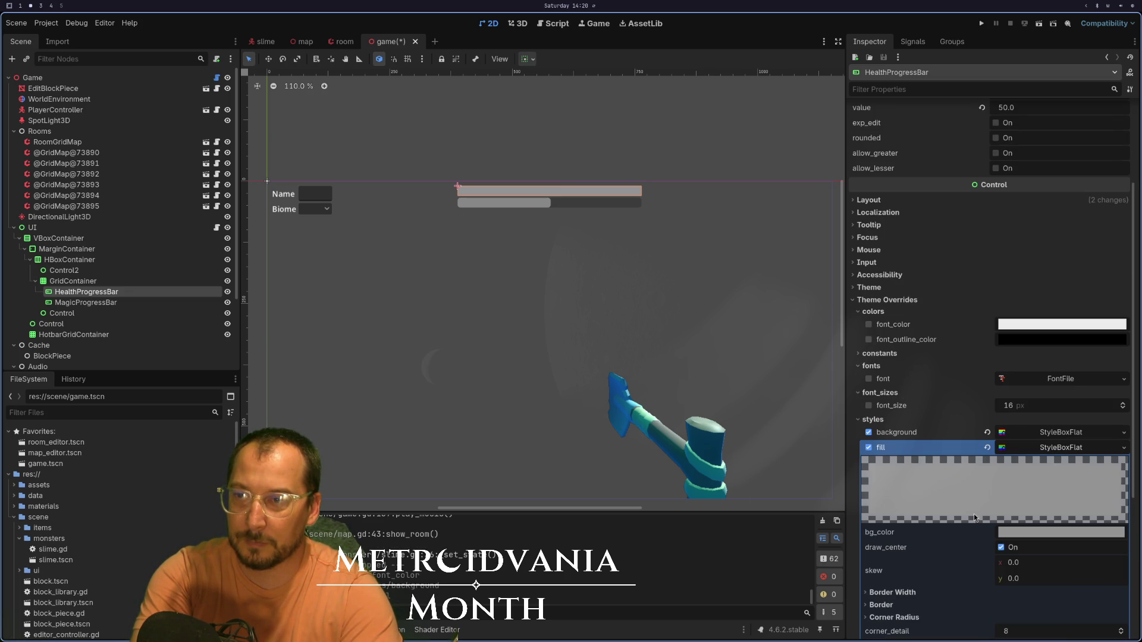
click(1019, 532)
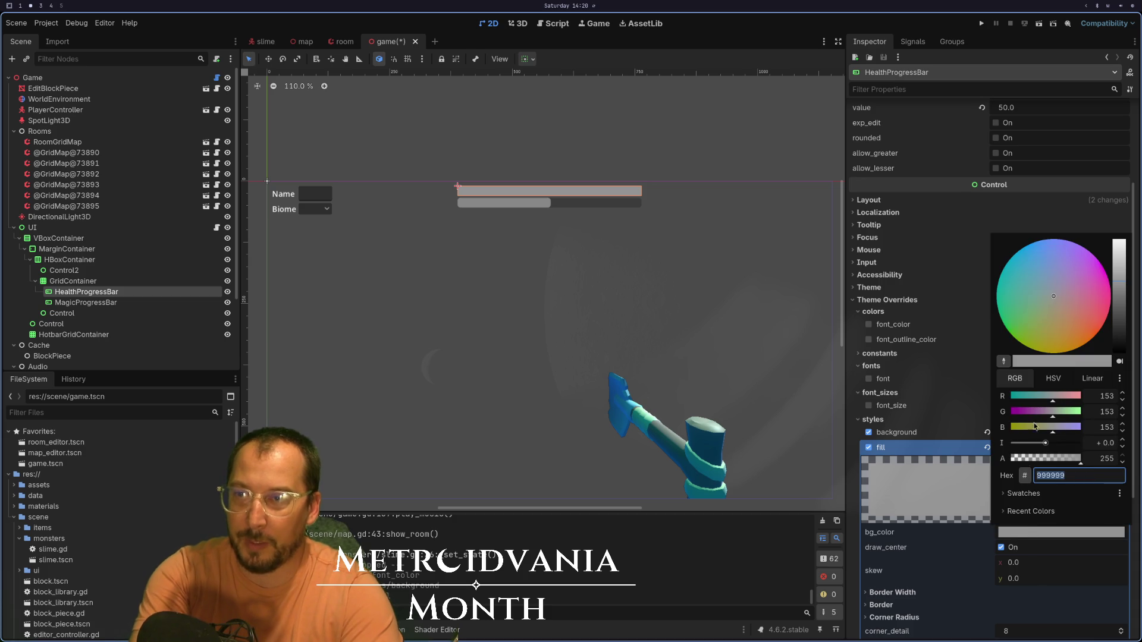
- Set the health bar's fill colour to green 00b84f
key(ctrl+v)
key(Return)
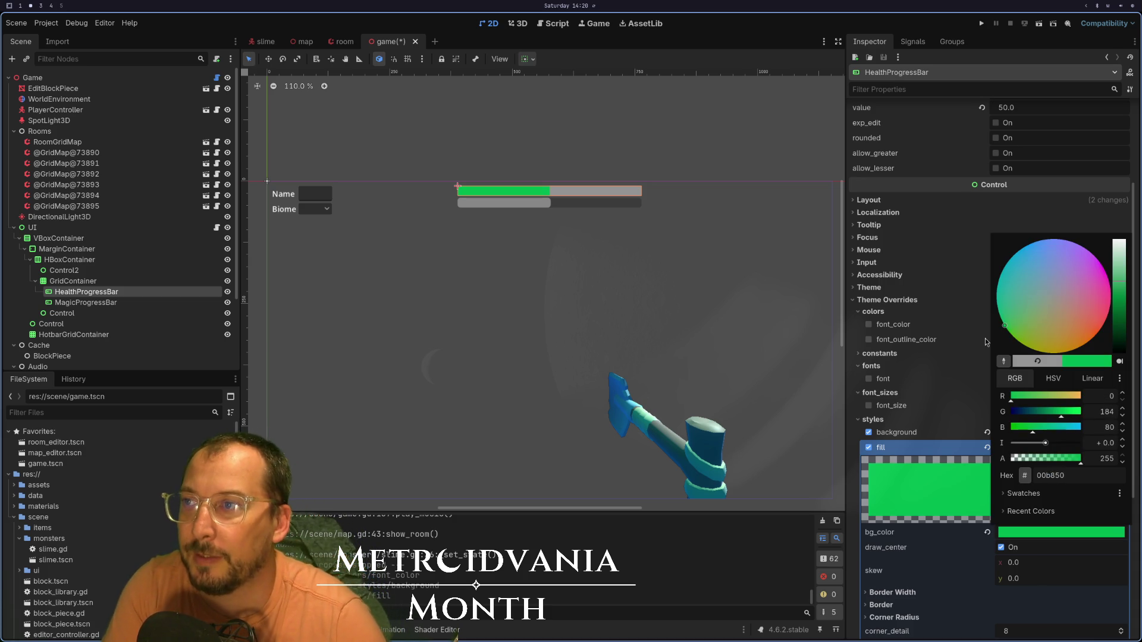
click(961, 555)
scroll(957, 535, down, 2)
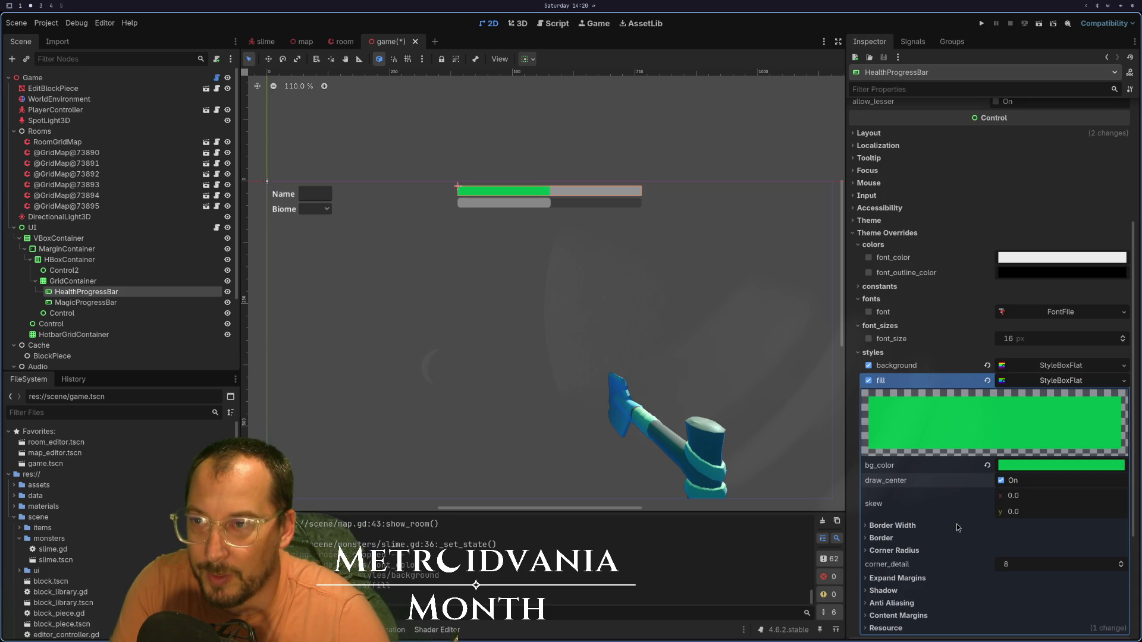
- Make the background colour white with low opacity (ffffff1d)
click(1045, 366)
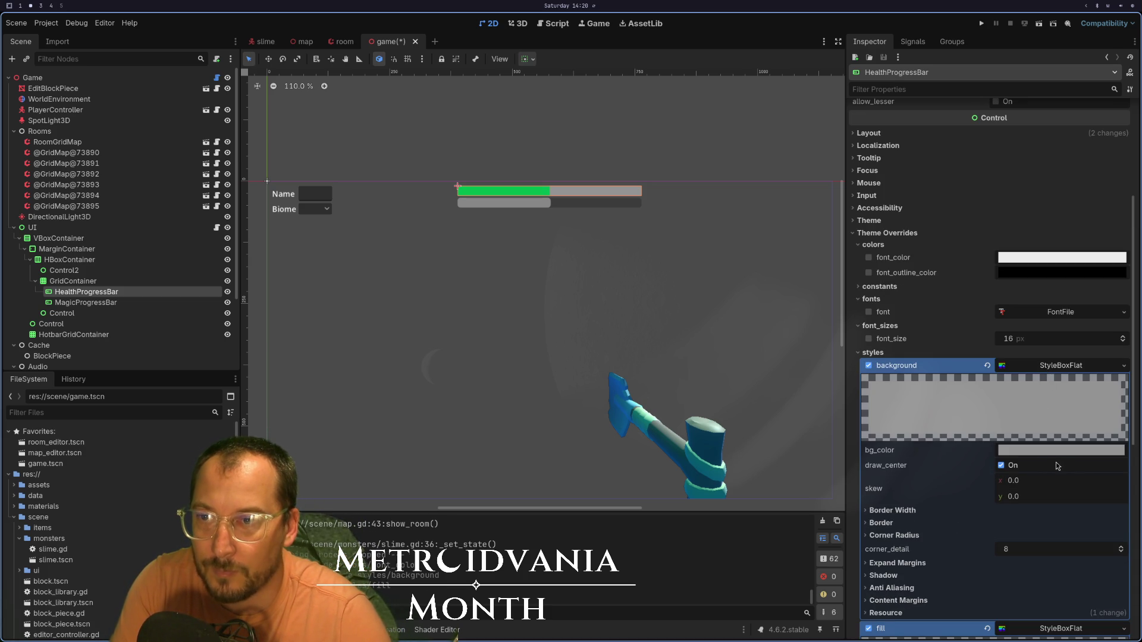
click(1057, 451)
click(1048, 376)
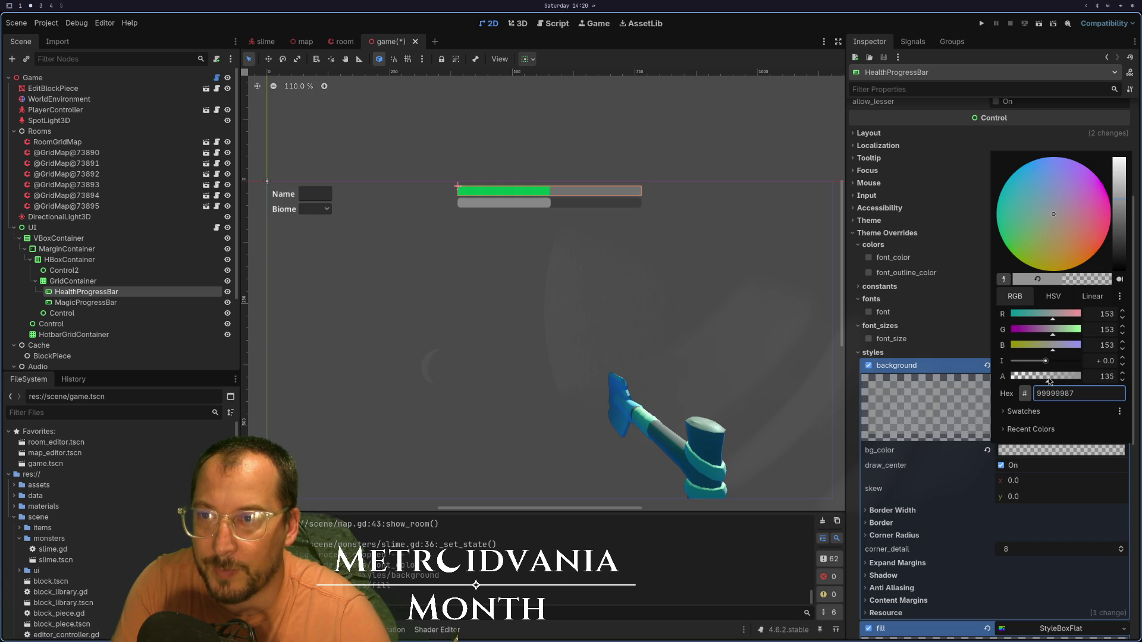
drag(1045, 380, 1032, 380)
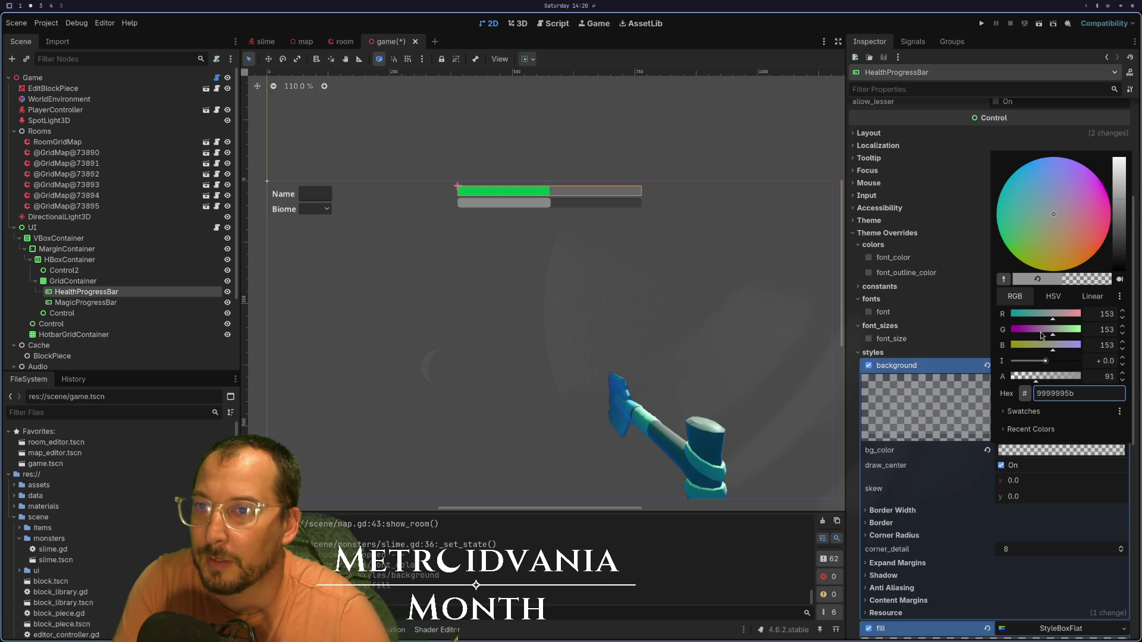
drag(1118, 173, 1122, 147)
drag(1037, 383, 1022, 382)
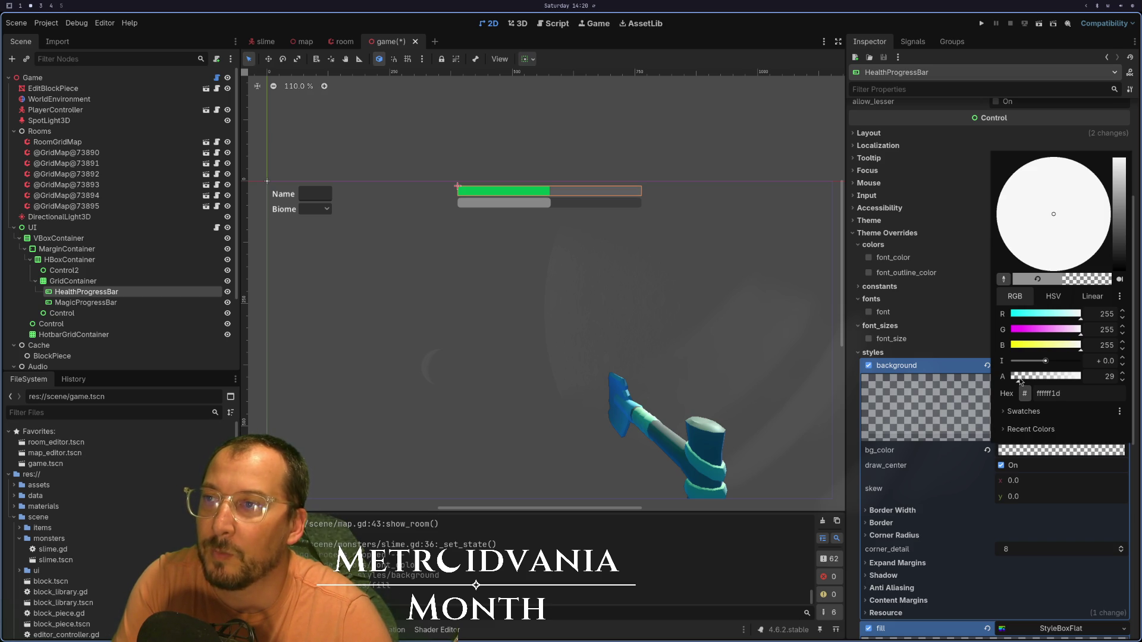
click(948, 494)
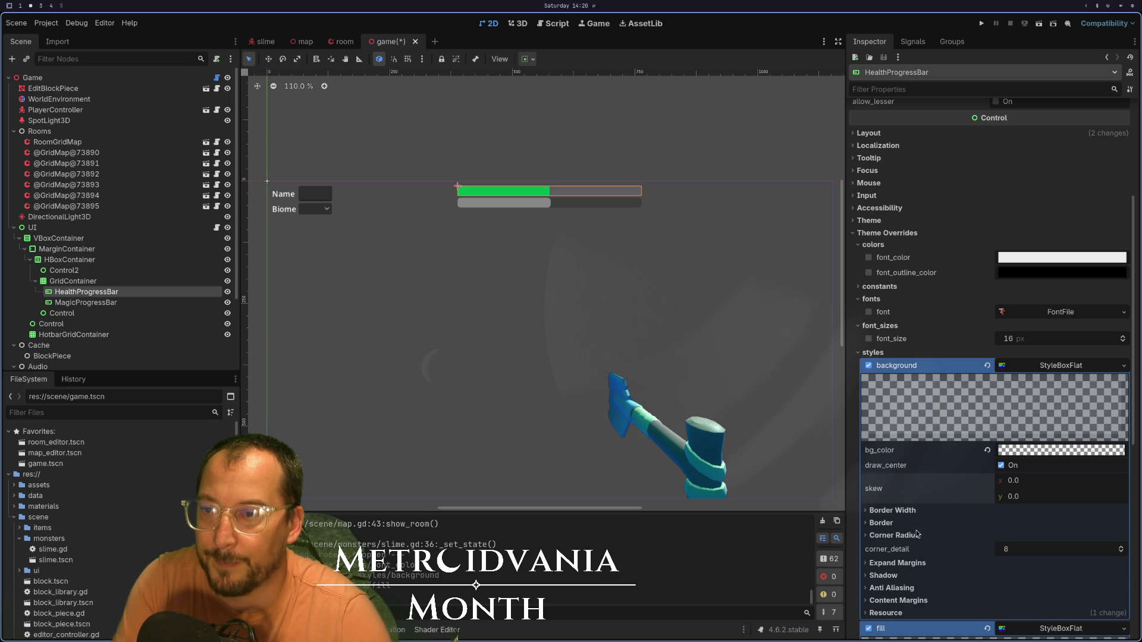
- Copy the health bar's fill style and select the MagicProgressBar node
click(1048, 368)
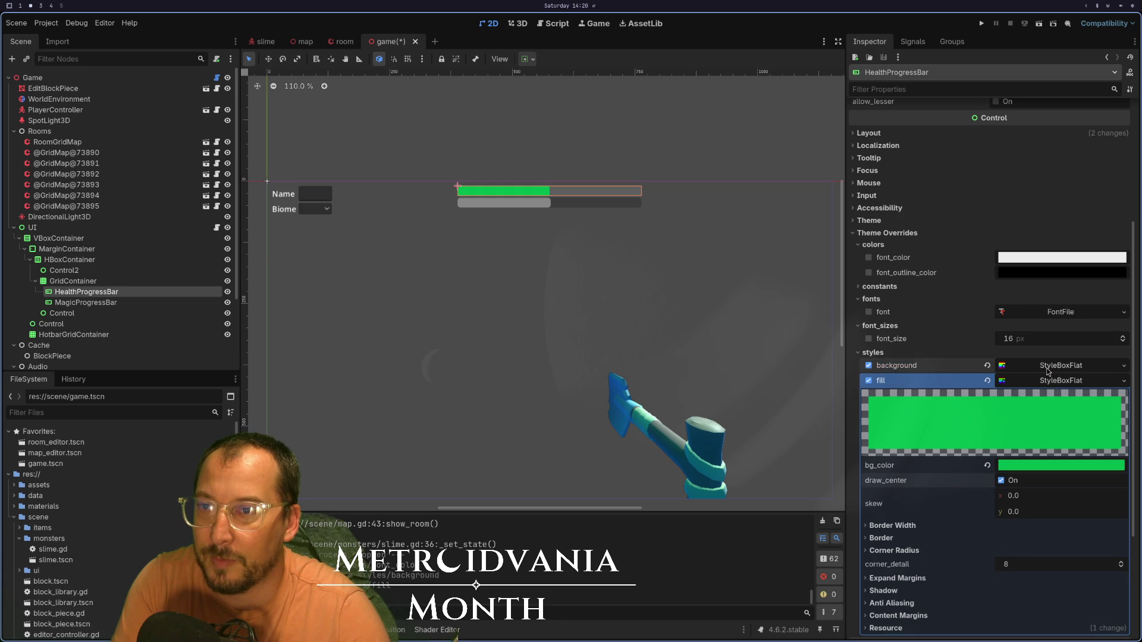
click(1047, 382)
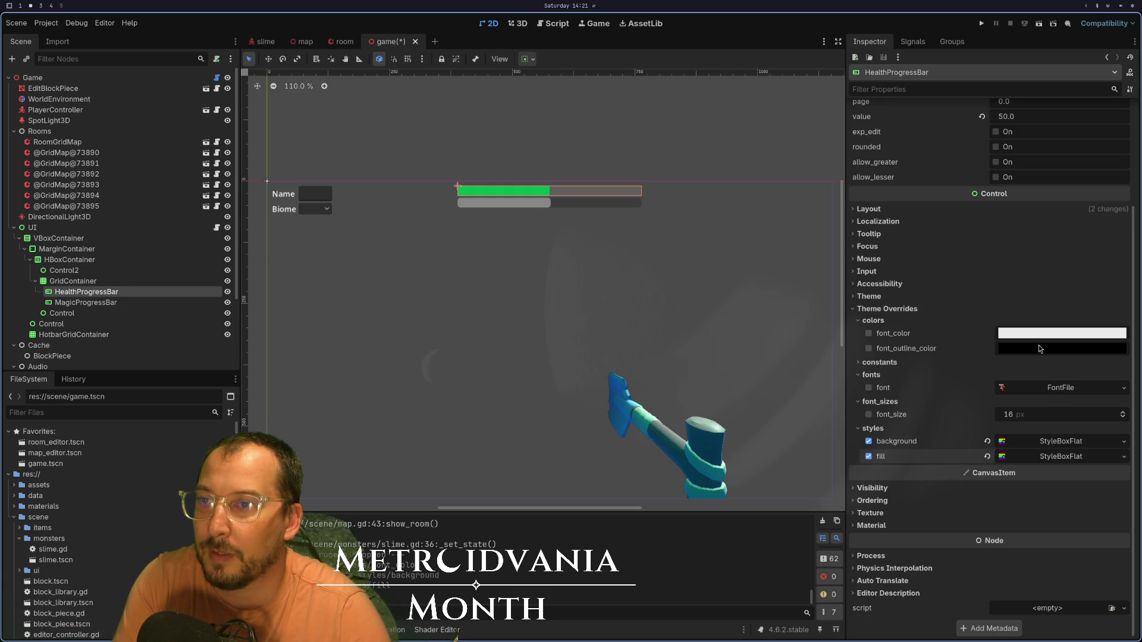
click(1124, 456)
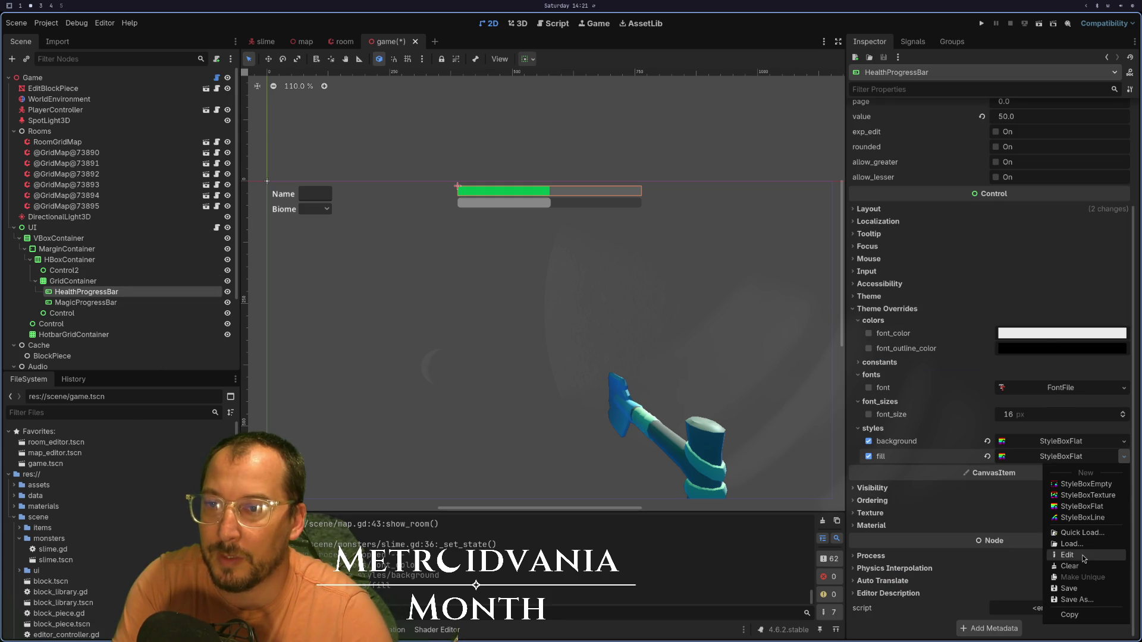
click(938, 587)
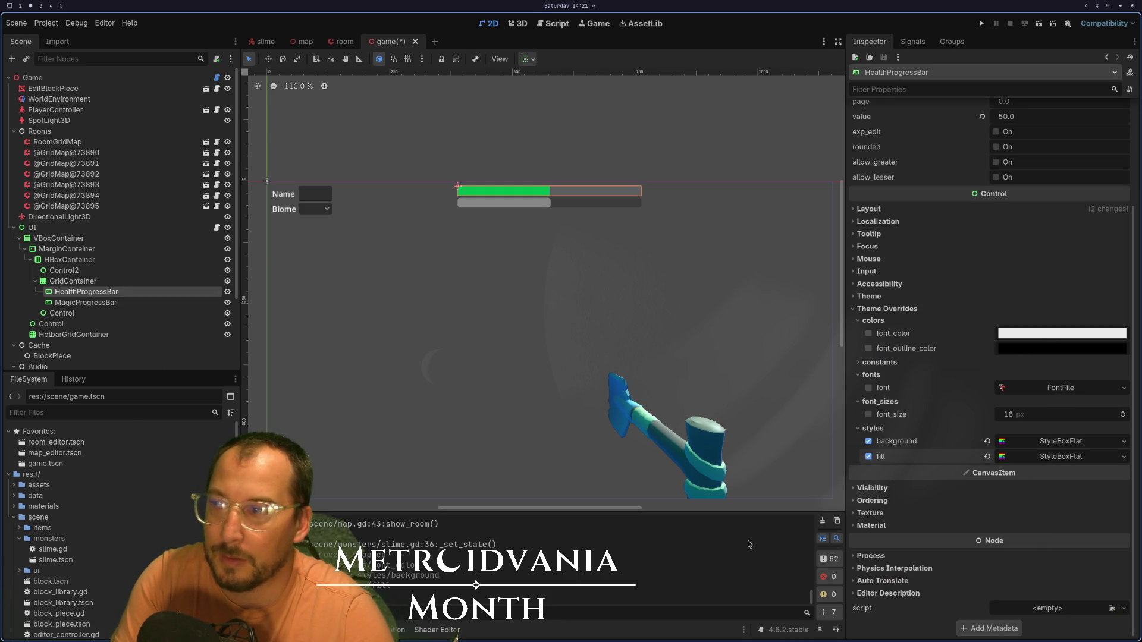
click(188, 305)
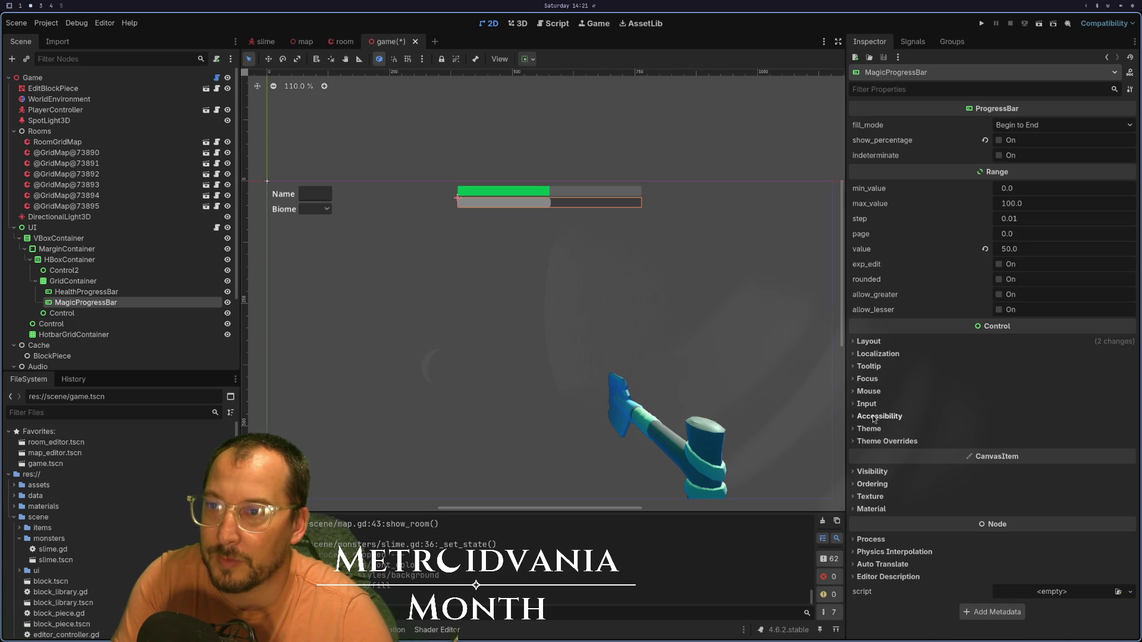
- Paste the copied style into MagicProgressBar's overrides, disabling its fill override
click(874, 442)
click(858, 502)
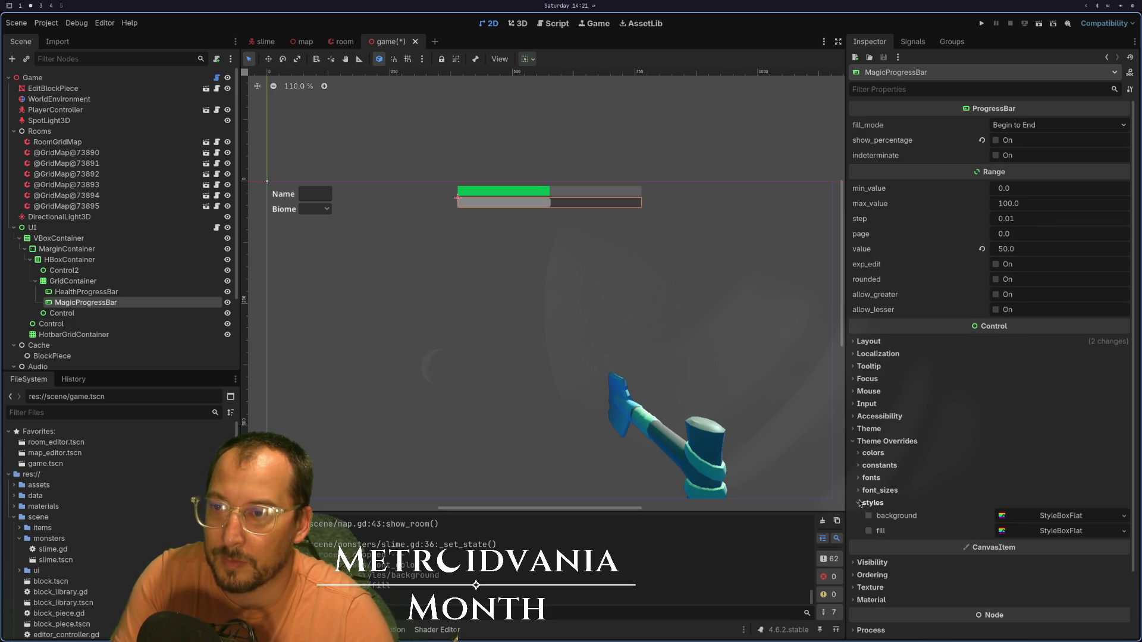
click(1063, 531)
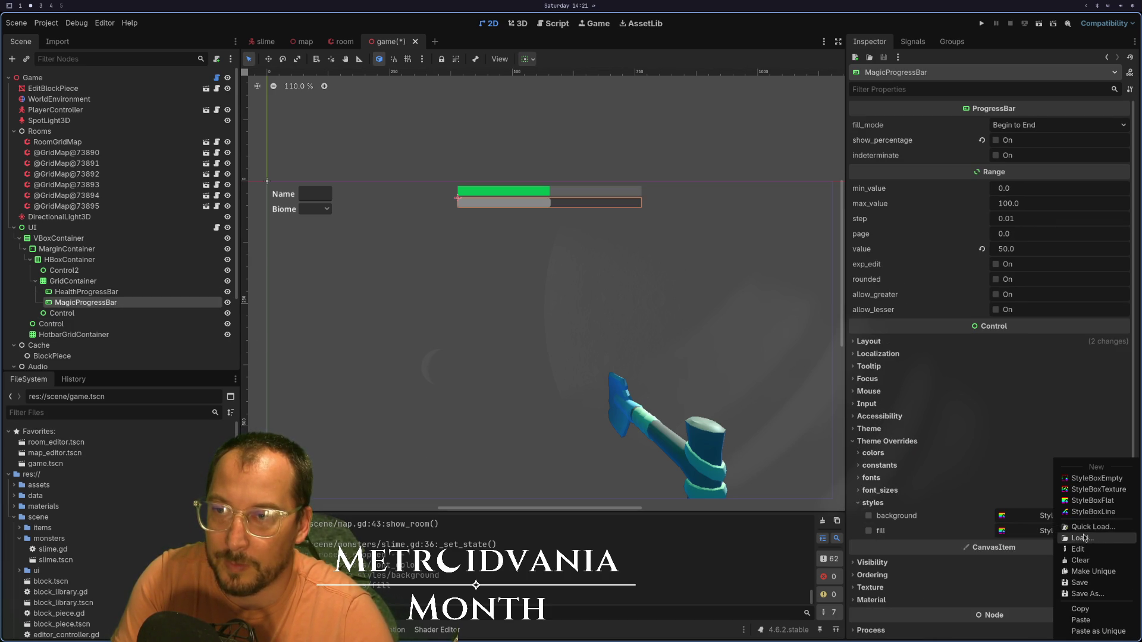
click(1088, 621)
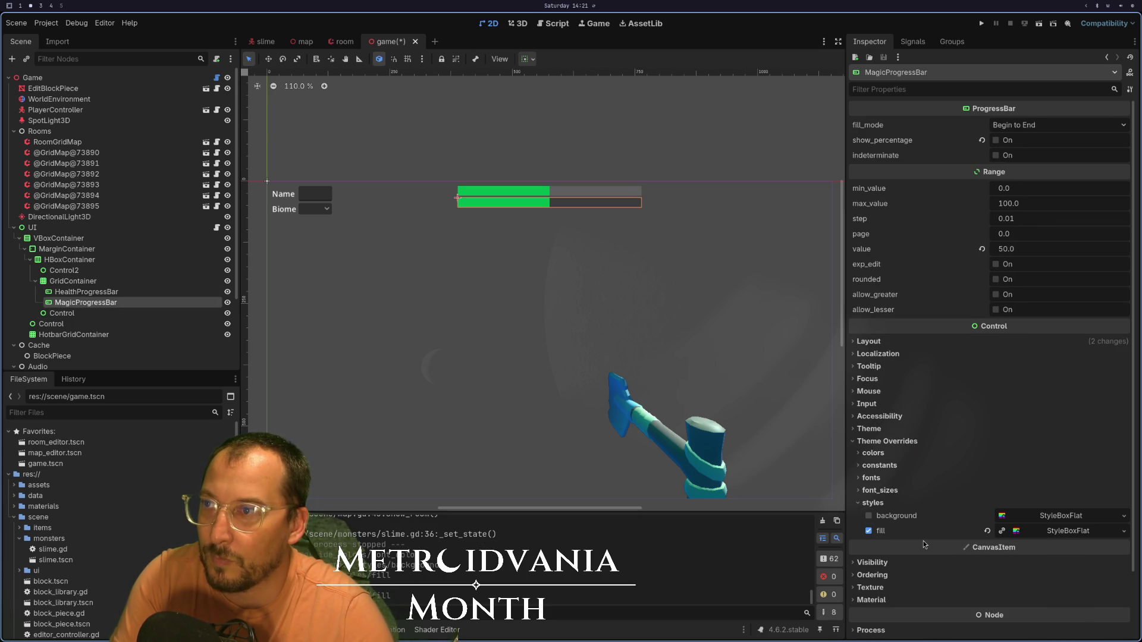
click(869, 531)
click(1056, 516)
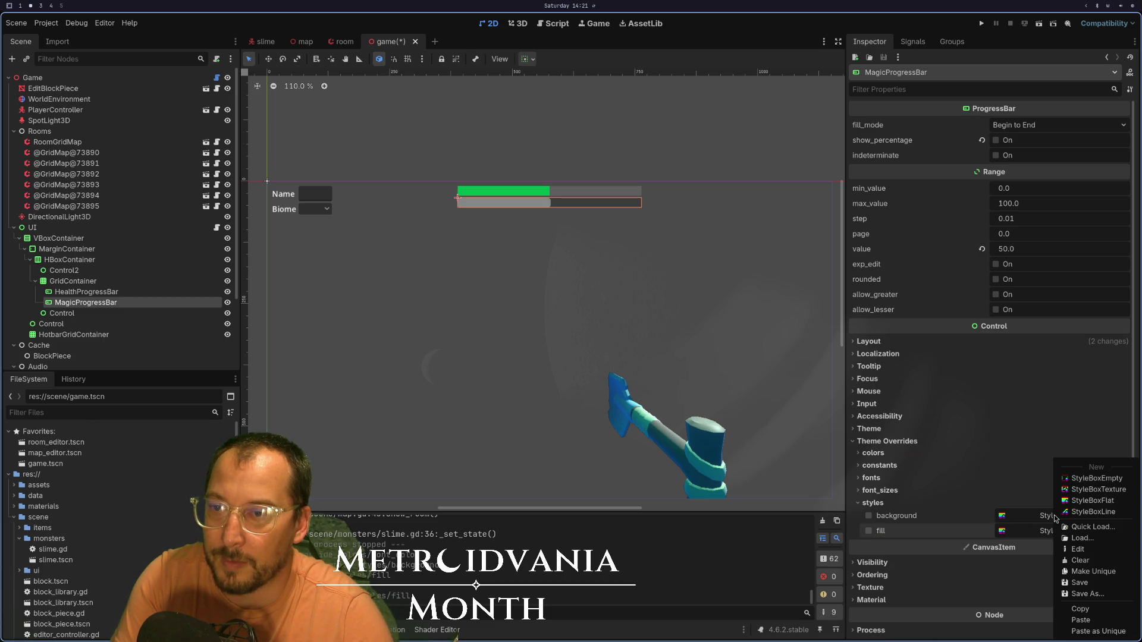
click(1082, 622)
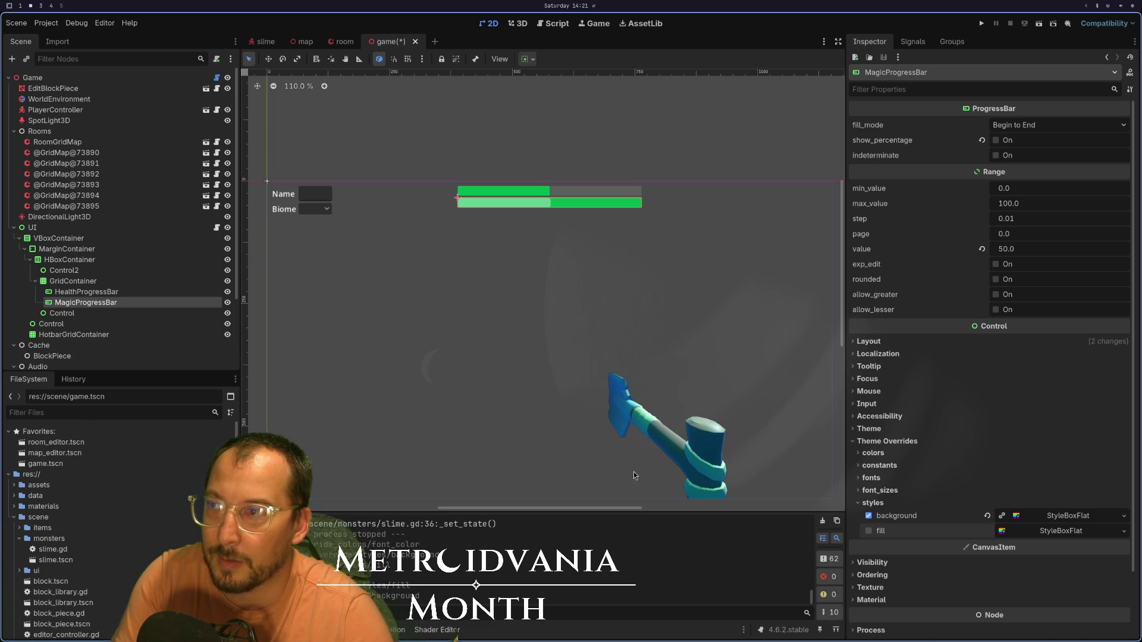
- Copy HealthProgressBar's translucent background style onto MagicProgressBar's background
click(87, 291)
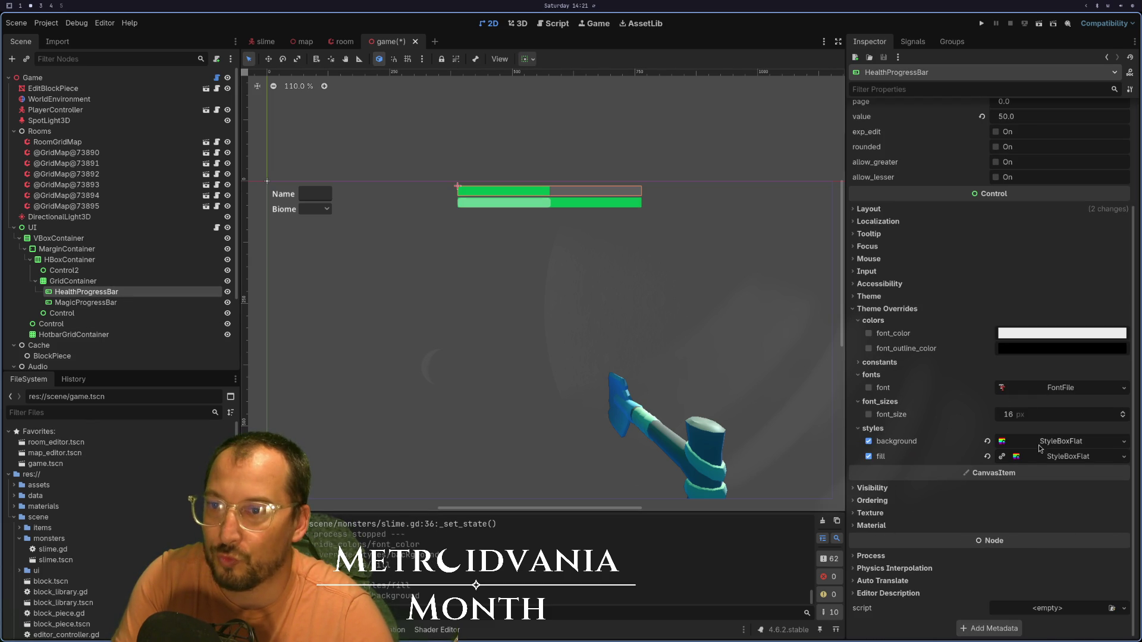
click(1040, 458)
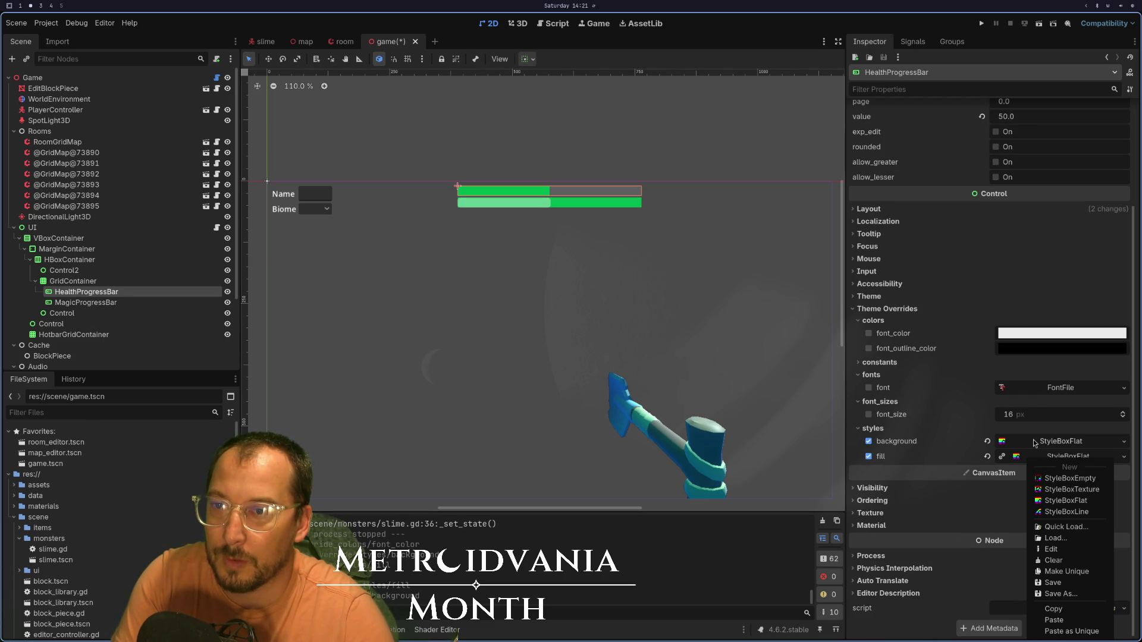
click(1034, 443)
right_click(1032, 443)
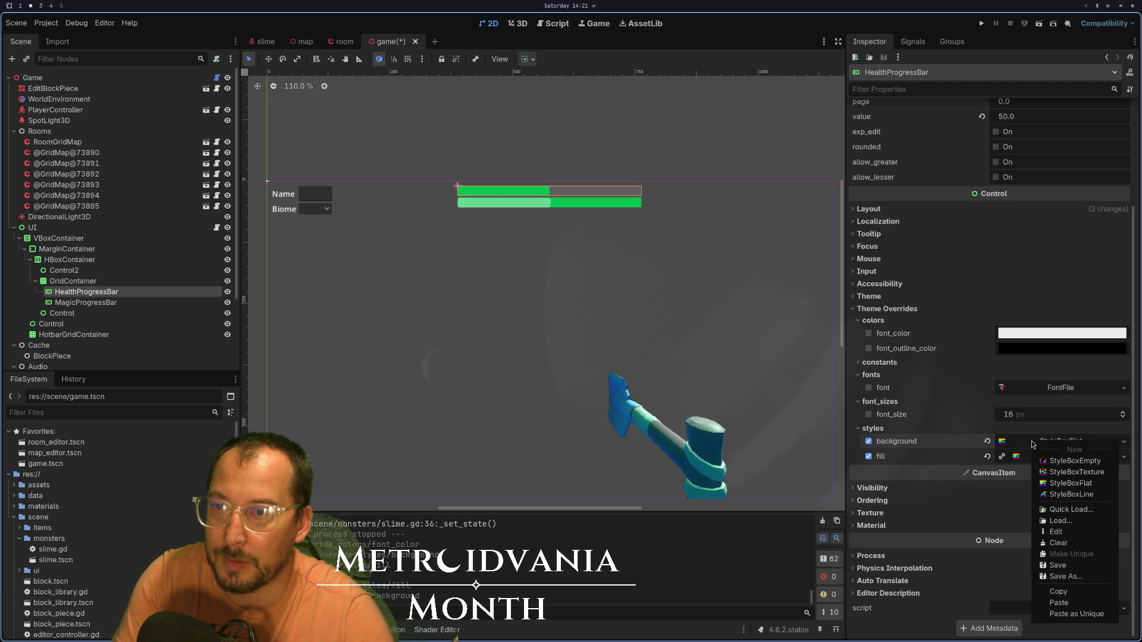
click(1066, 598)
click(86, 302)
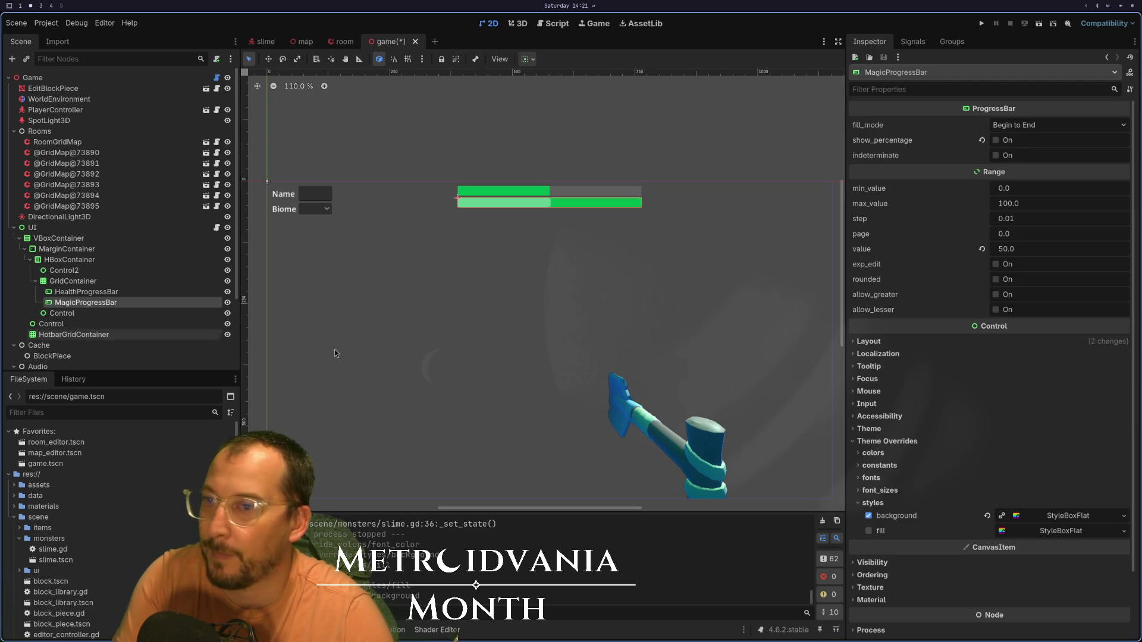
right_click(1047, 517)
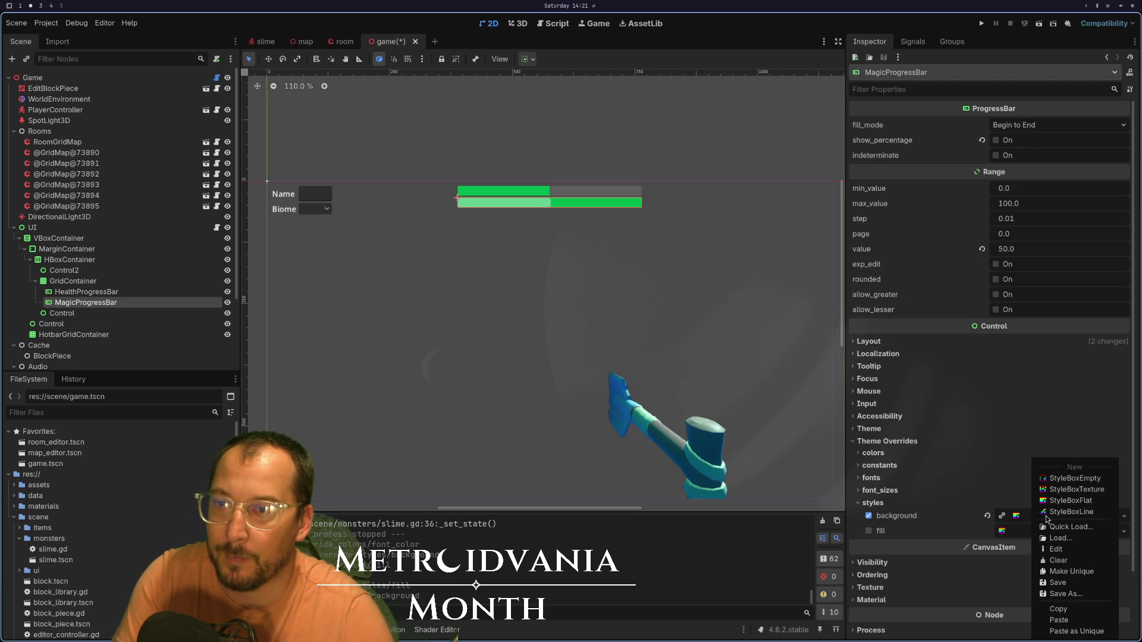
click(1065, 620)
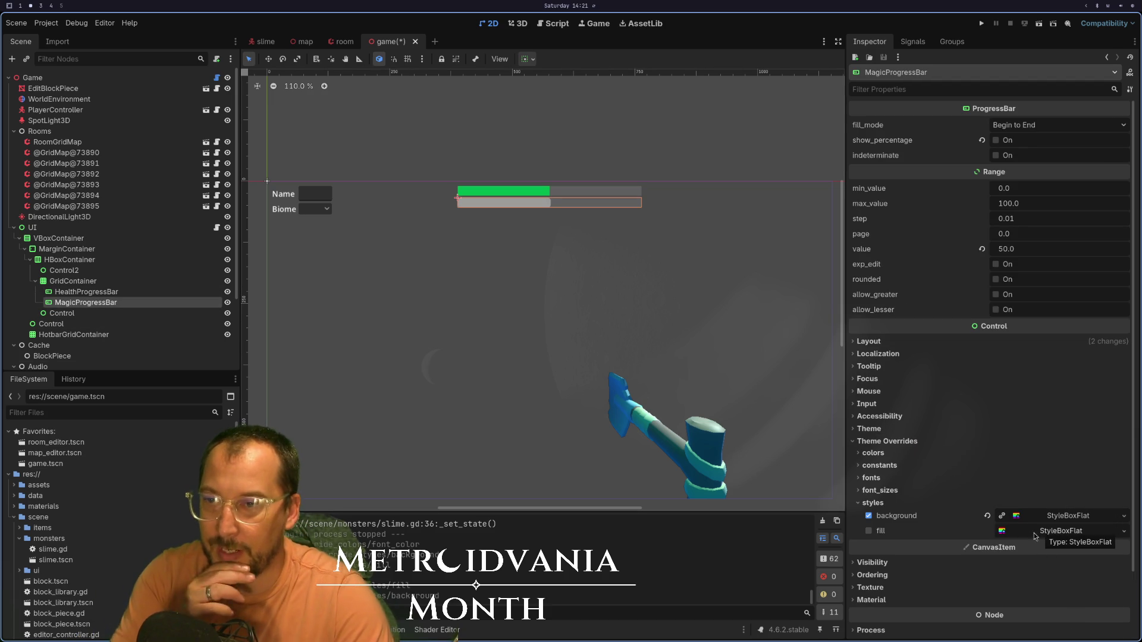
- Switch the magic bar's fill to a StyleBoxLine and colour it purple
click(1053, 530)
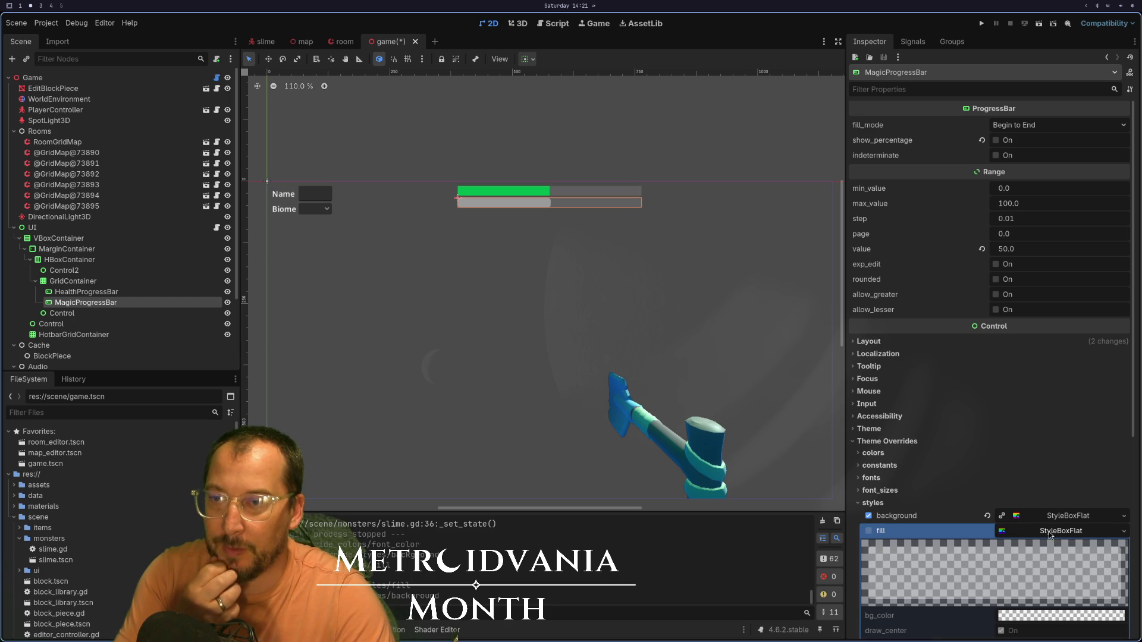
scroll(1061, 624, down, 3)
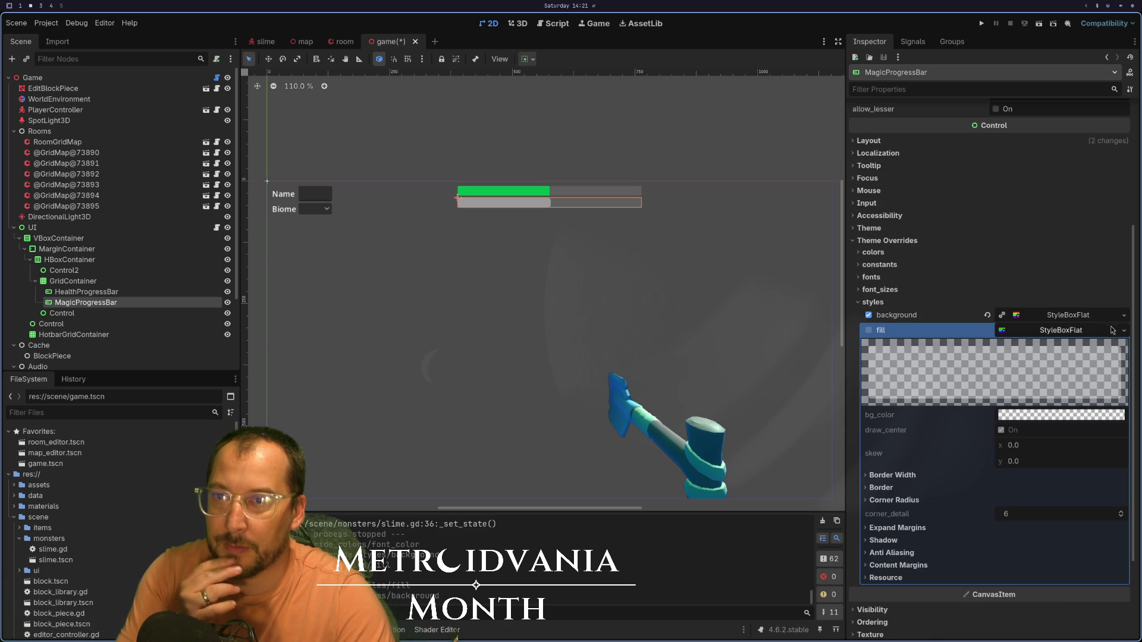
click(1124, 330)
click(1100, 393)
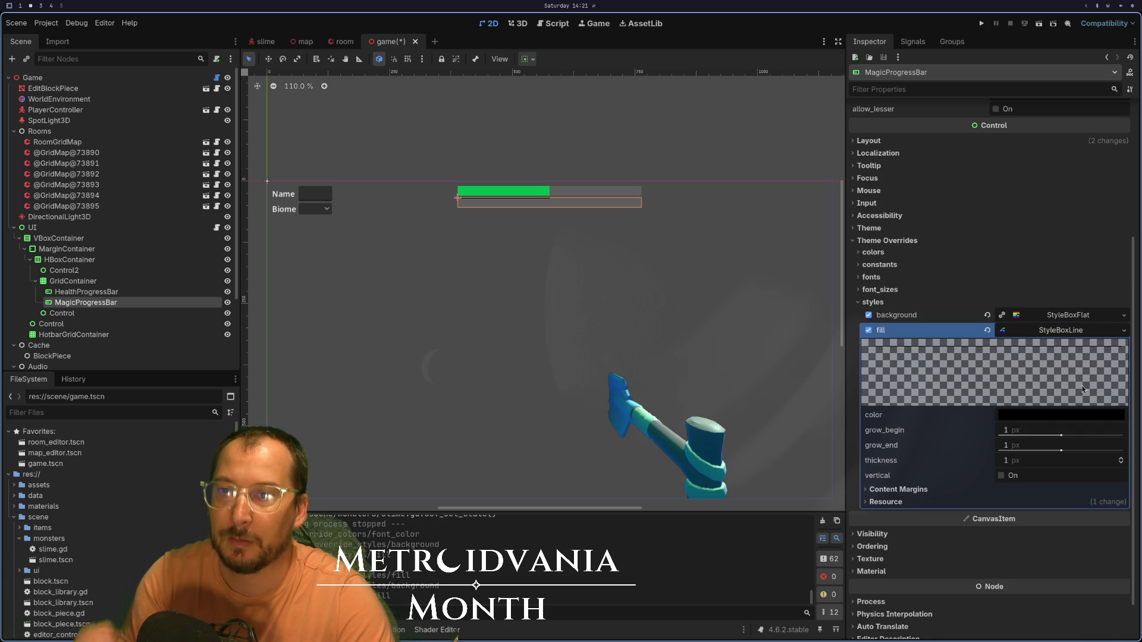
click(1017, 414)
click(1062, 310)
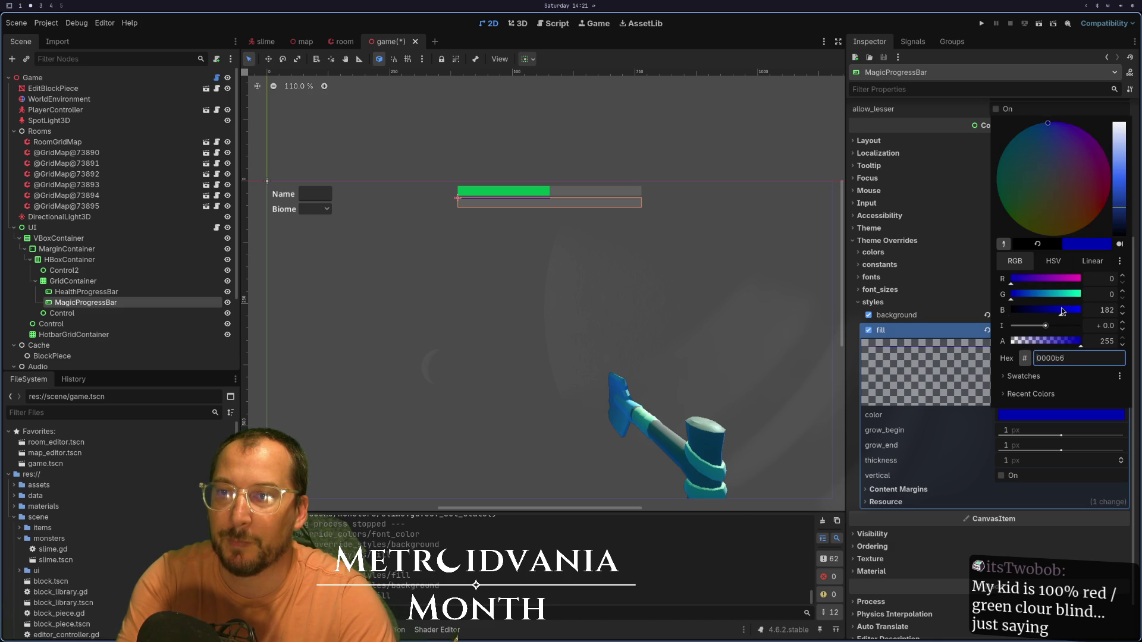
click(1057, 279)
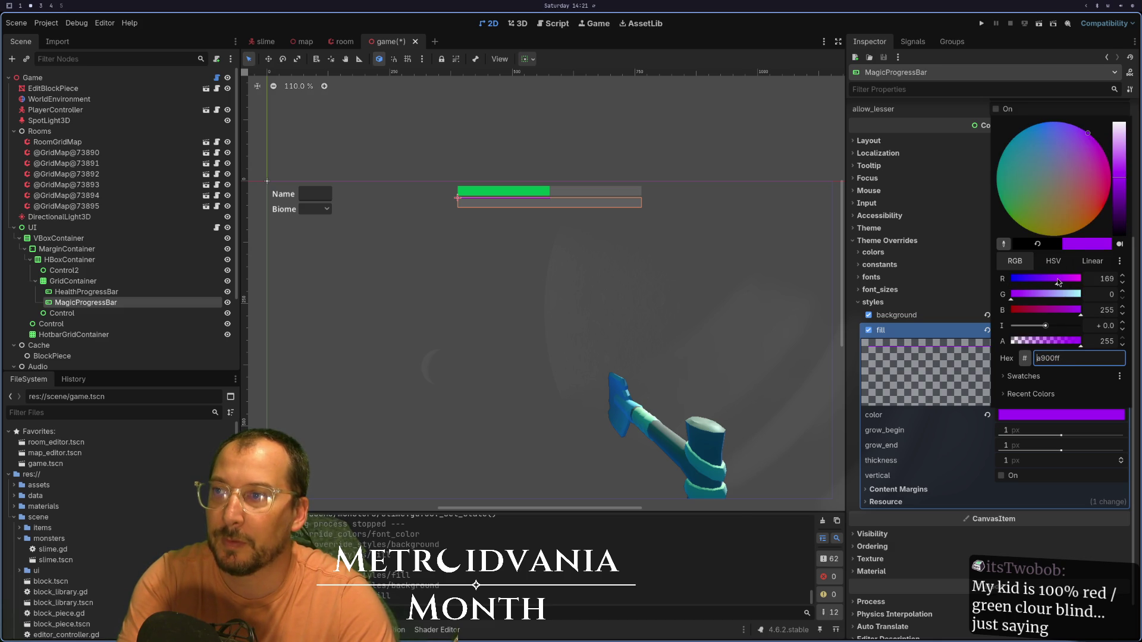
click(905, 427)
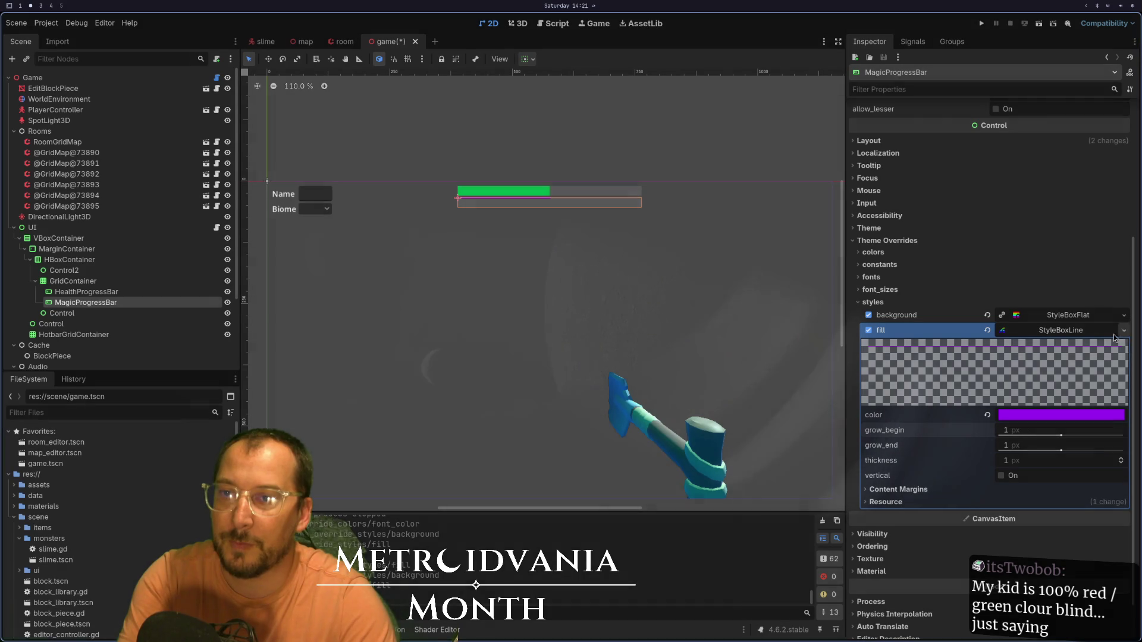
- Recreate the fill as a fresh StyleBoxLine and tune its colour to purple c000ff
click(1123, 331)
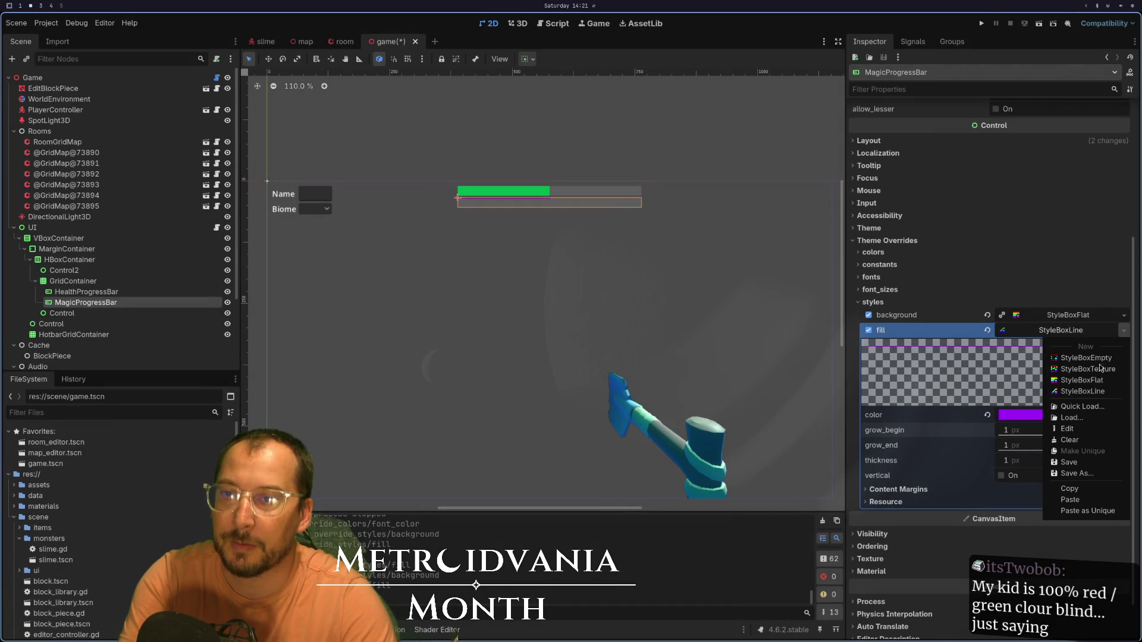
click(1082, 391)
click(1064, 415)
mouse_move(1071, 315)
mouse_down()
mouse_move(996, 304)
mouse_move(1083, 316)
mouse_up()
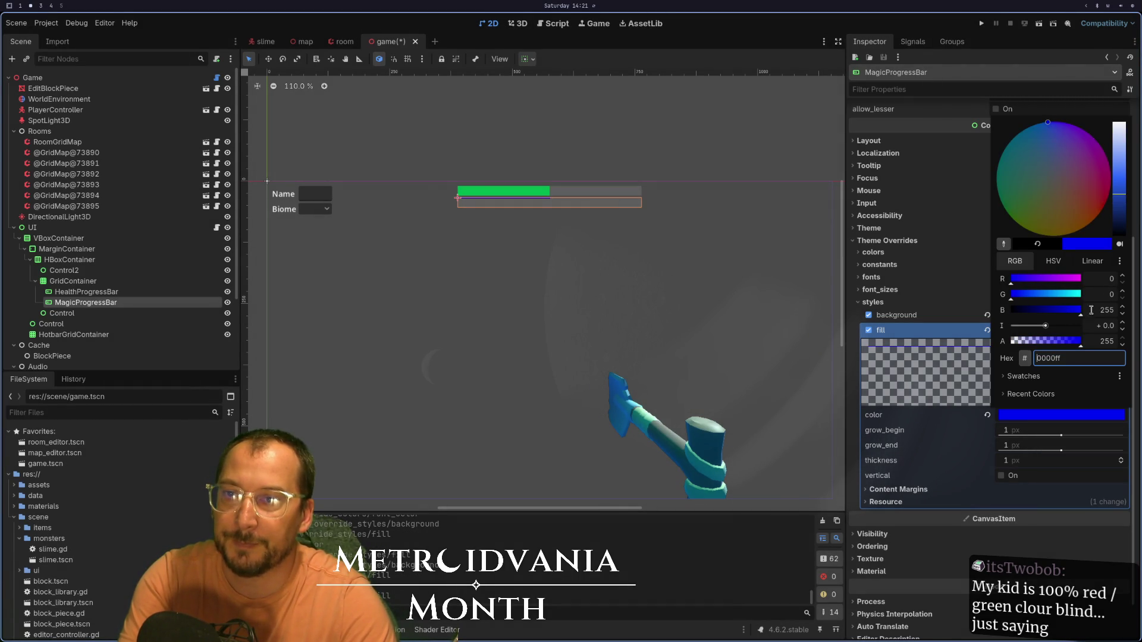
drag(1039, 278, 1068, 286)
click(946, 444)
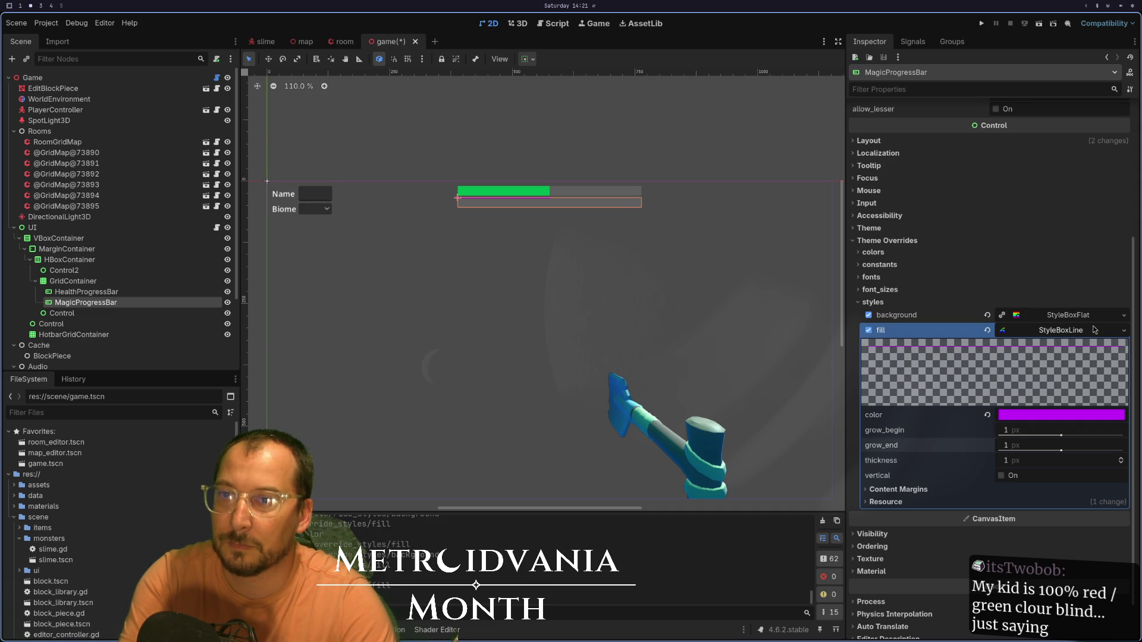
click(1110, 330)
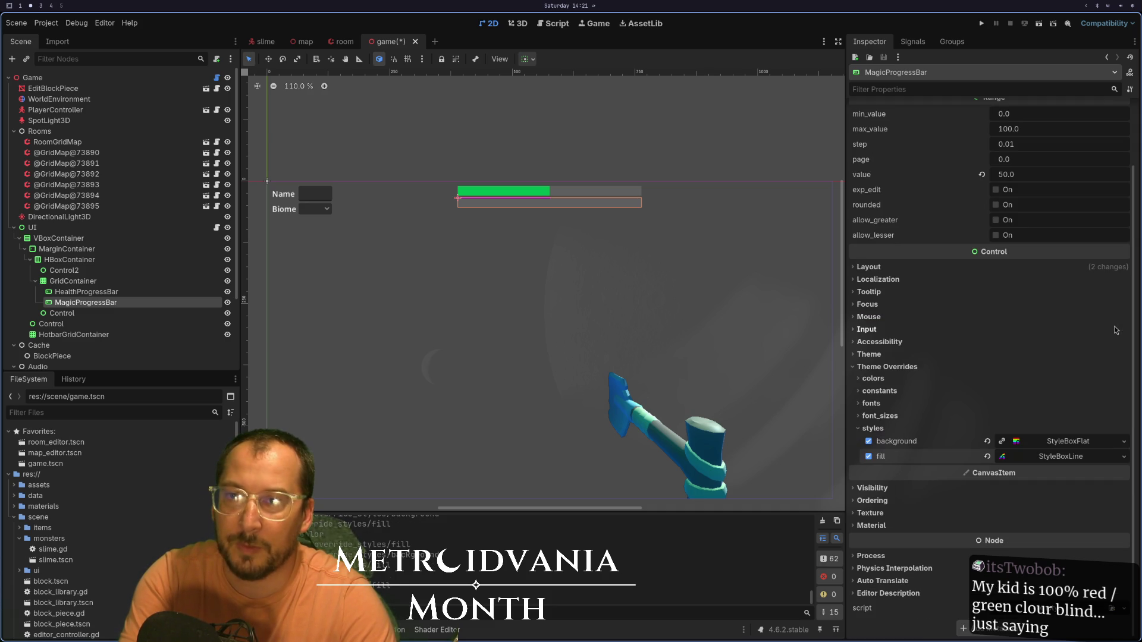
- Change the magic bar's fill to a StyleBoxFlat with purple bg_color b900ff
click(1123, 458)
click(1068, 506)
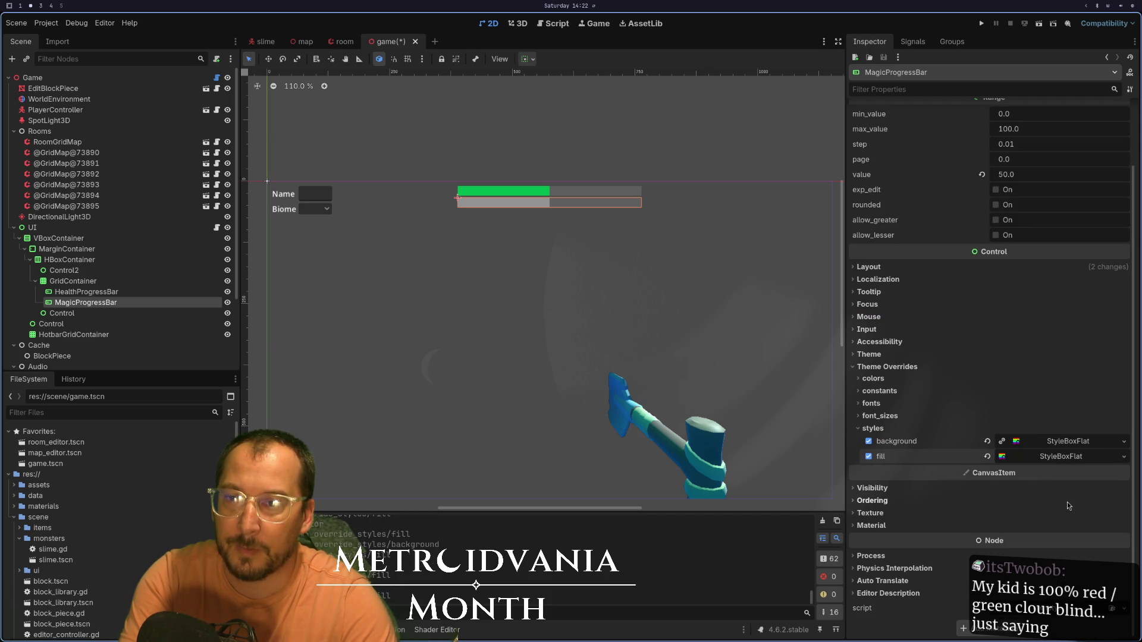
click(1062, 457)
click(1061, 541)
click(1055, 545)
click(1051, 539)
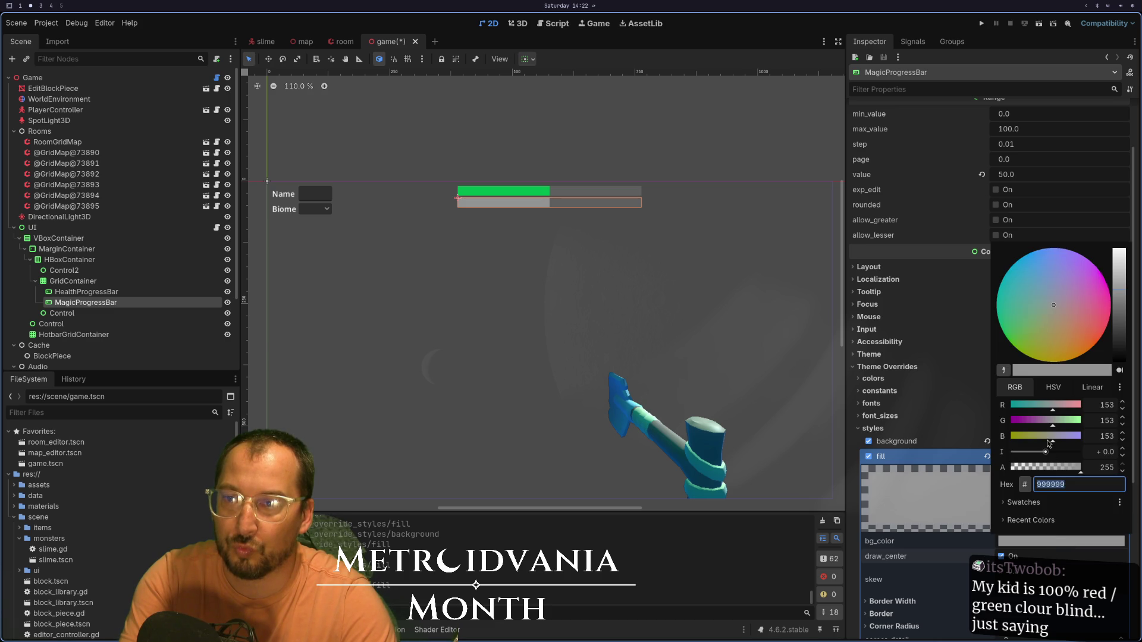
drag(1048, 427, 1001, 433)
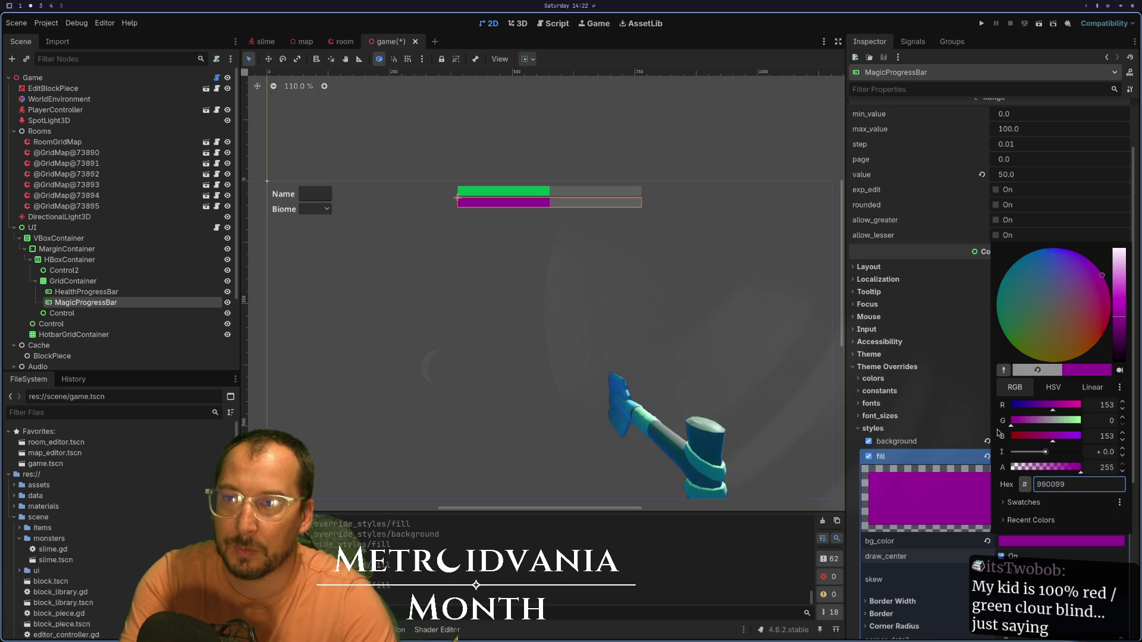
mouse_move(1057, 409)
mouse_down()
mouse_move(1083, 410)
mouse_move(1075, 438)
mouse_move(1087, 444)
mouse_up()
mouse_move(1050, 409)
mouse_down()
mouse_move(1033, 412)
mouse_move(1062, 412)
mouse_up()
click(653, 587)
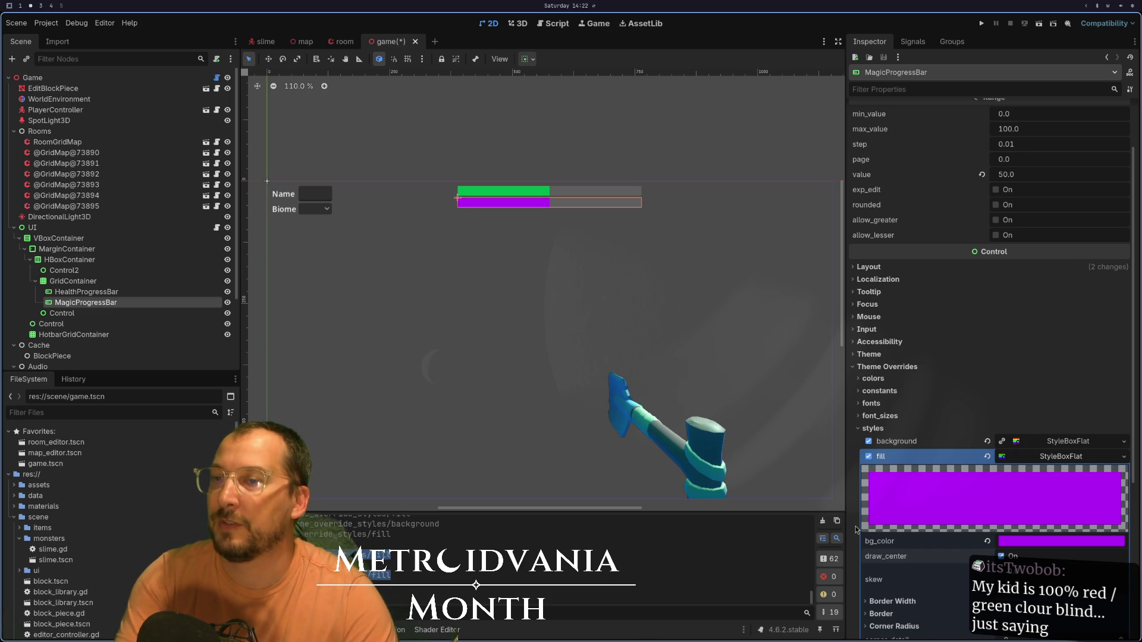
- Select HealthProgressBar and save the game scene
click(126, 292)
key(ctrl+s)
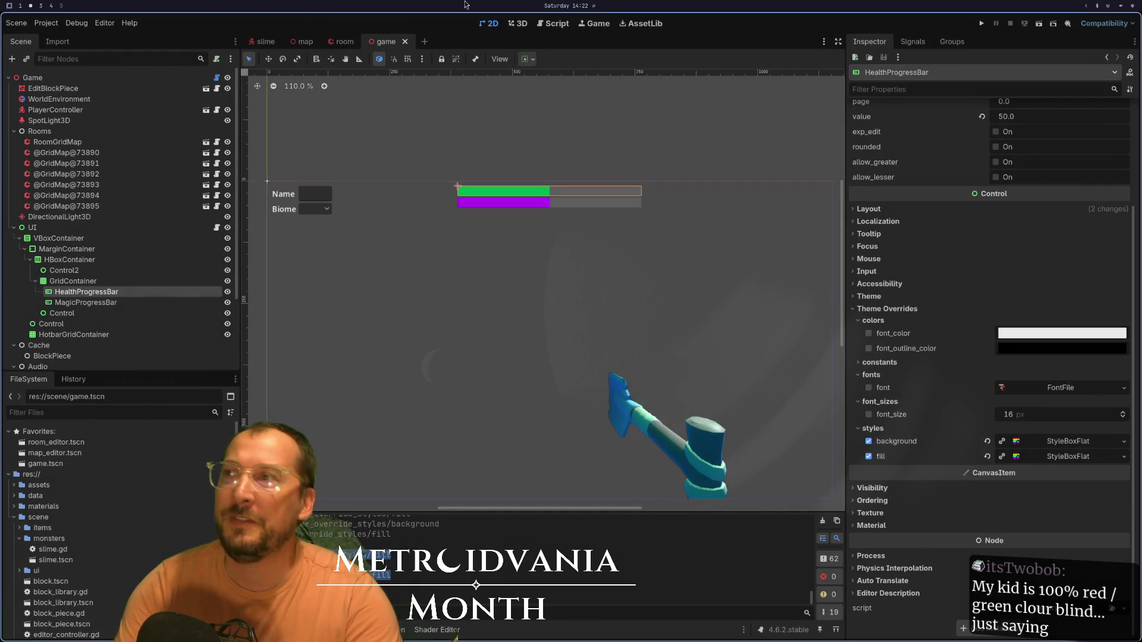
click(557, 24)
- Search AssetLib for 'colorblind' and view the Colorblindness and ColorBlind Accesibility Tool details
click(641, 23)
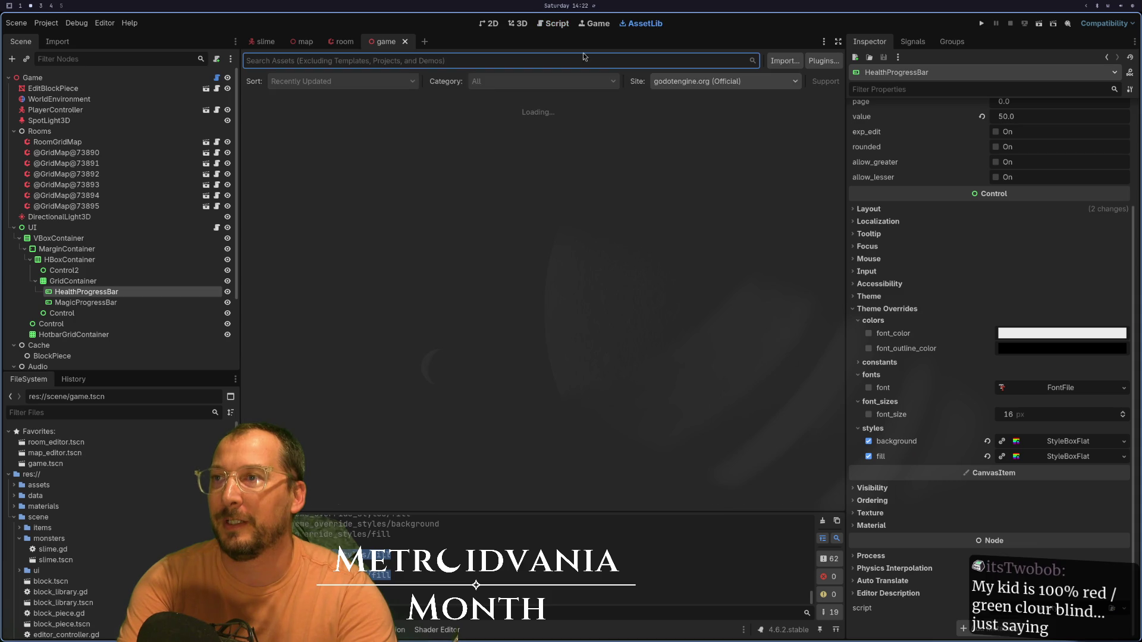
text(color)
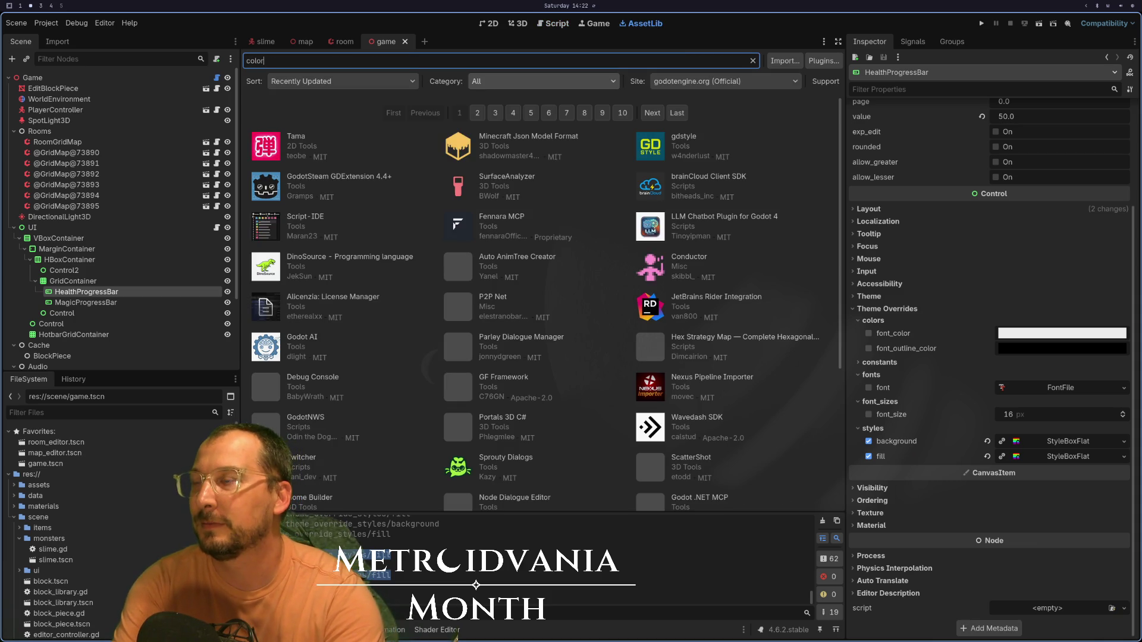
text(blind)
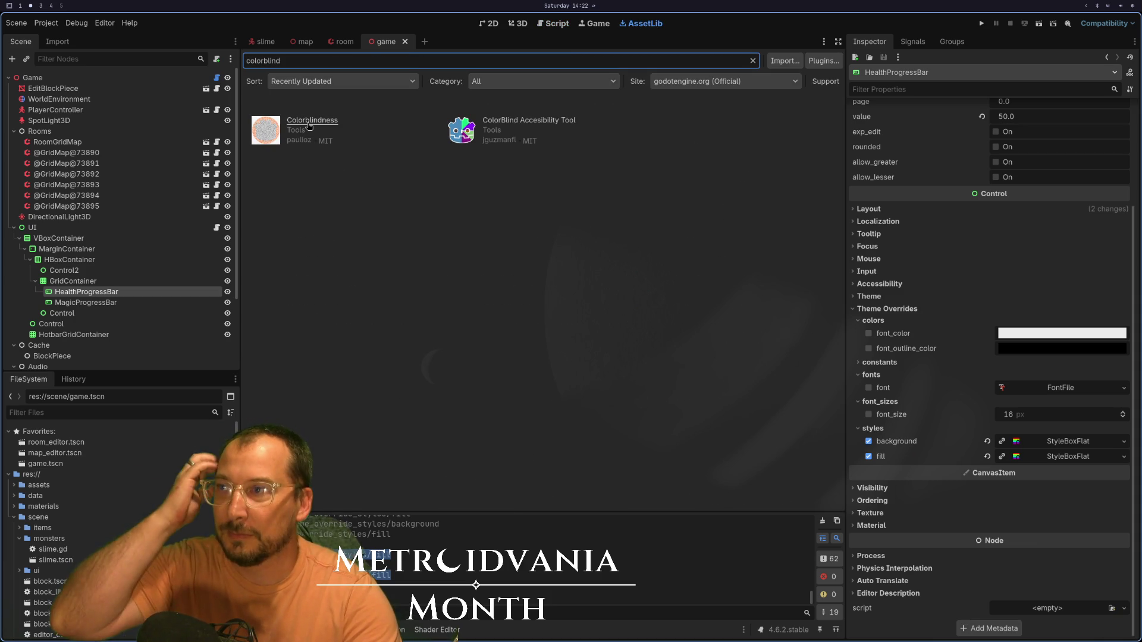
click(308, 121)
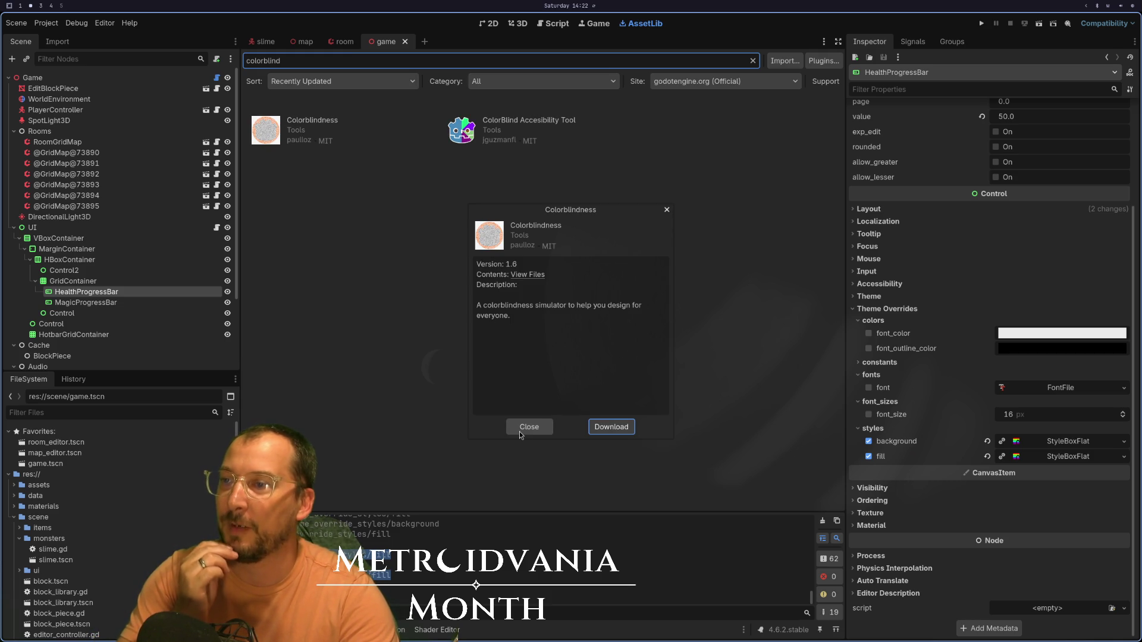
click(519, 427)
click(502, 124)
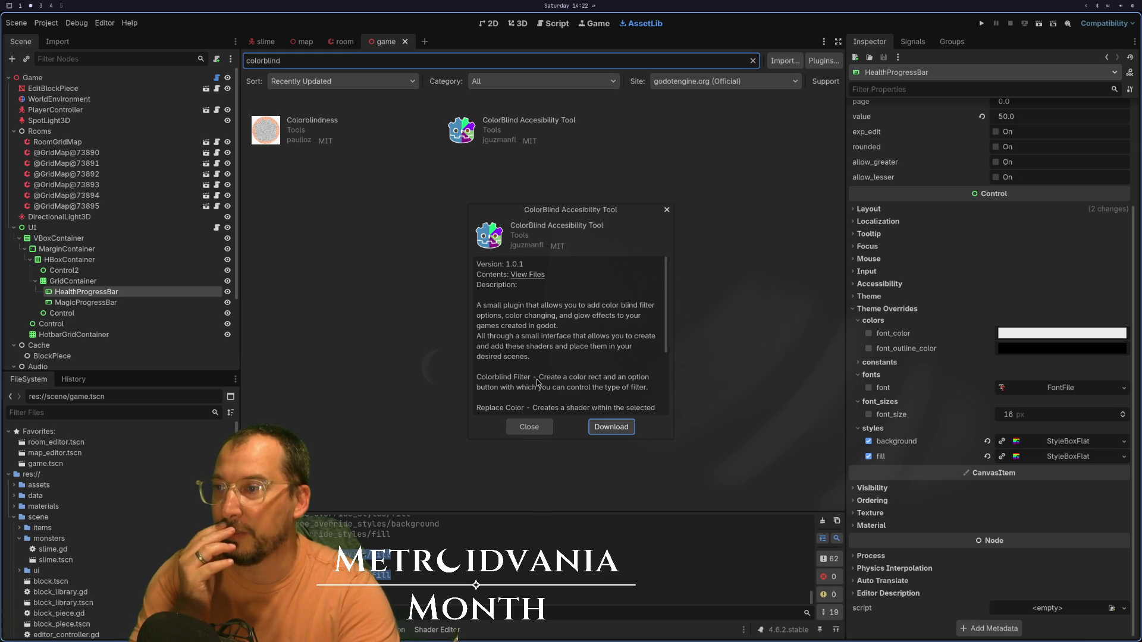
scroll(538, 383, down, 5)
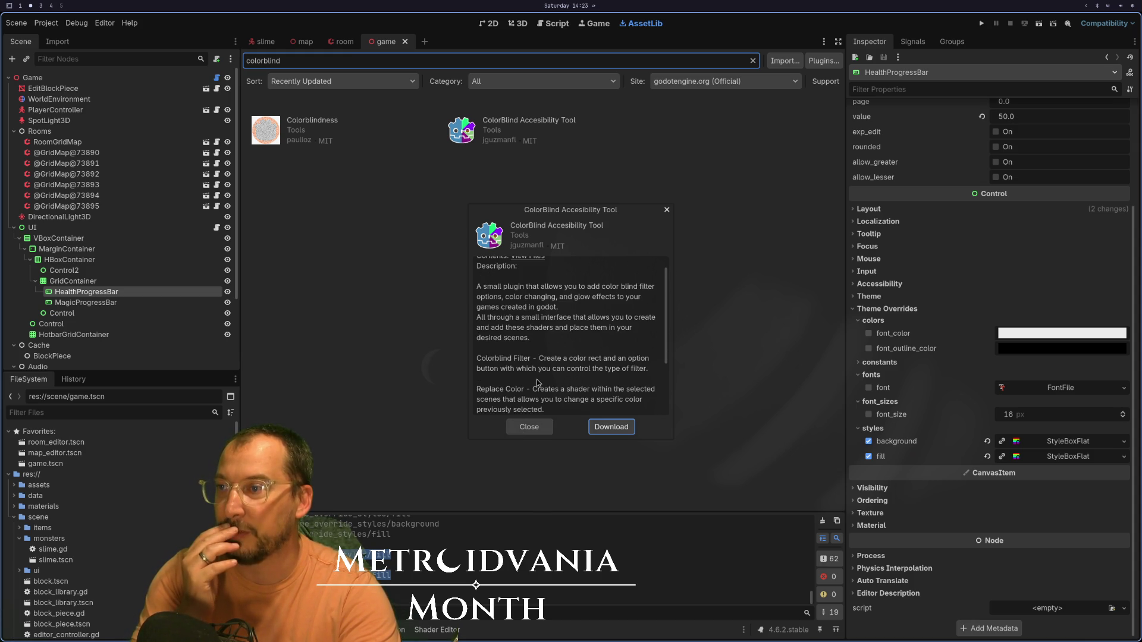
click(530, 427)
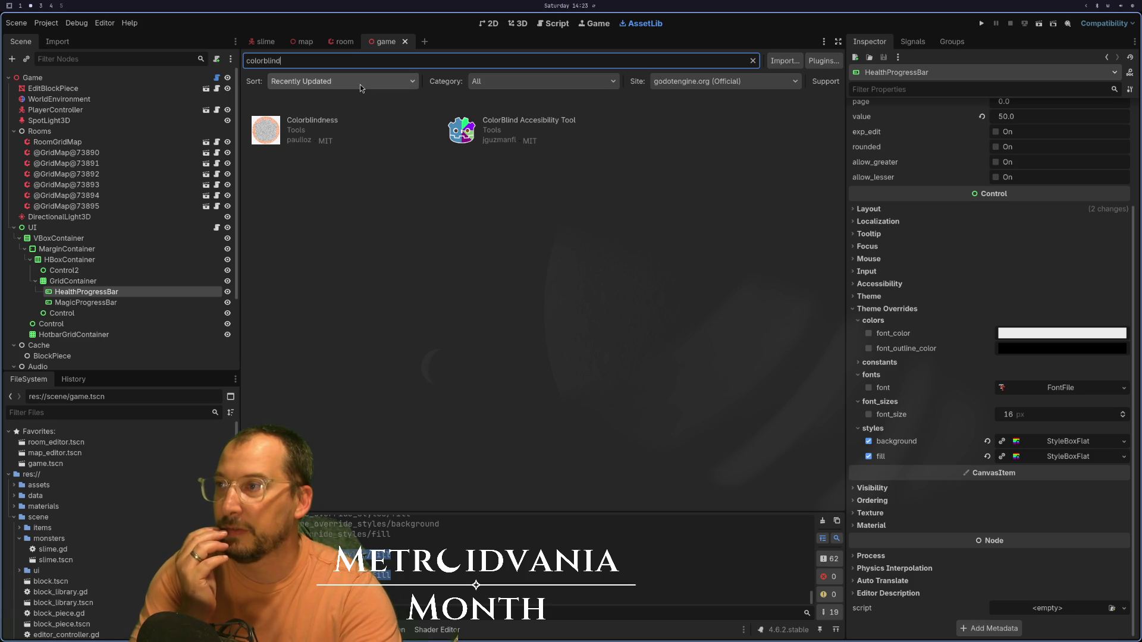
- Download and install the Colorblindness asset into the project's addons
click(608, 426)
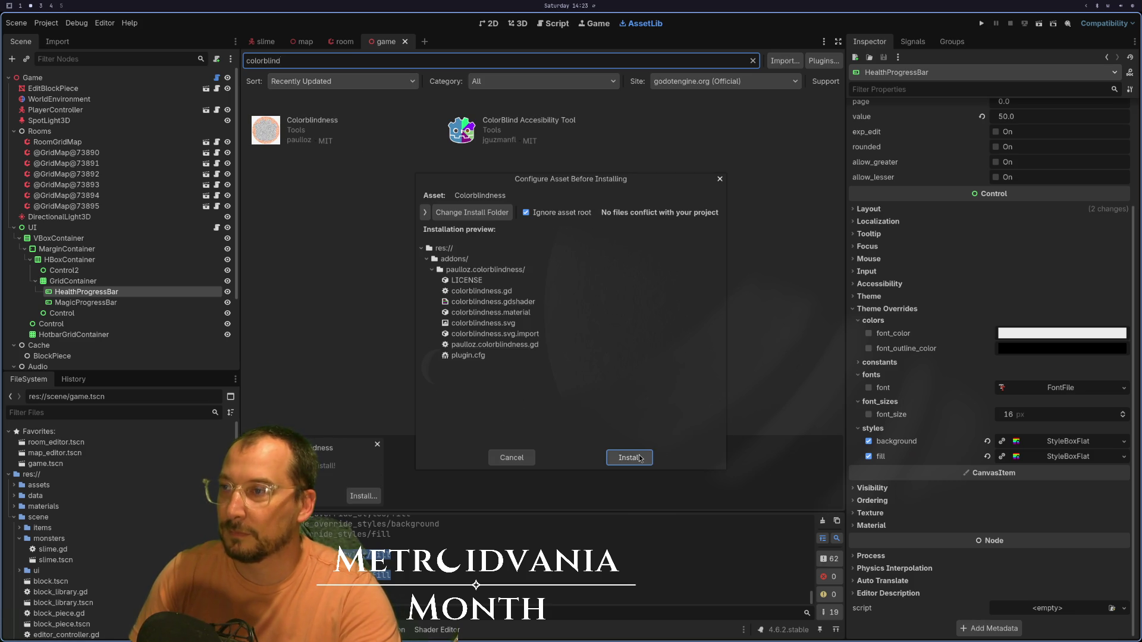
click(629, 457)
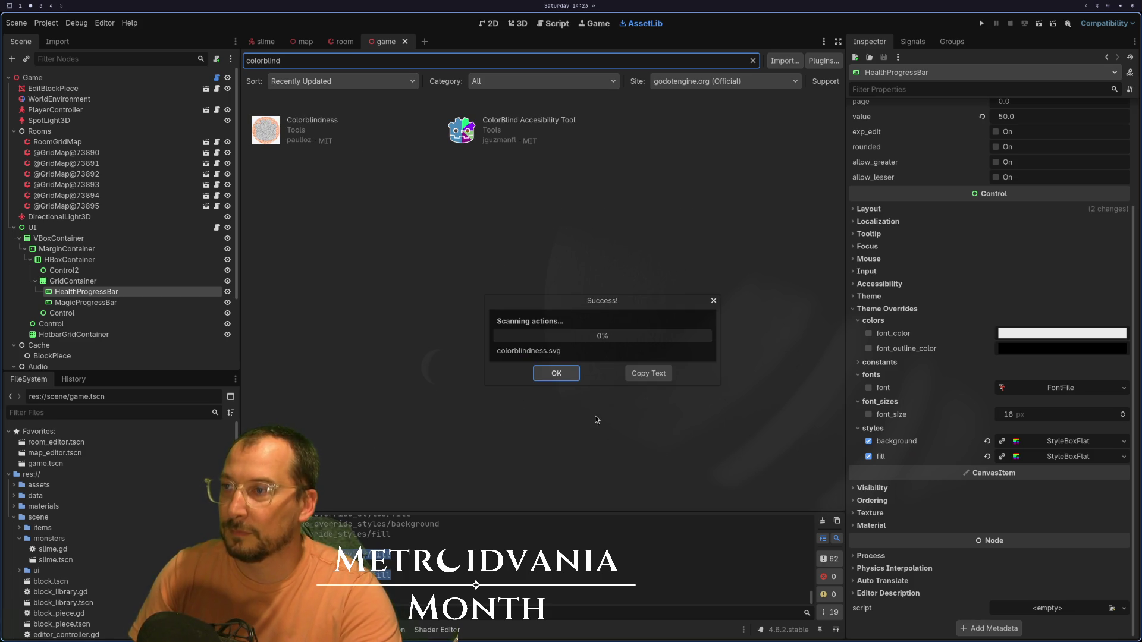
click(563, 375)
- Enable the Colorblindness plugin in Project Settings, then revisit the asset's details
click(46, 23)
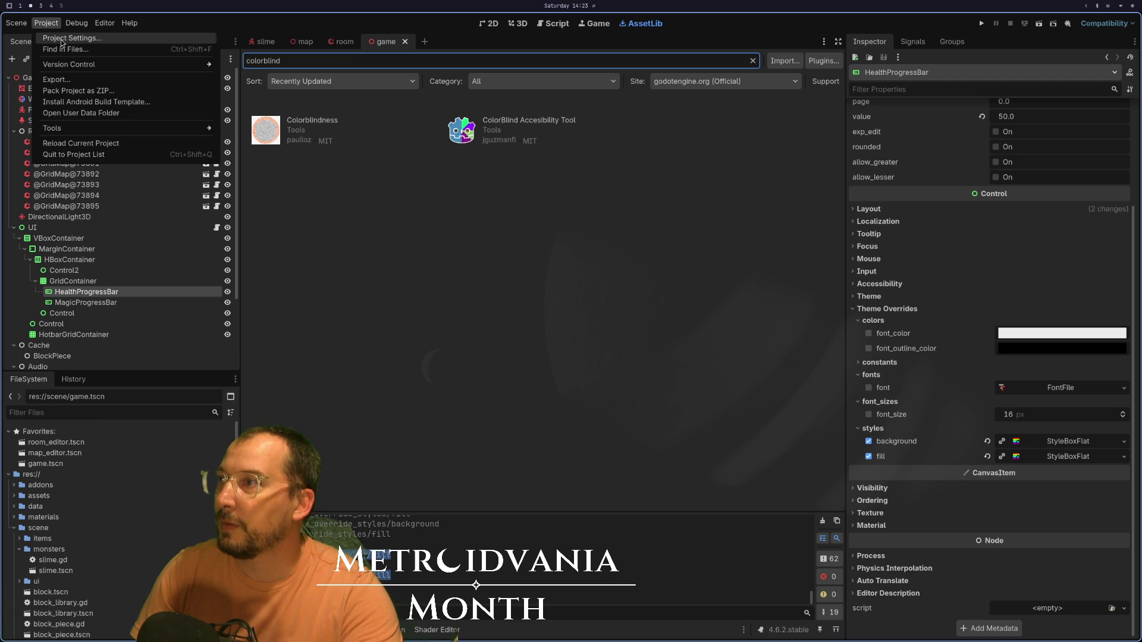
click(61, 40)
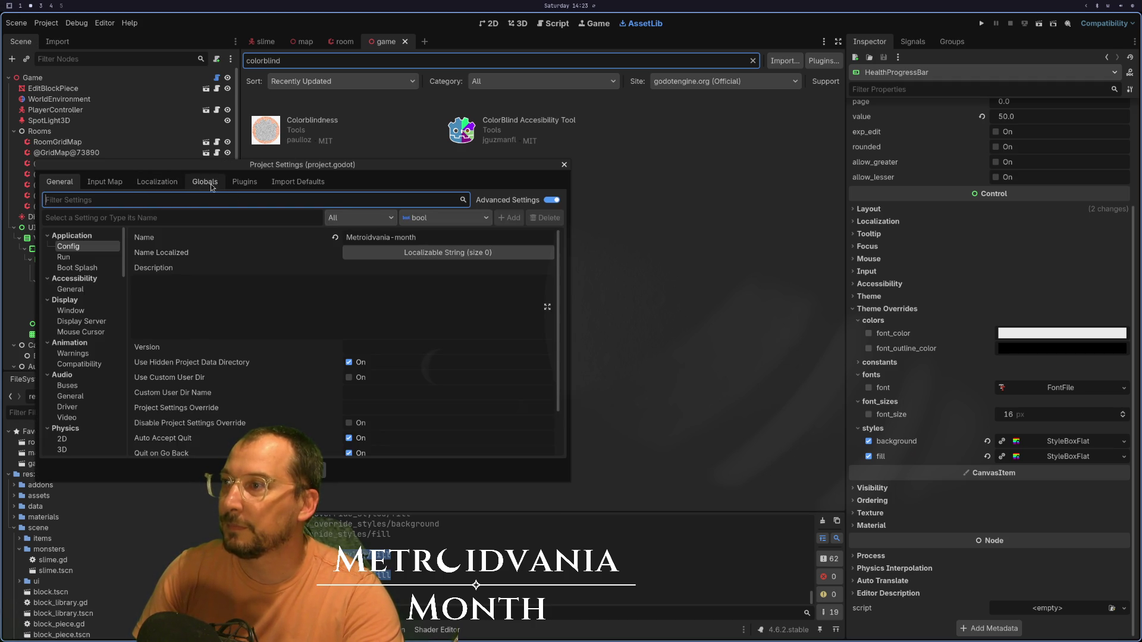
click(245, 182)
click(56, 232)
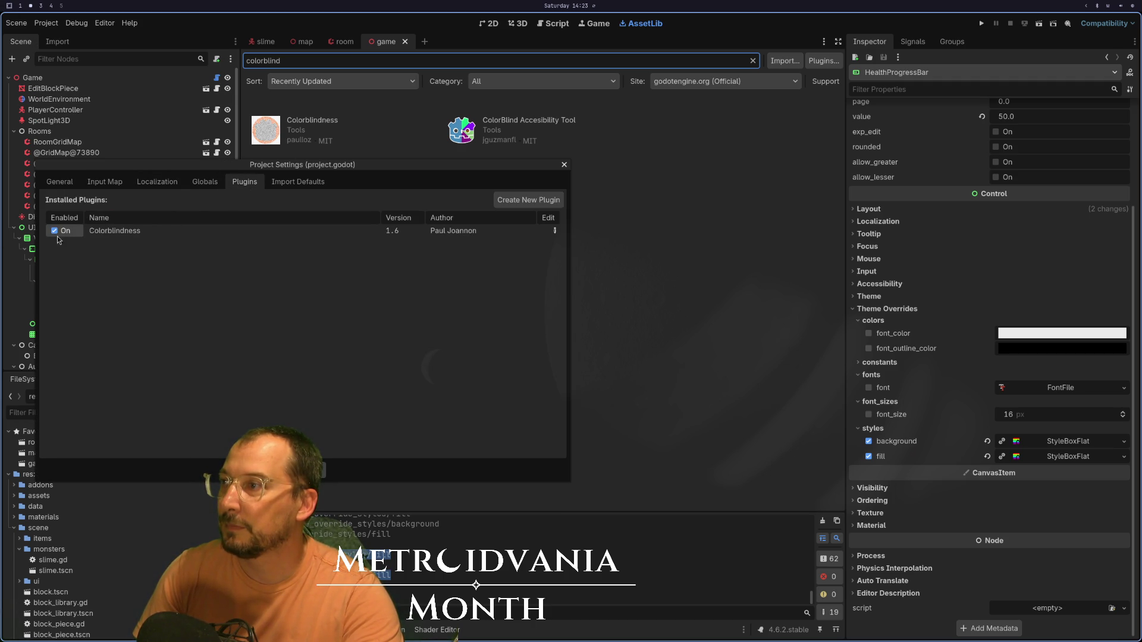
click(298, 470)
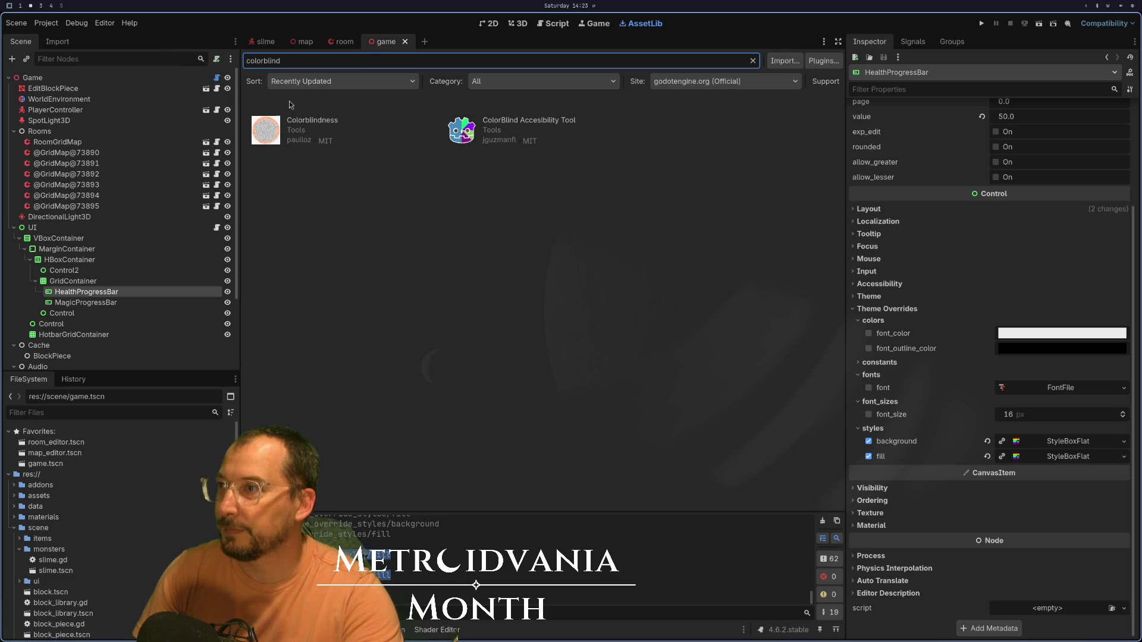
click(303, 124)
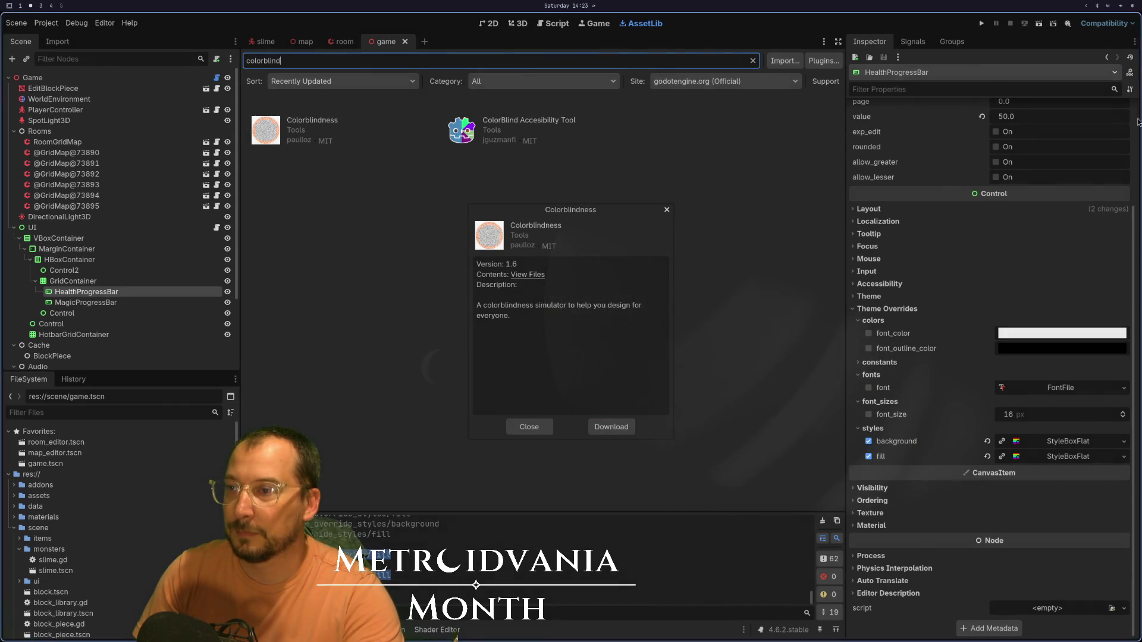
click(511, 426)
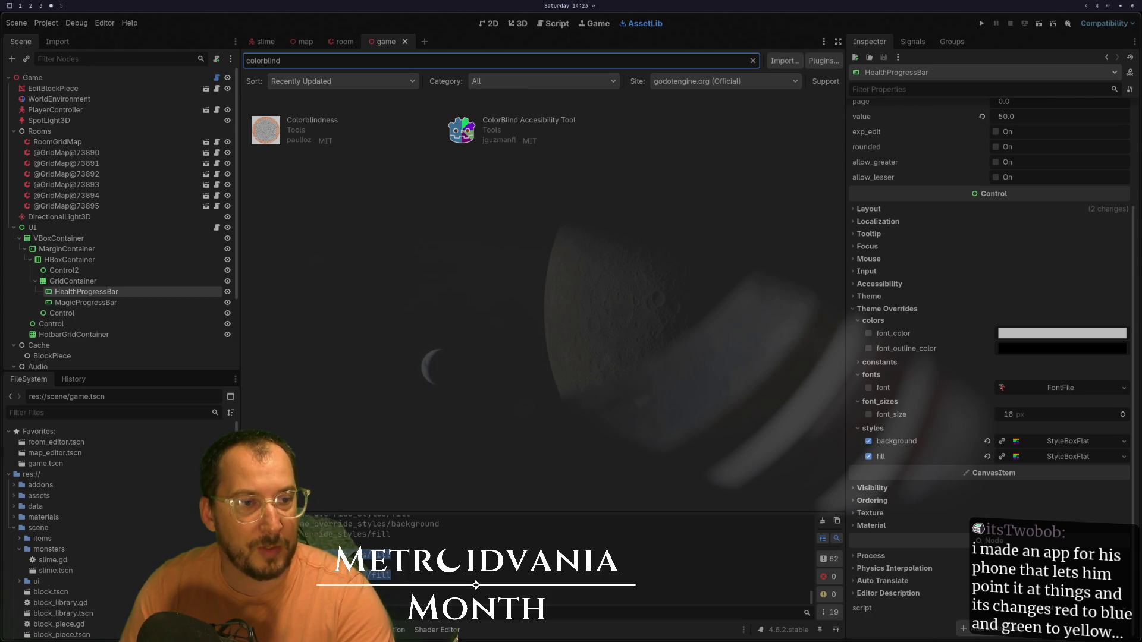
- Add a Colorblindness child node under Game, found by searching 'color'
right_click(36, 232)
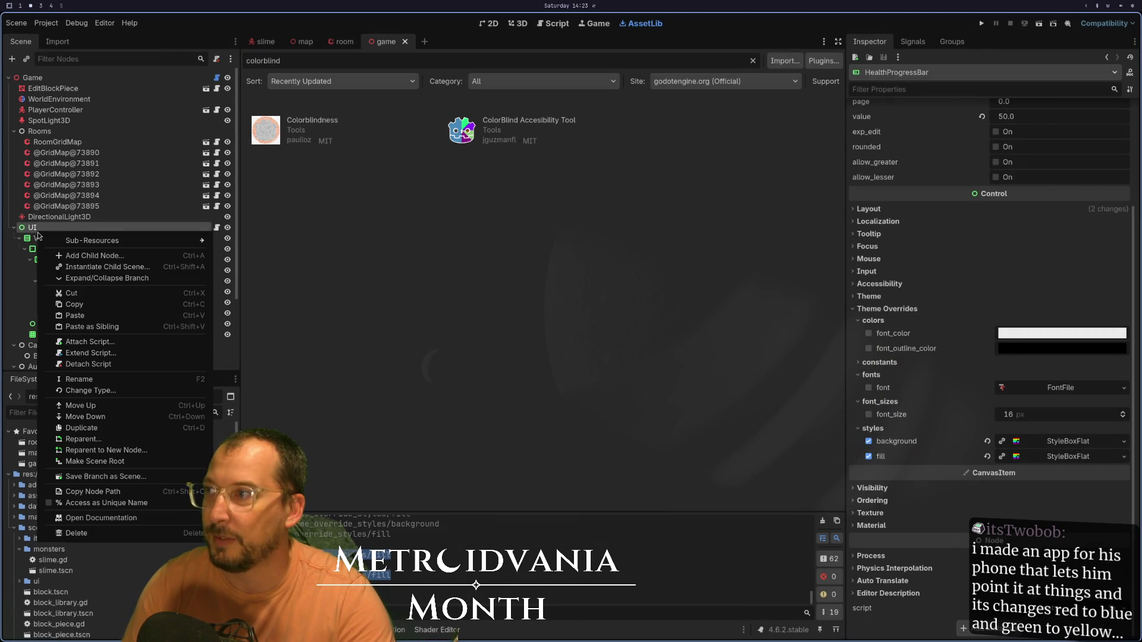
mouse_move(90, 245)
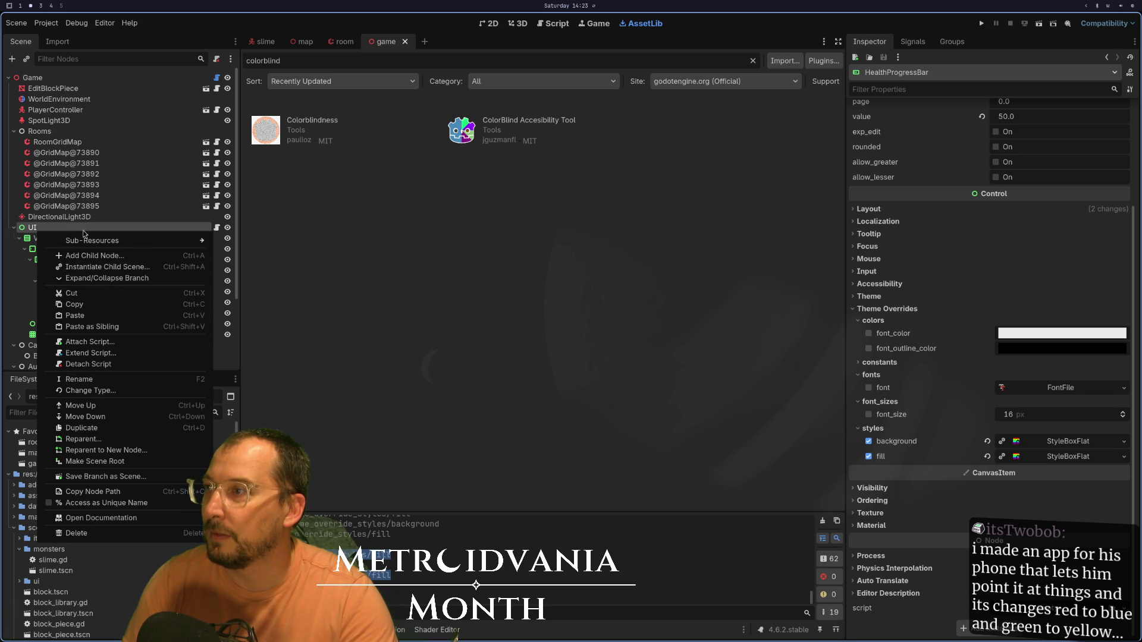
click(68, 219)
right_click(68, 218)
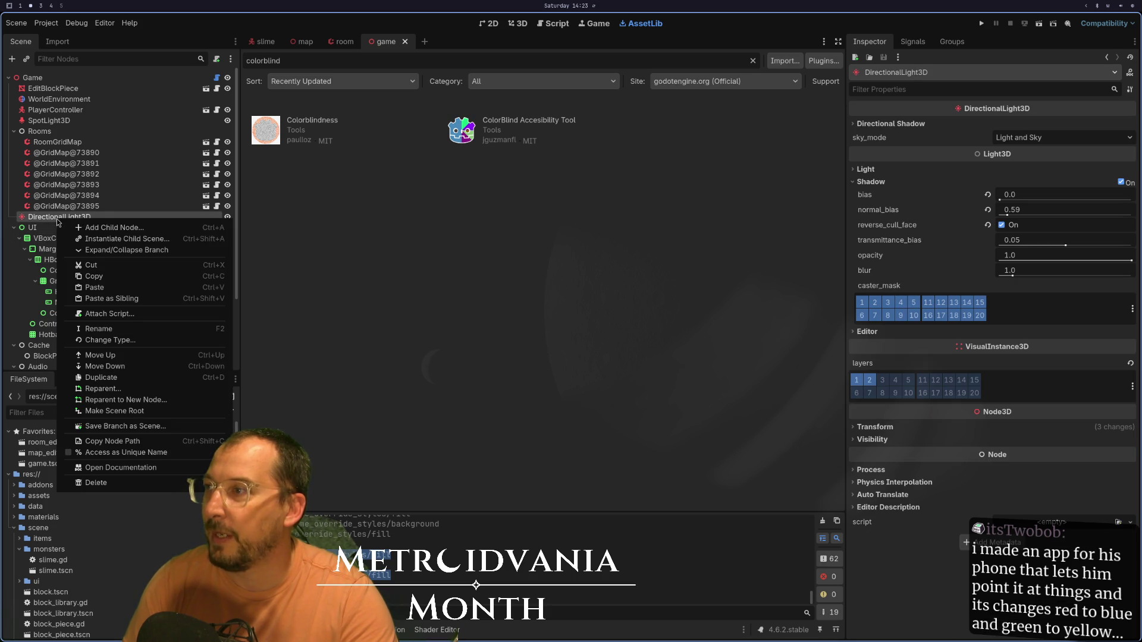
click(26, 79)
right_click(26, 79)
click(47, 87)
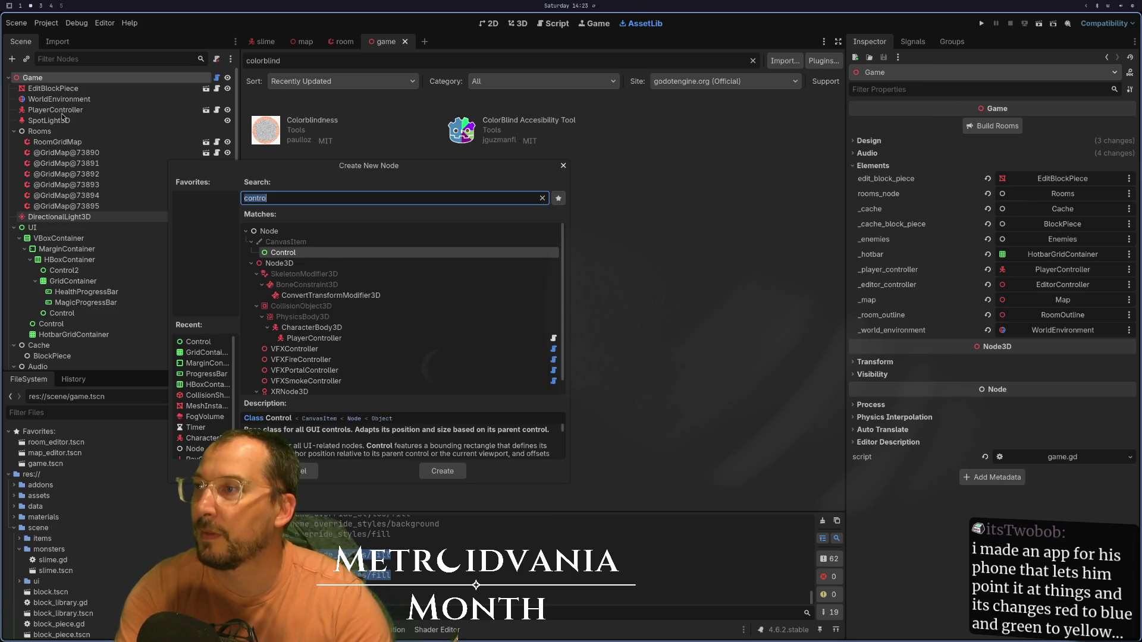
text(color)
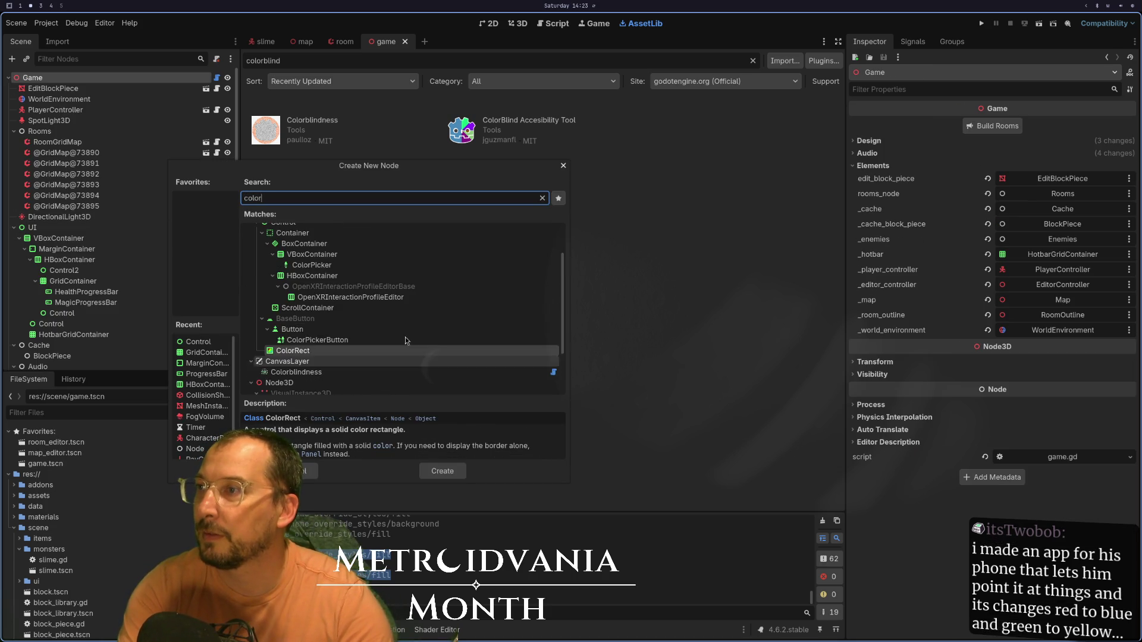
scroll(406, 338, up, 2)
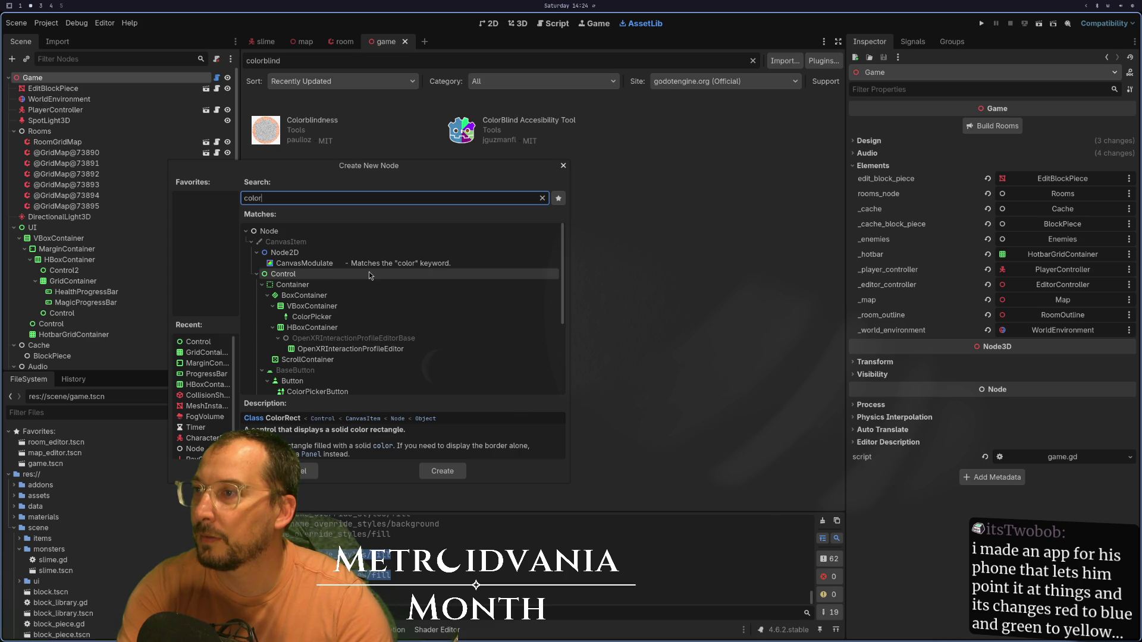
scroll(369, 277, down, 2)
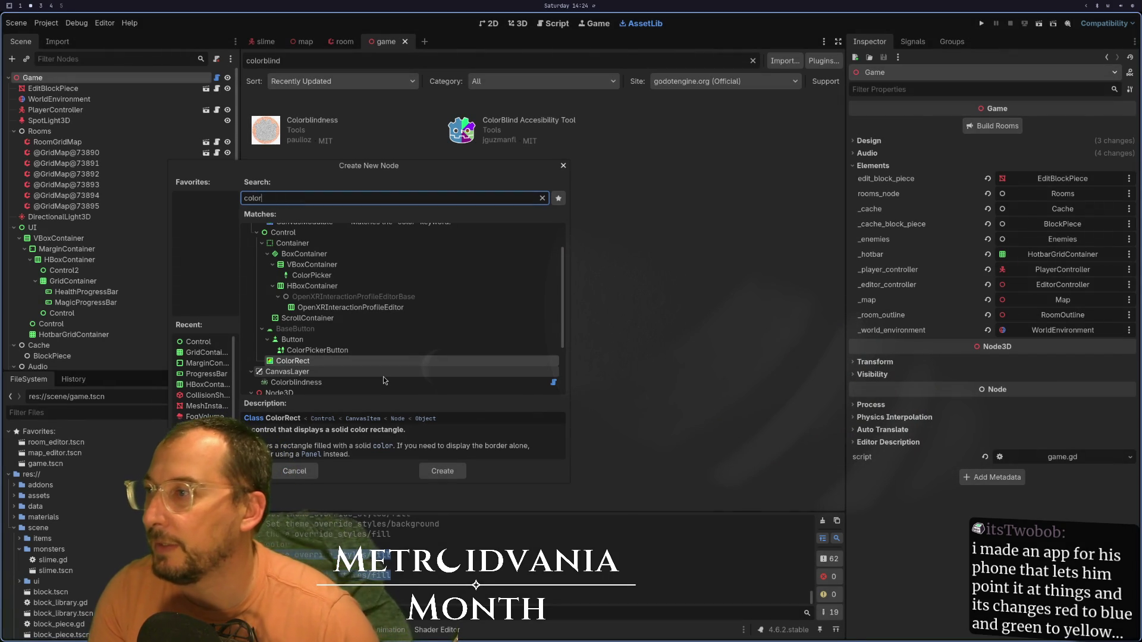
click(395, 382)
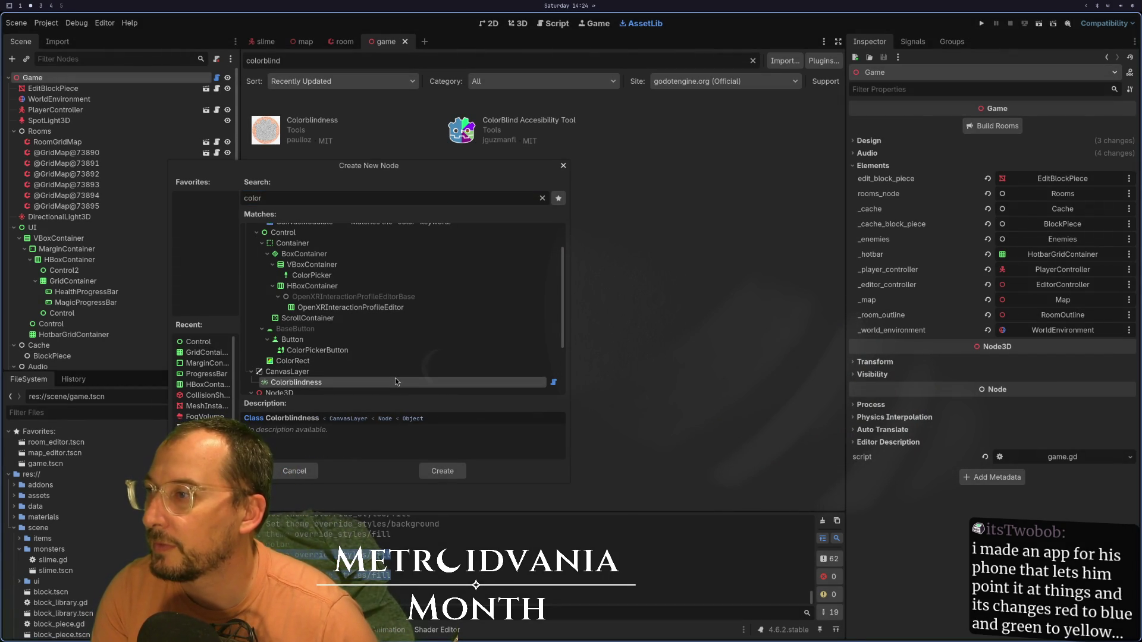
click(441, 471)
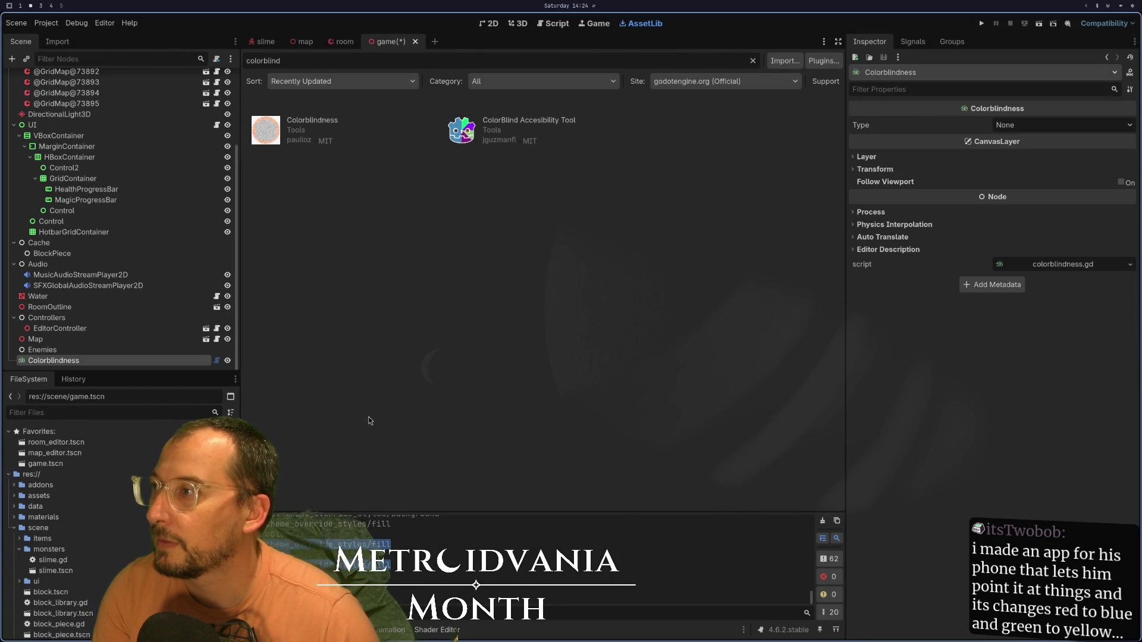
- Move Colorblindness above UI in the Scene dock, save the scene, and select Colorblindness in 2D view
drag(54, 364, 52, 127)
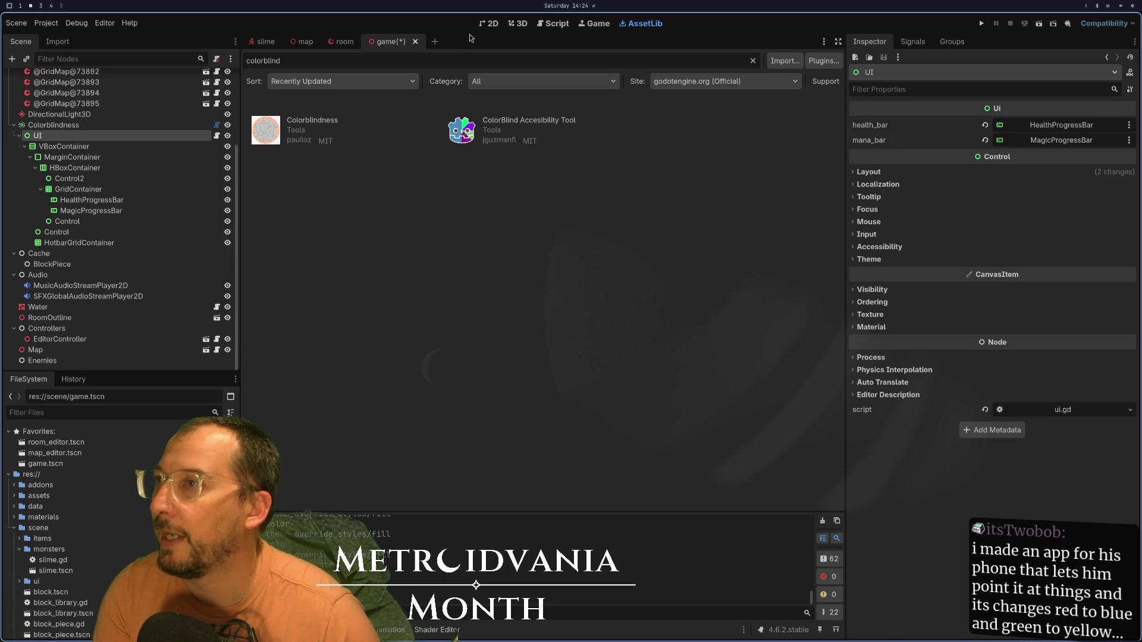
key(ctrl+s)
click(518, 23)
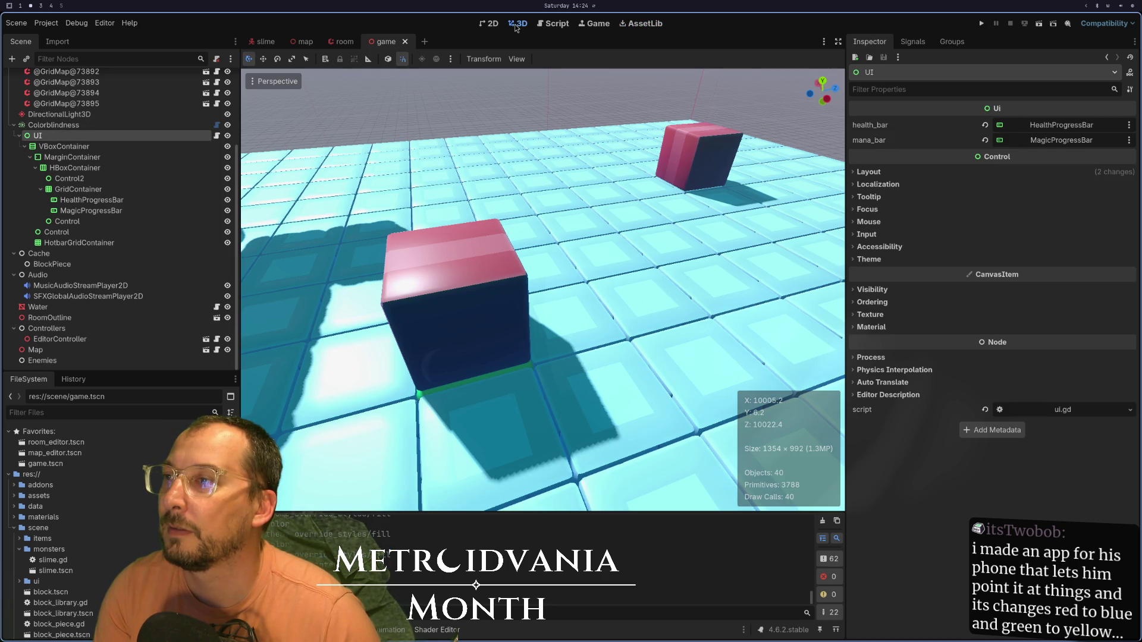
click(178, 136)
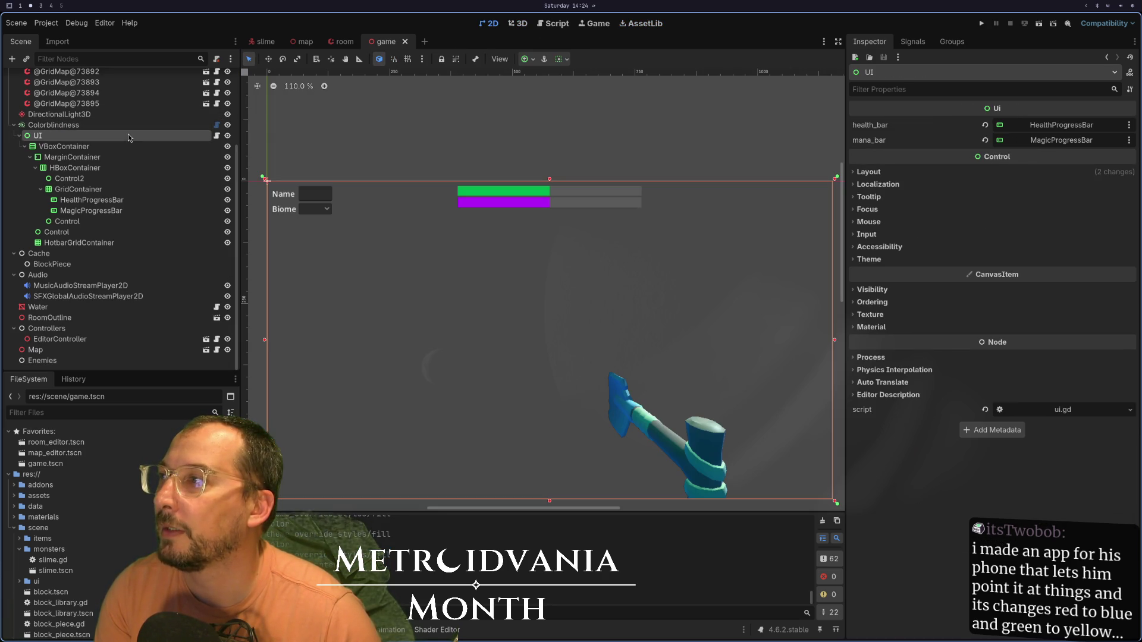
click(164, 125)
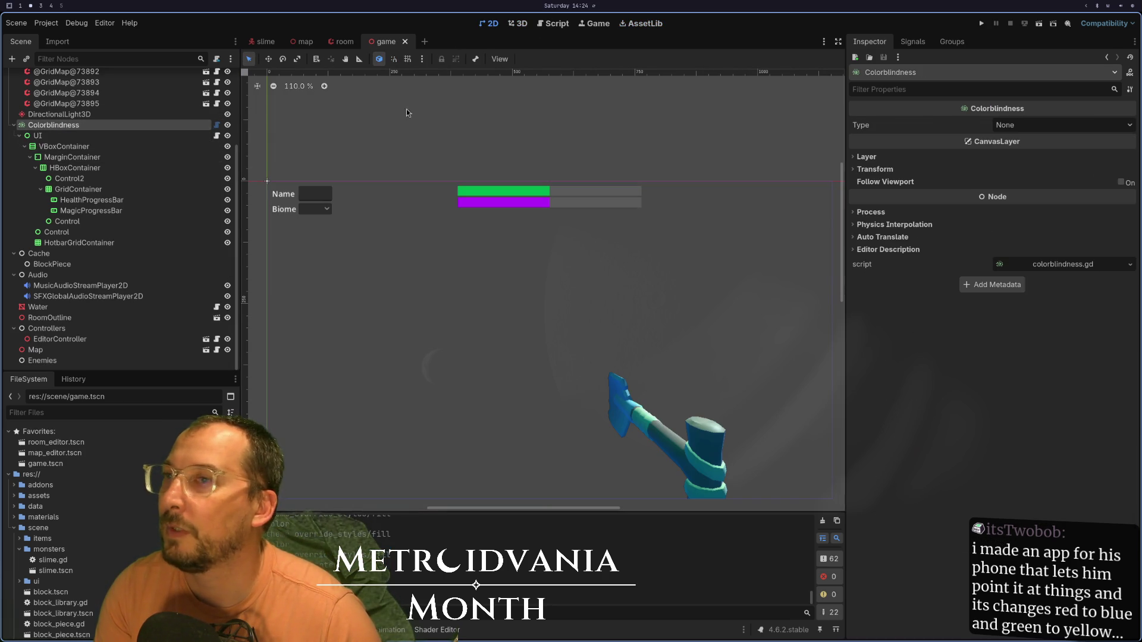
- Preview the Protanopia, Deuteranopia, Tritanopia and Achromatopsia filter types on Colorblindness
click(1041, 125)
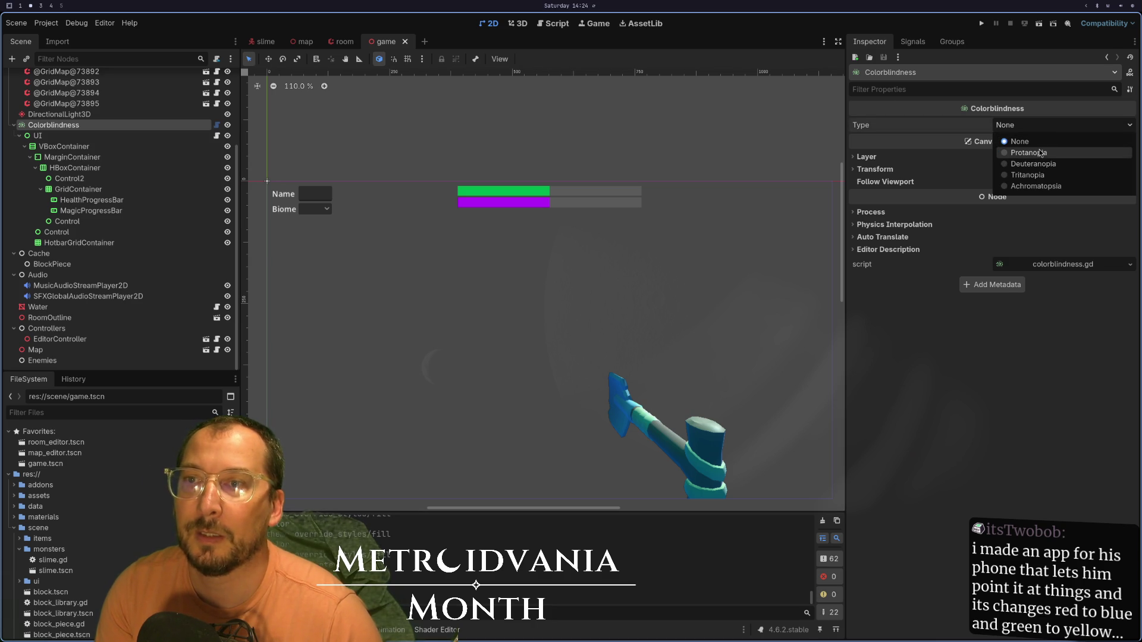
key(Escape)
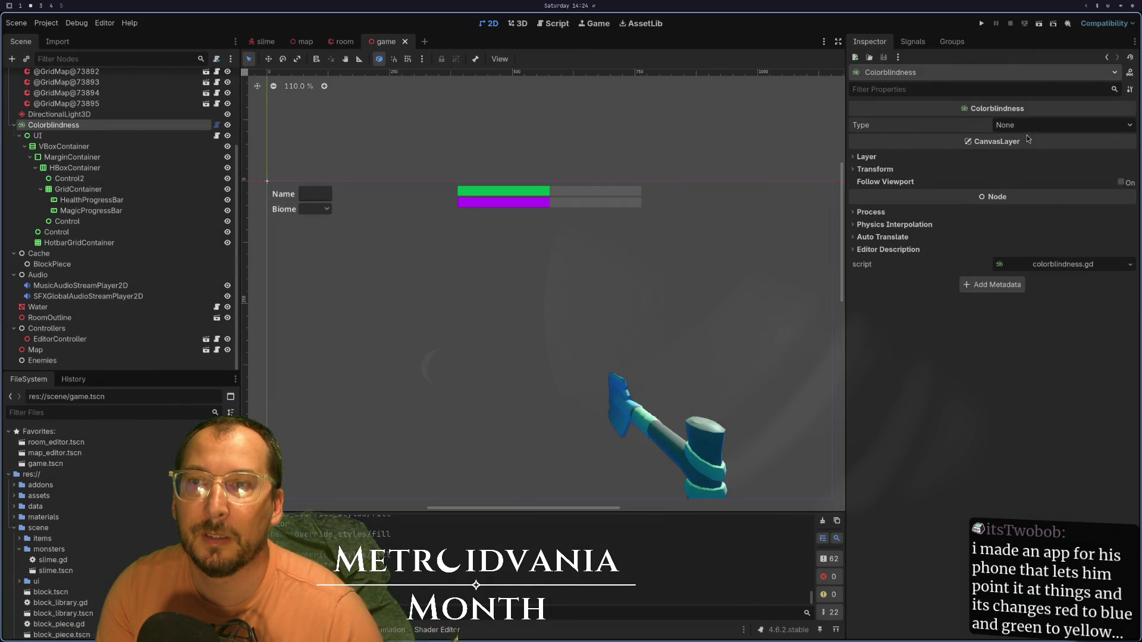
click(1032, 126)
click(1024, 154)
click(100, 136)
click(119, 125)
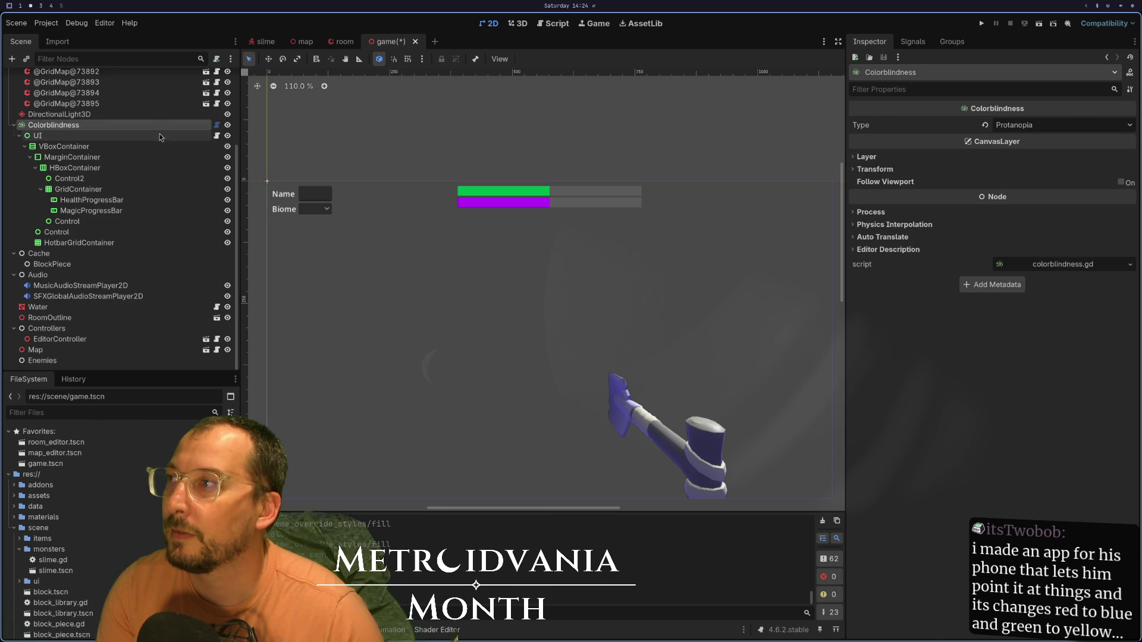
click(1023, 125)
click(1030, 164)
click(1038, 126)
click(1028, 175)
click(1037, 126)
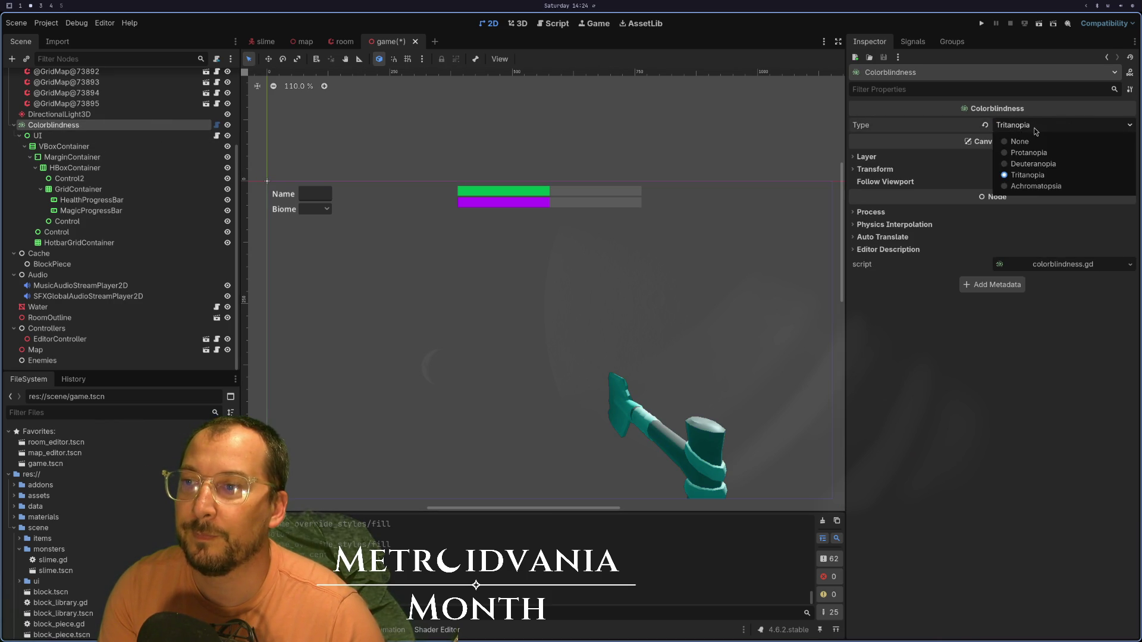
click(1034, 185)
- Cycle through Tritanopia, Deuteranopia, Protanopia, off and Achromatopsia, then reset Type to None
click(1019, 128)
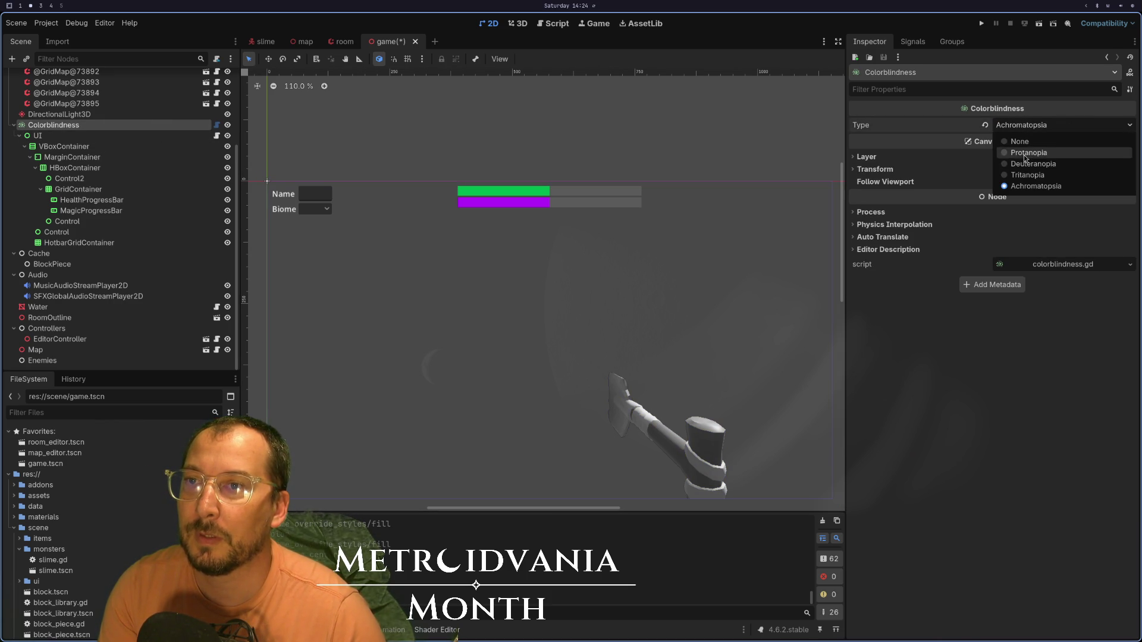
click(1024, 174)
click(1018, 127)
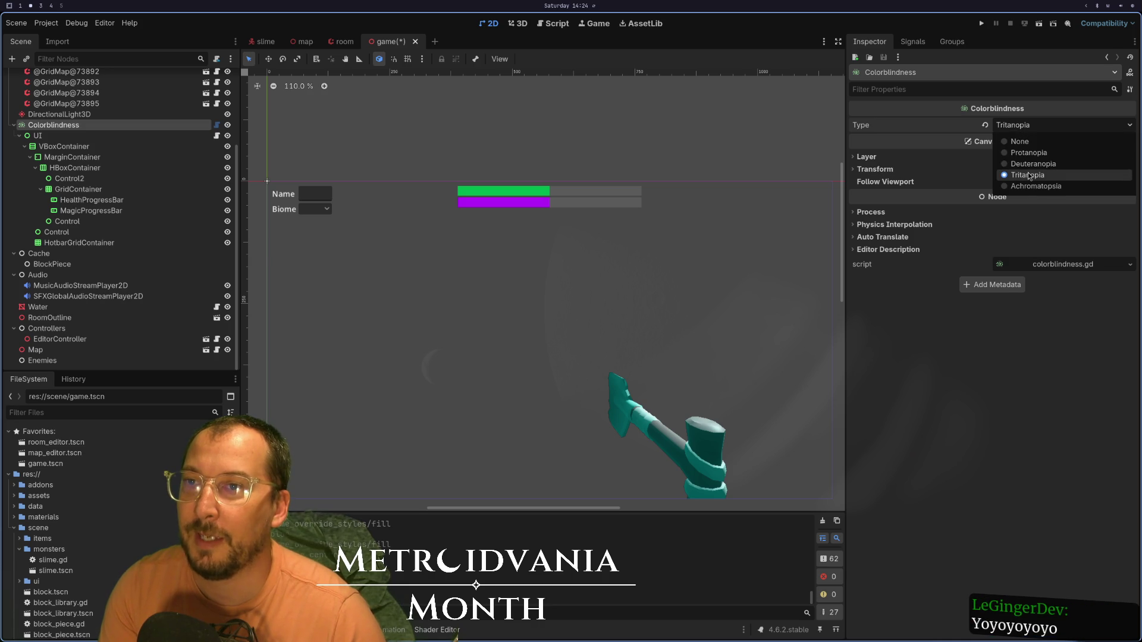
click(1029, 163)
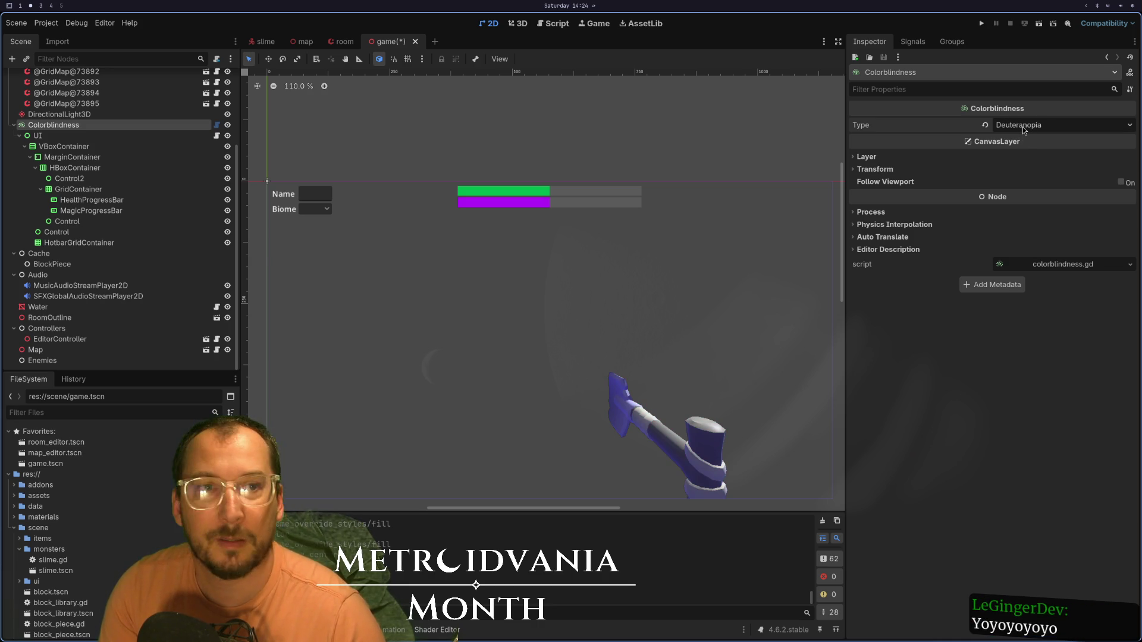
click(1022, 127)
click(1038, 156)
click(1024, 131)
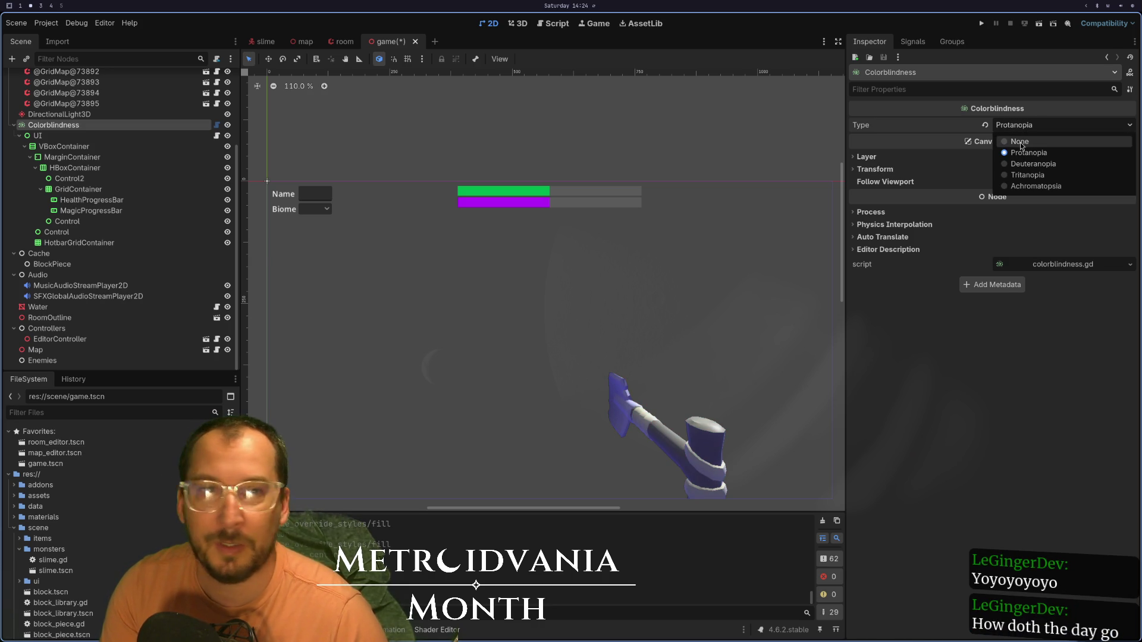
click(1020, 142)
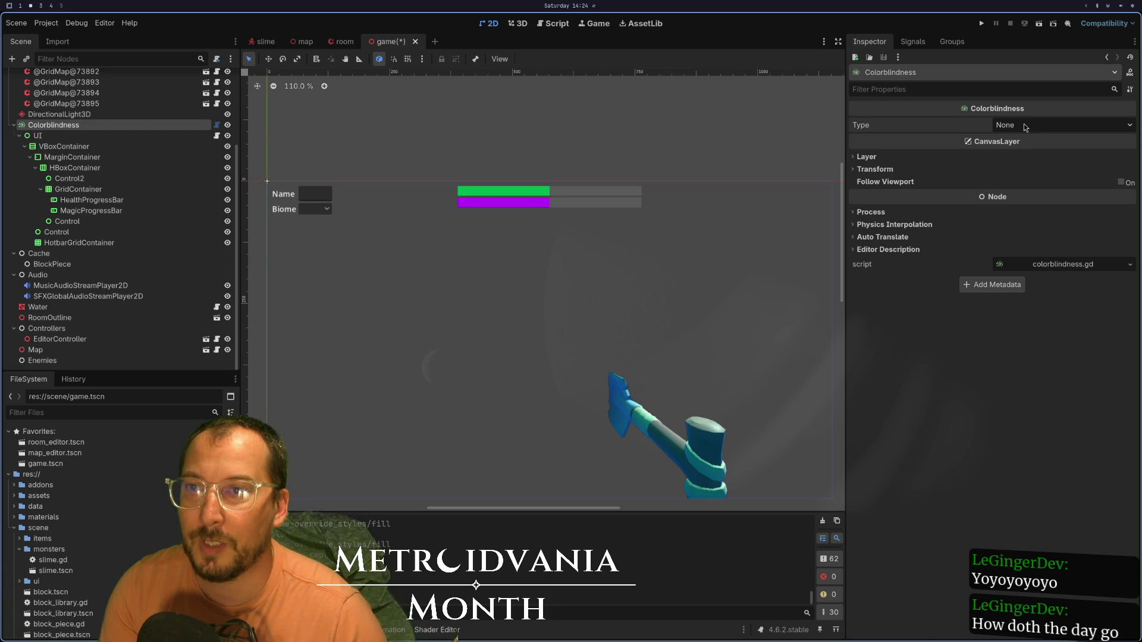
click(1026, 128)
click(1026, 182)
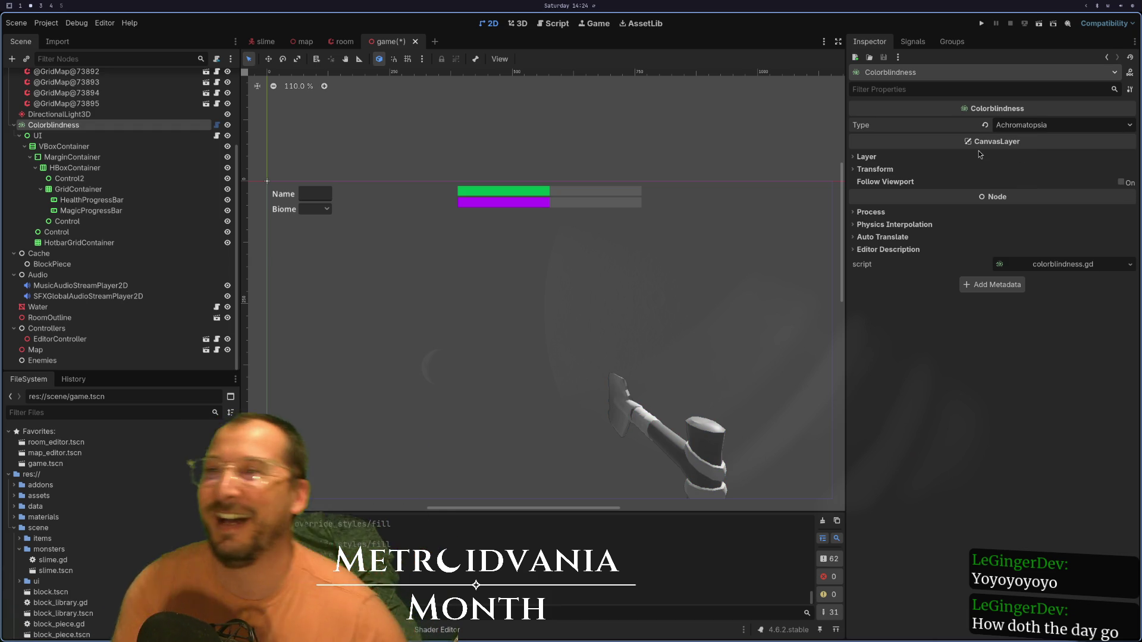
click(985, 125)
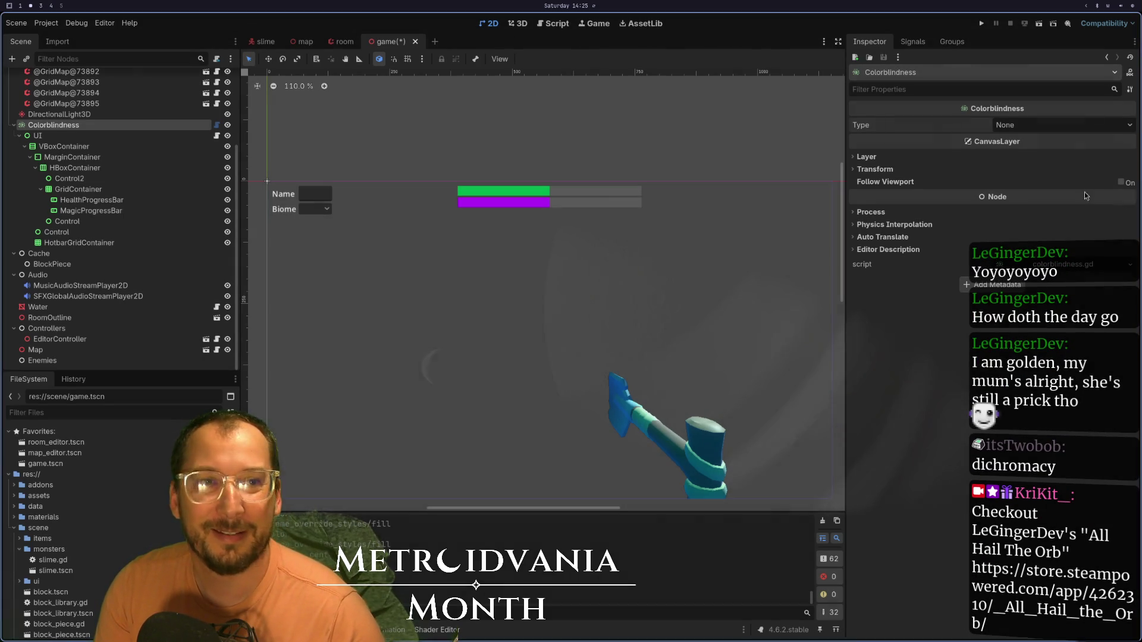
- Try Protanopia, then leave the filter Type on Tritanopia
click(1033, 126)
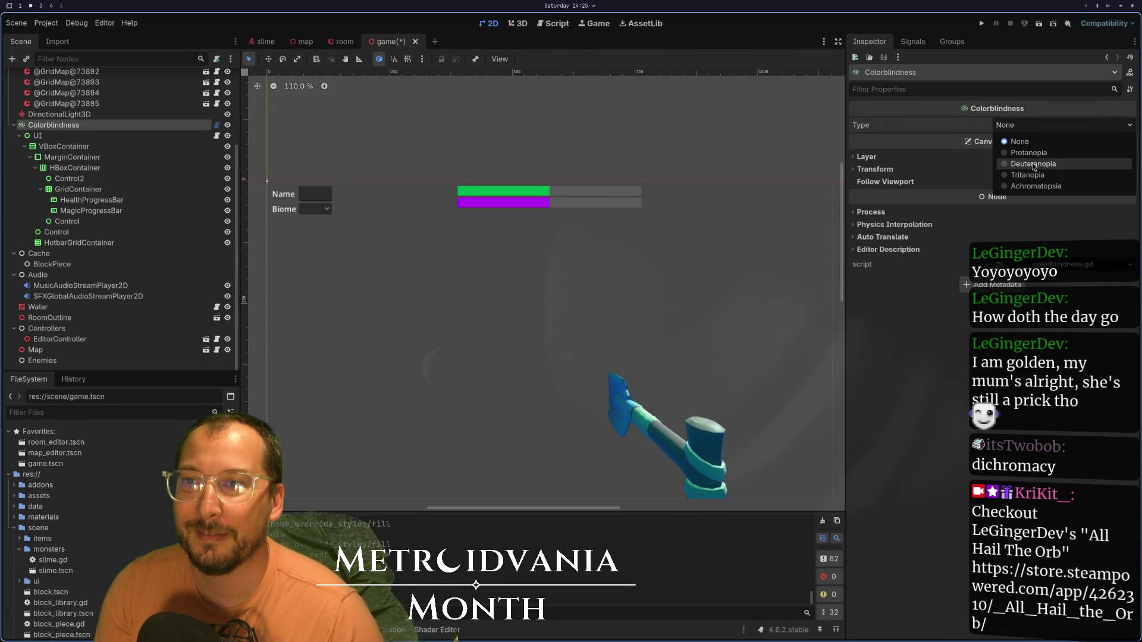
click(937, 384)
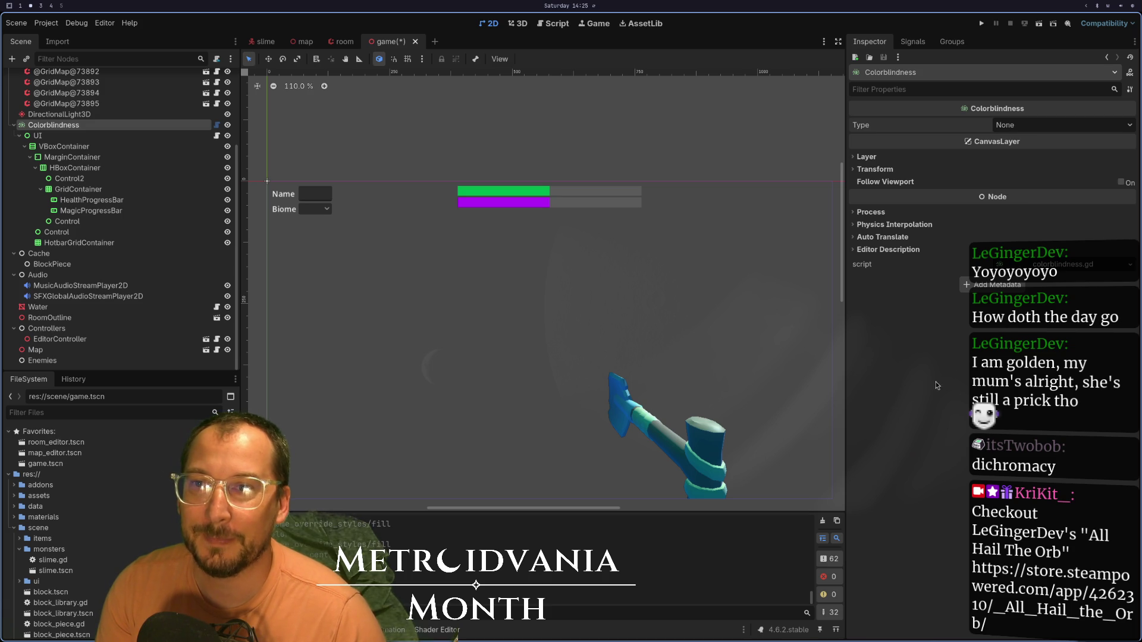
click(1033, 125)
click(1022, 151)
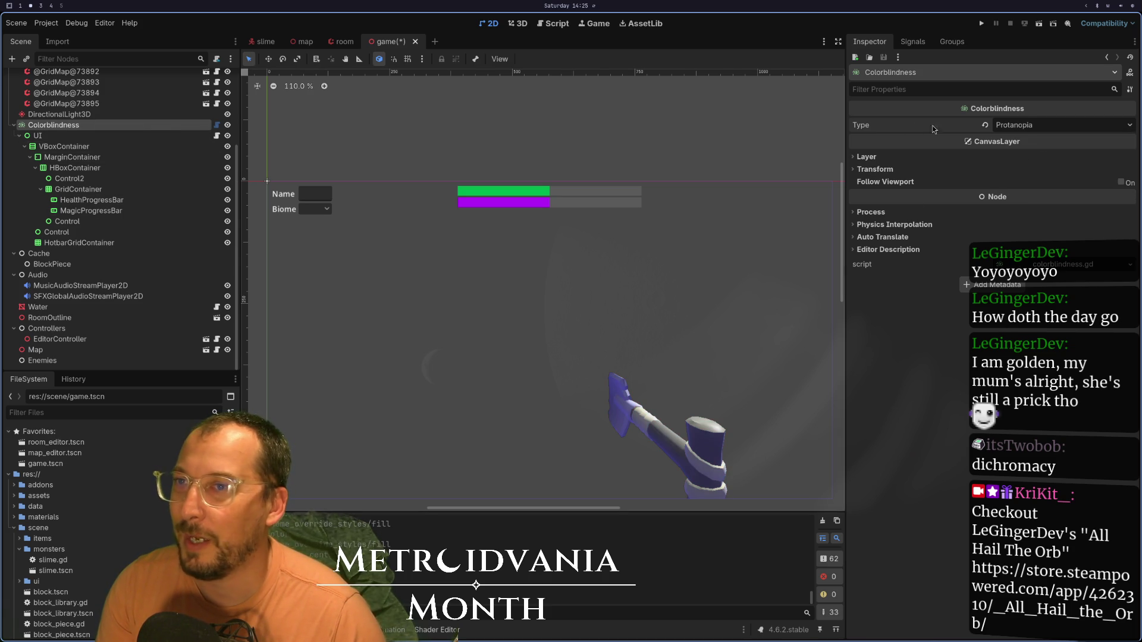
click(1026, 126)
click(1018, 174)
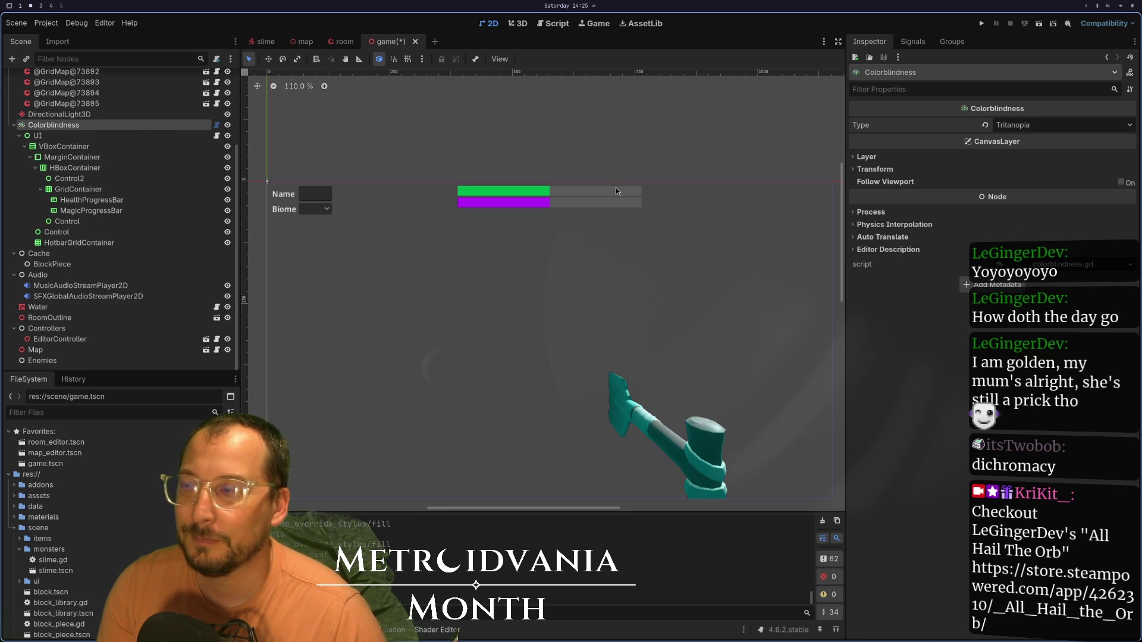
scroll(60, 197, up, 3)
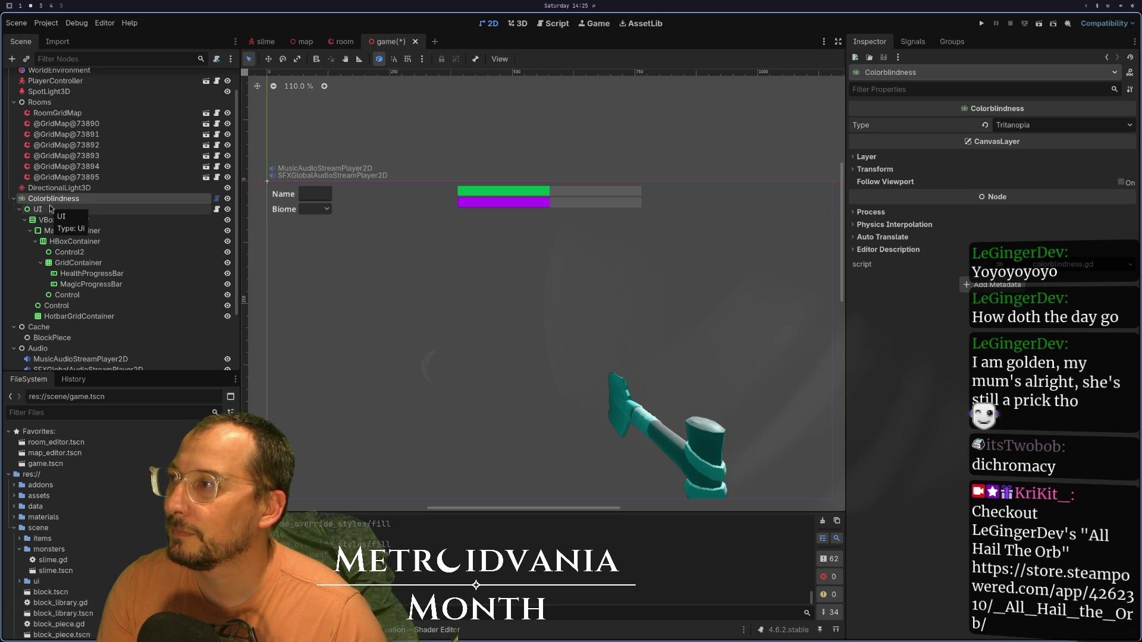
- Run the game and switch it live through Deuteranopia, Protanopia, Achromatopsia and Tritanopia
click(980, 27)
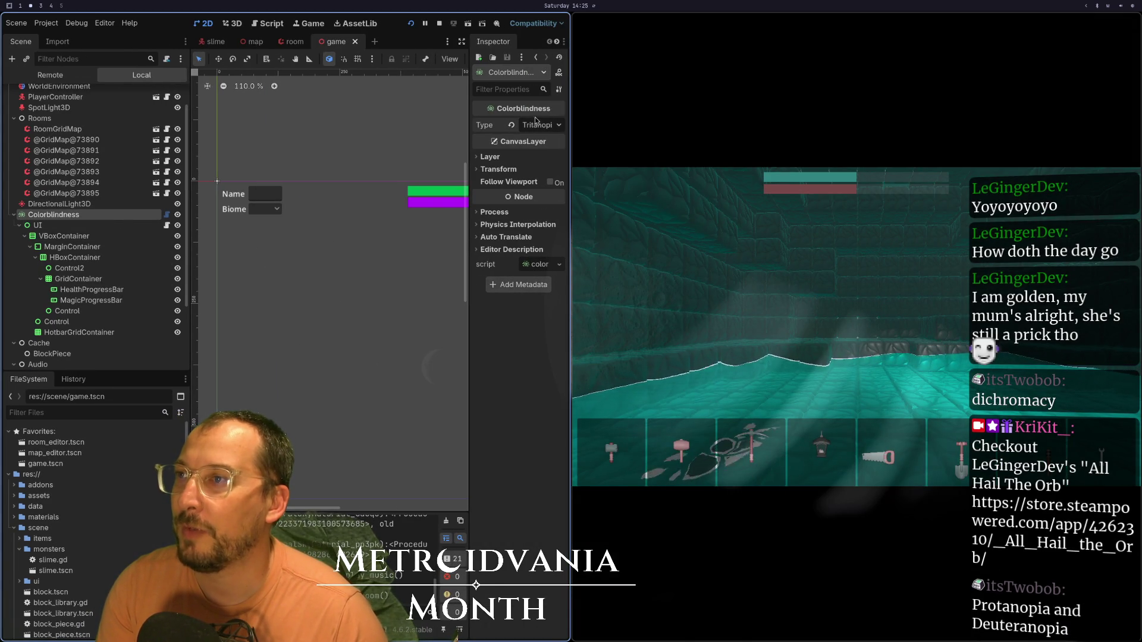
click(543, 125)
click(524, 163)
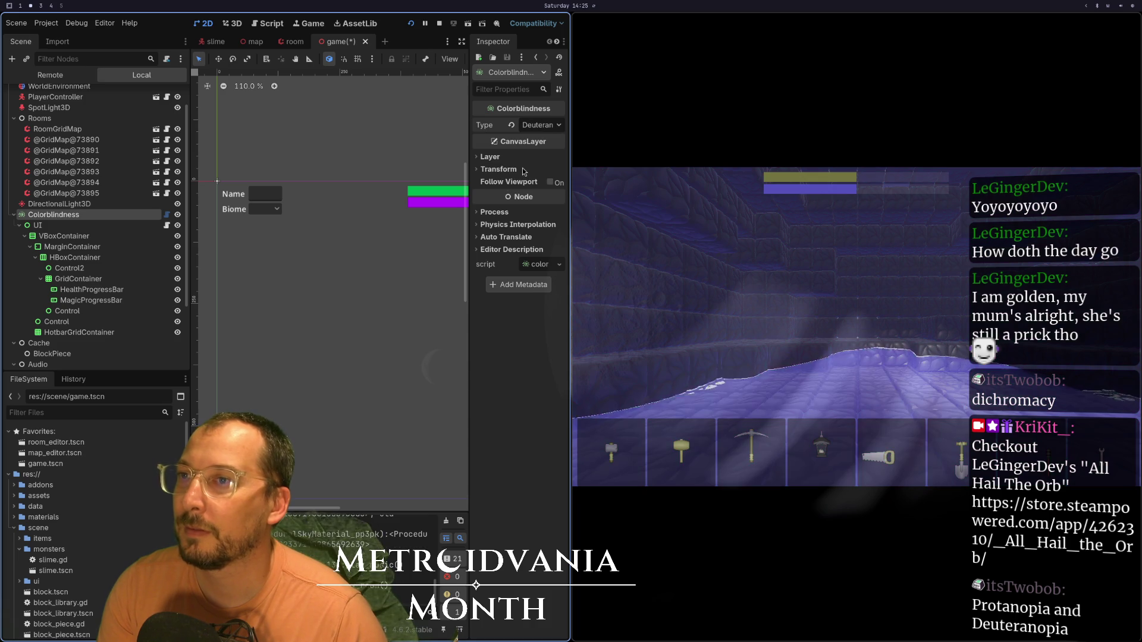
click(541, 126)
click(531, 149)
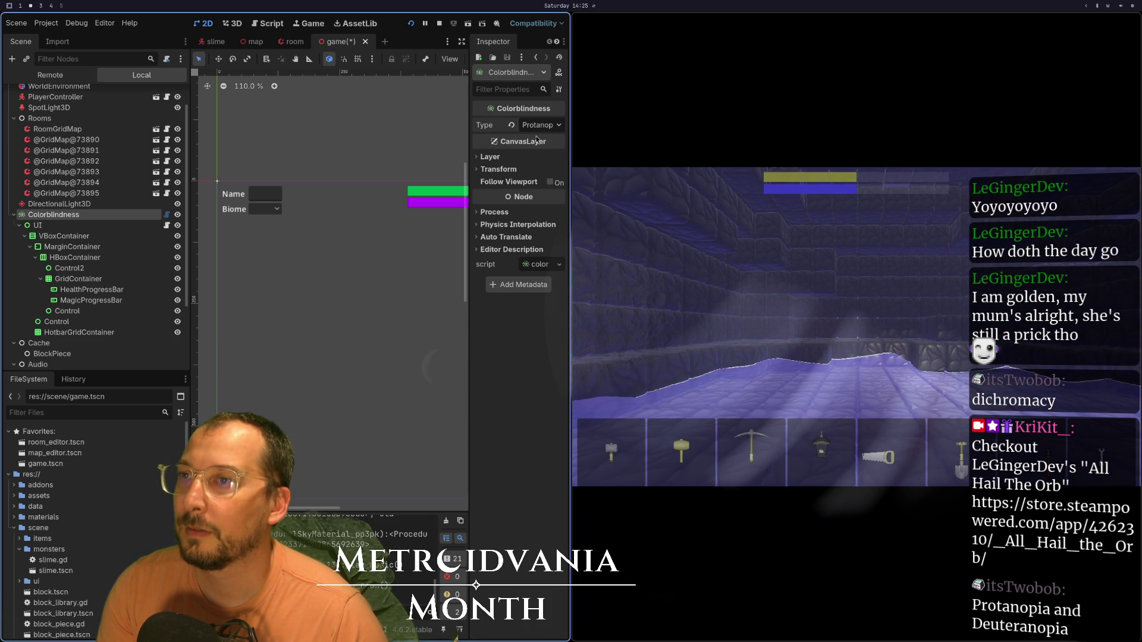
click(537, 129)
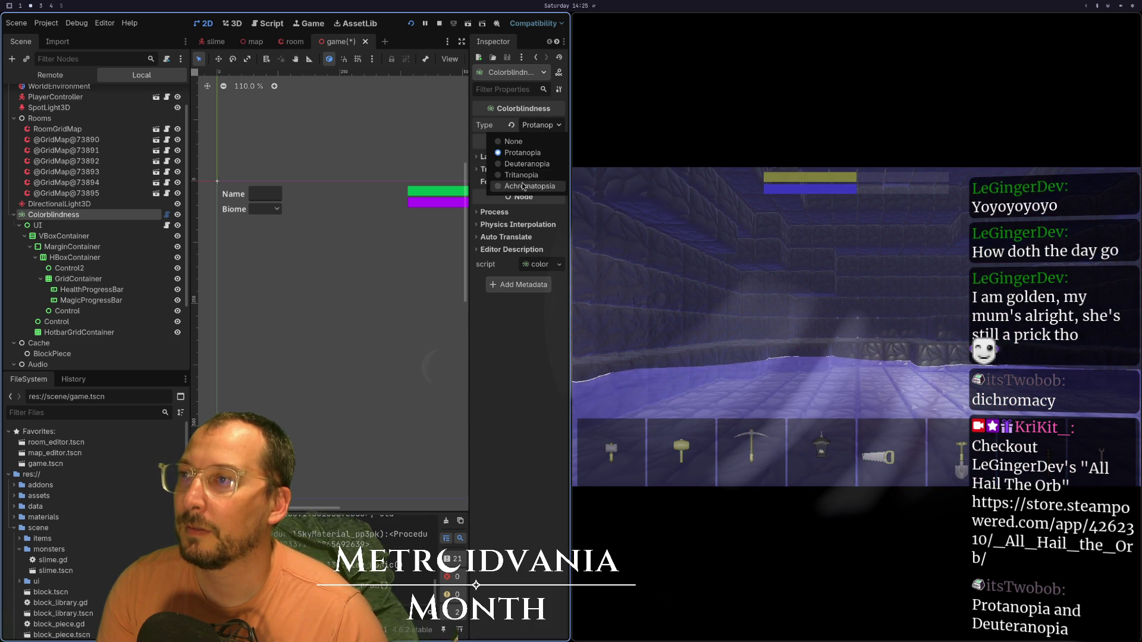
click(523, 186)
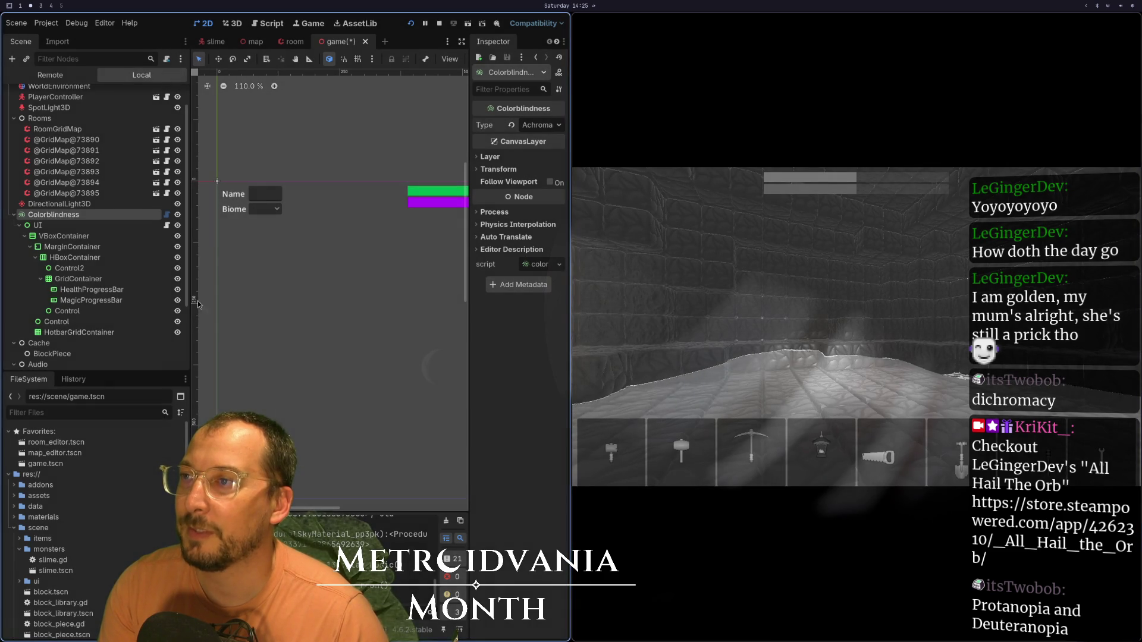
click(539, 125)
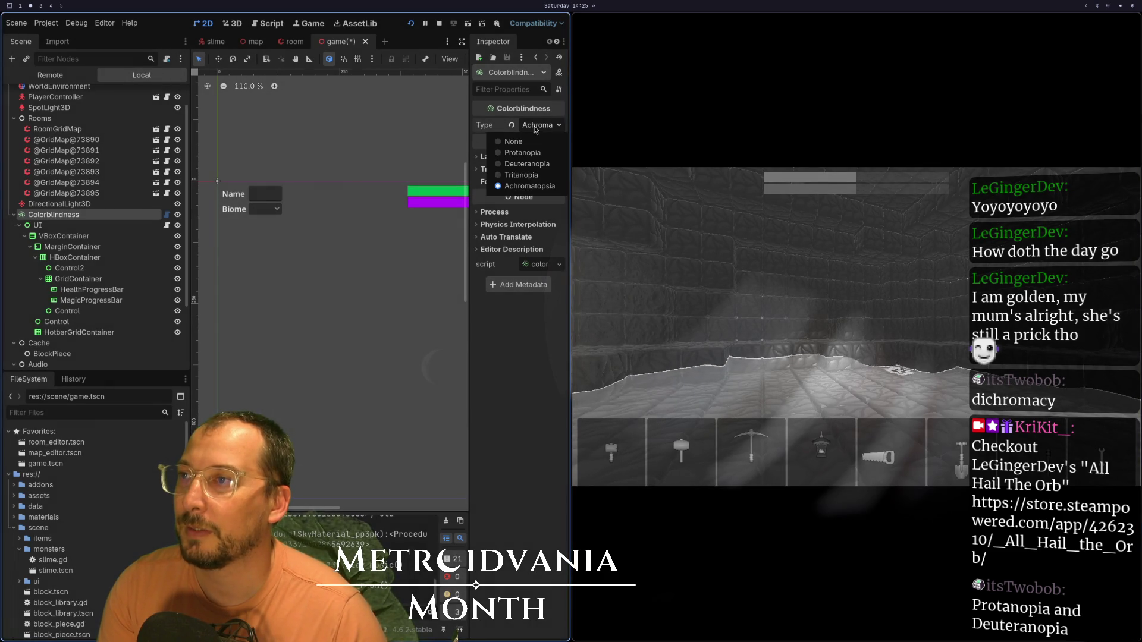
click(515, 175)
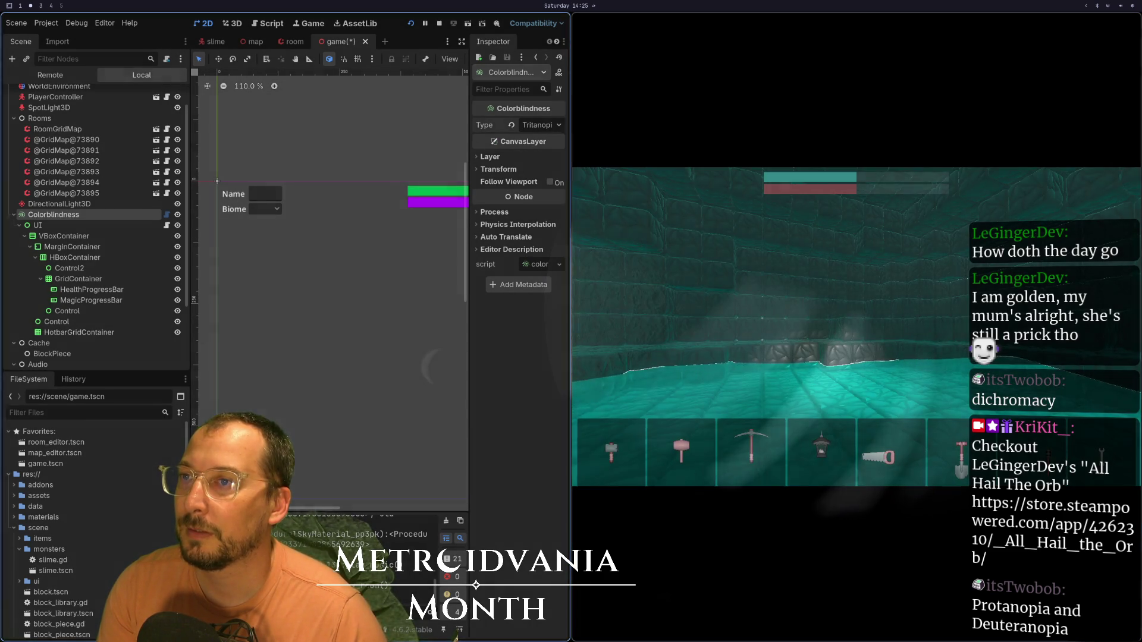
- Play the game, then change the filter to Deuteranopia and finally Protanopia
click(574, 151)
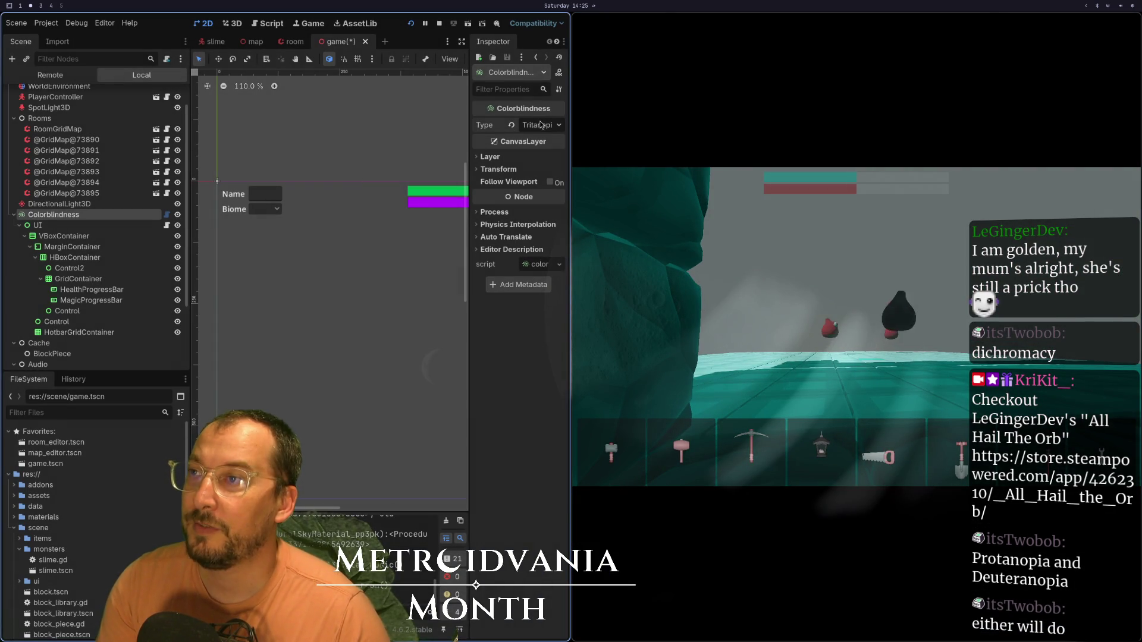
click(540, 124)
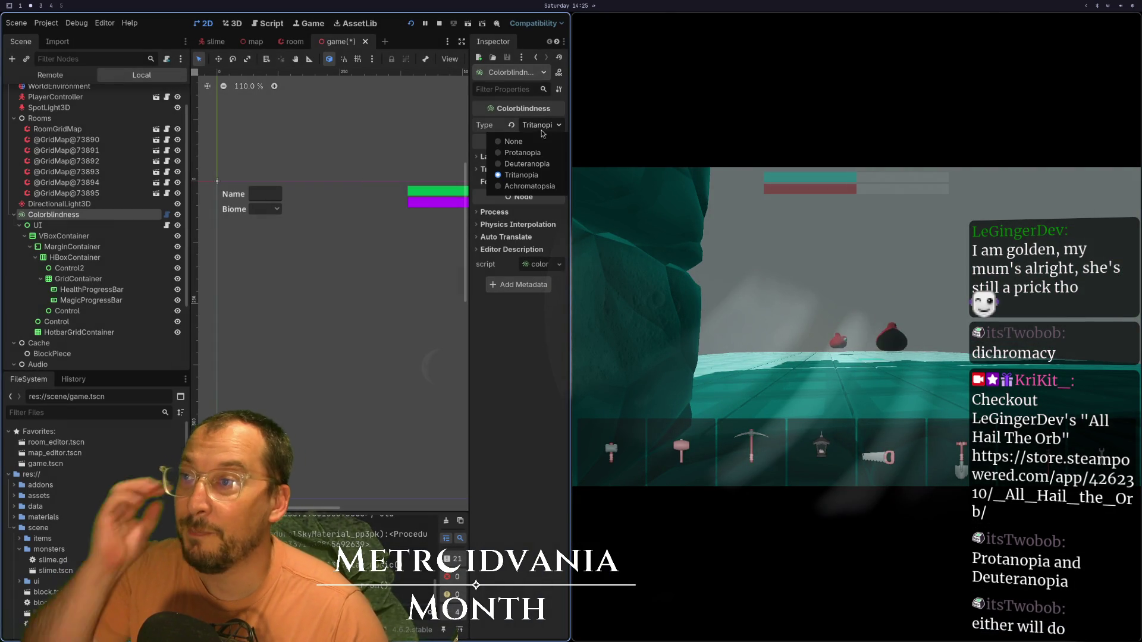
click(529, 167)
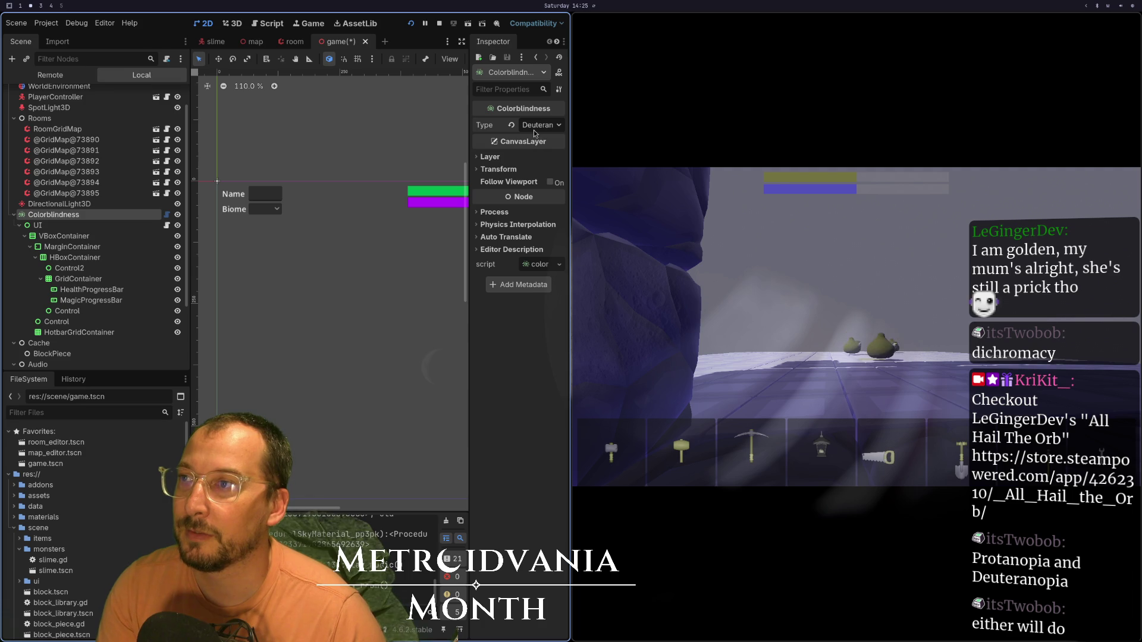
click(534, 126)
click(529, 154)
- Move UI out from under Colorblindness and make Colorblindness the first child of Game
mouse_move(56, 231)
mouse_down()
mouse_move(77, 210)
mouse_move(59, 209)
mouse_up()
drag(62, 335, 30, 152)
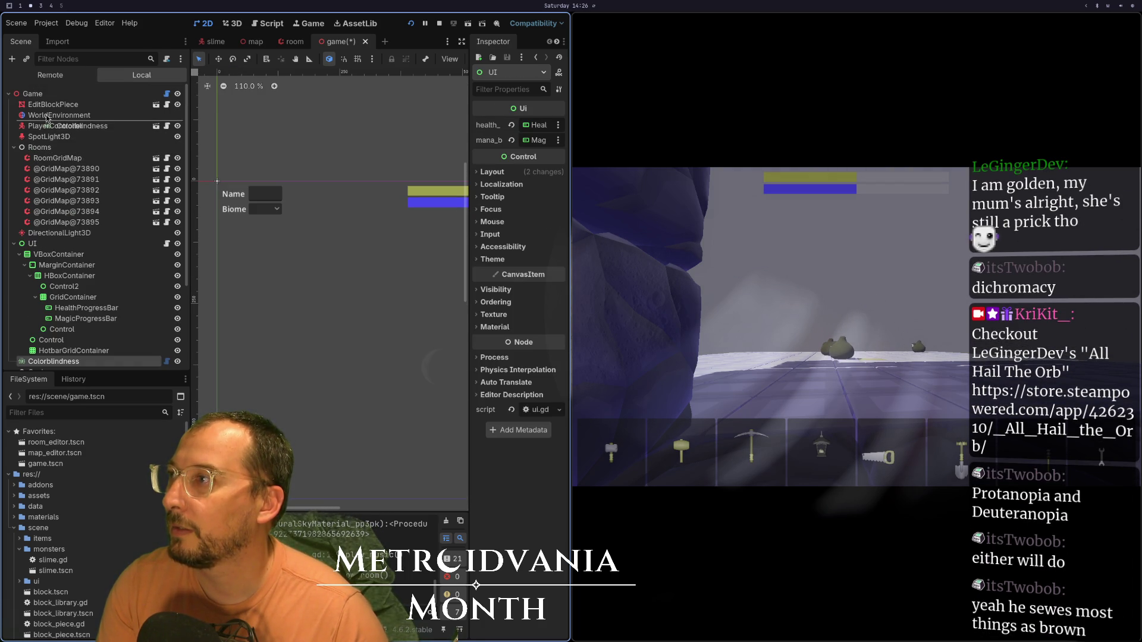
drag(54, 106, 55, 104)
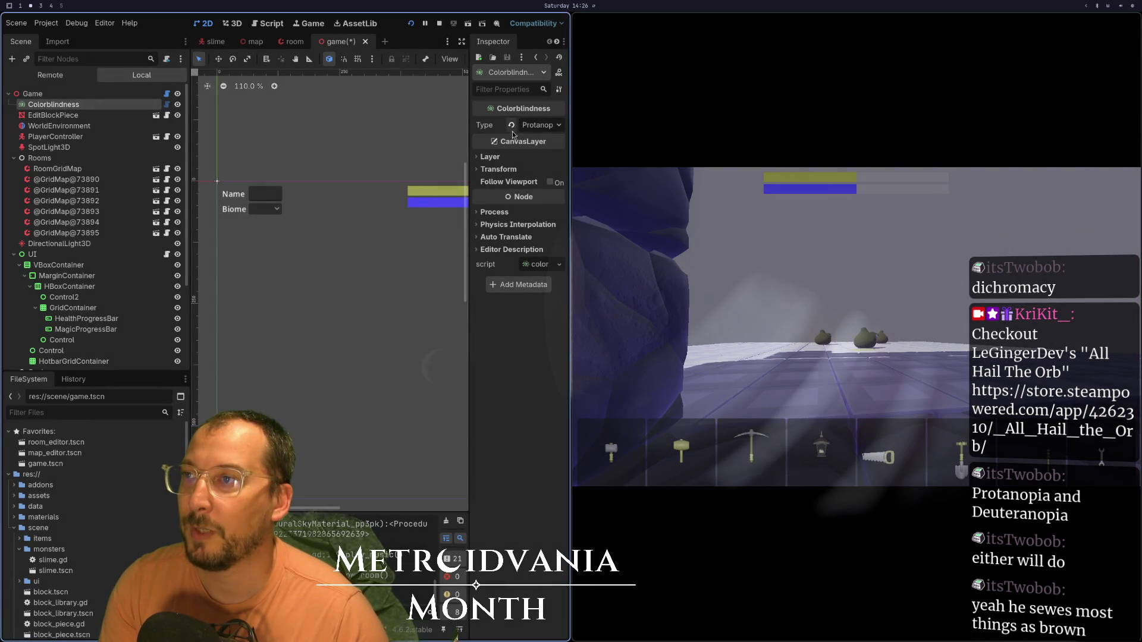
- Set the filter to Deuteranopia, walk the player toward the slimes, then close the game
click(538, 125)
click(524, 154)
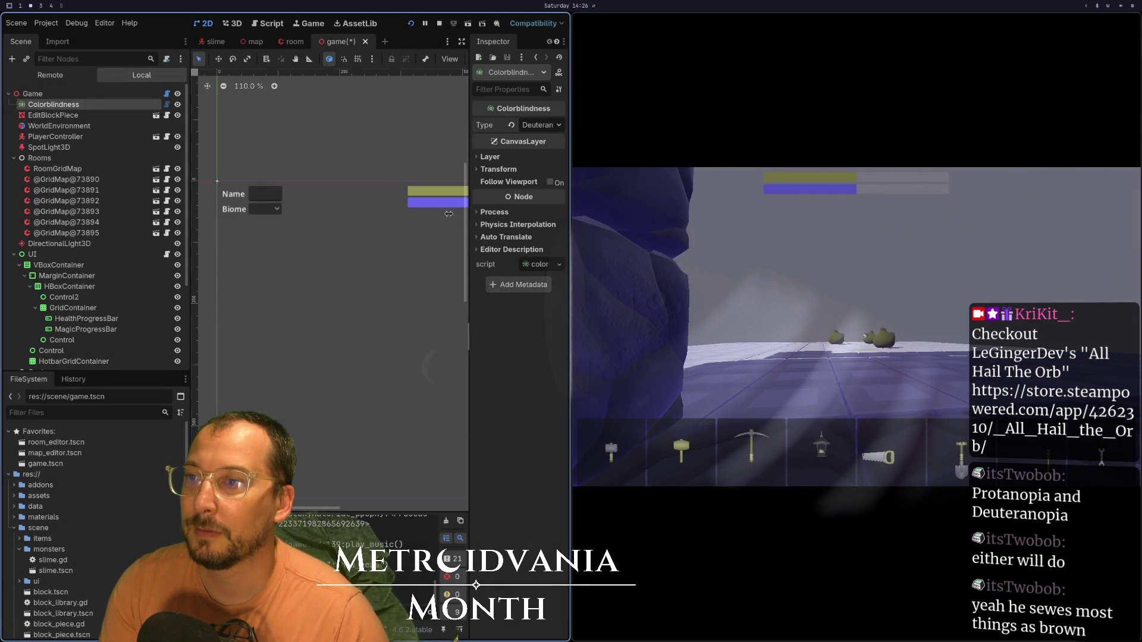
click(773, 298)
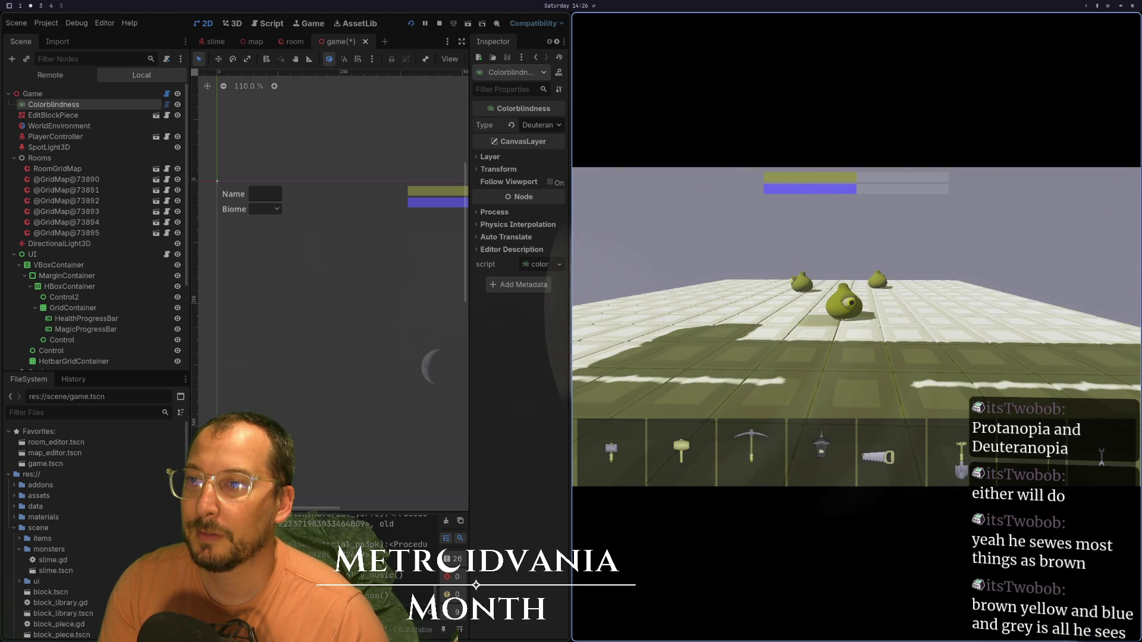
key(w)
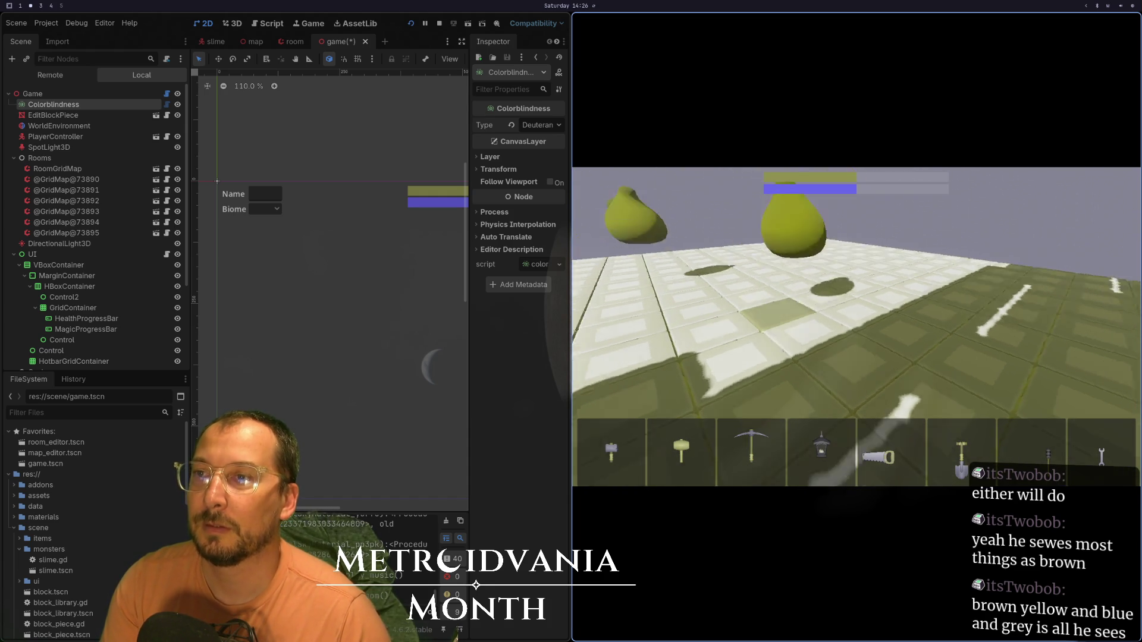
key(F8)
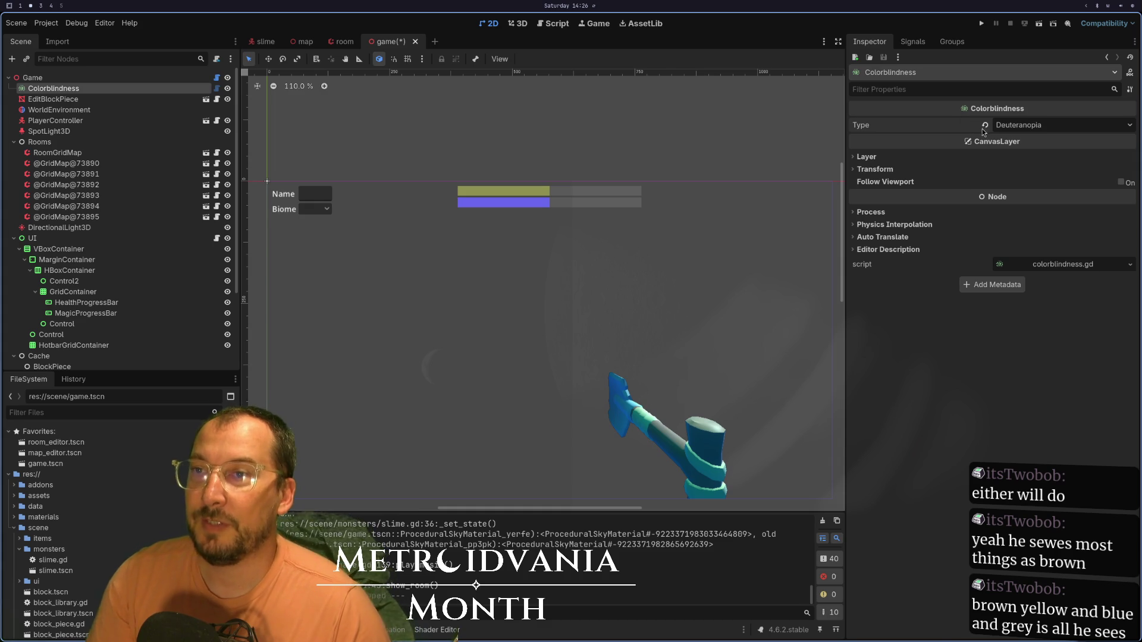
- Revert the Colorblindness Type to None and look over the filter choices without changing it
click(984, 126)
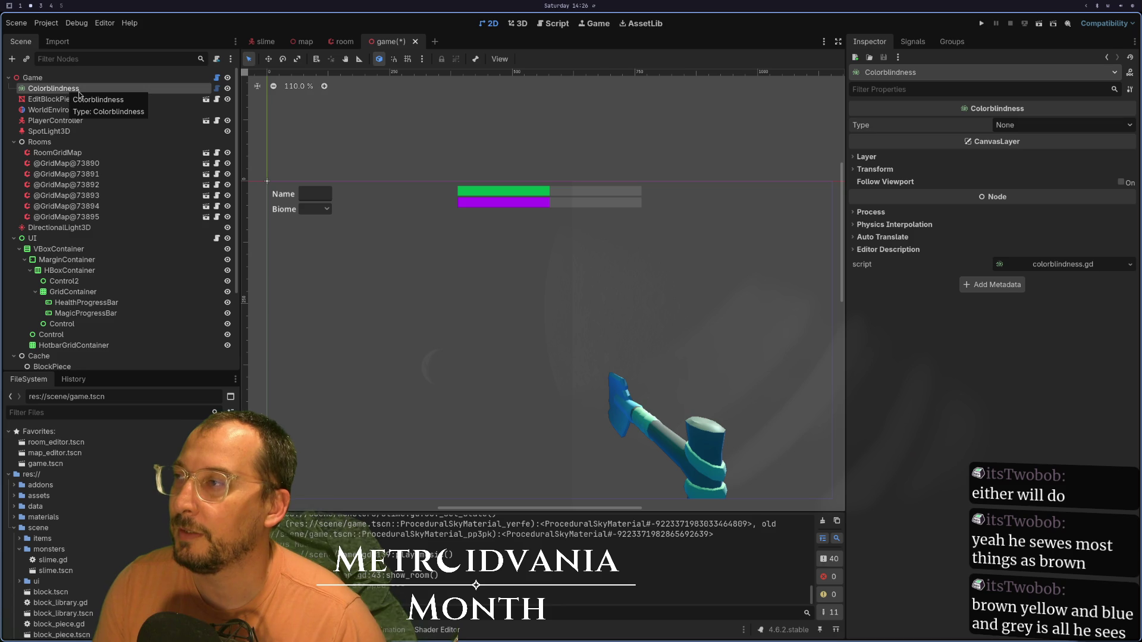
click(1027, 129)
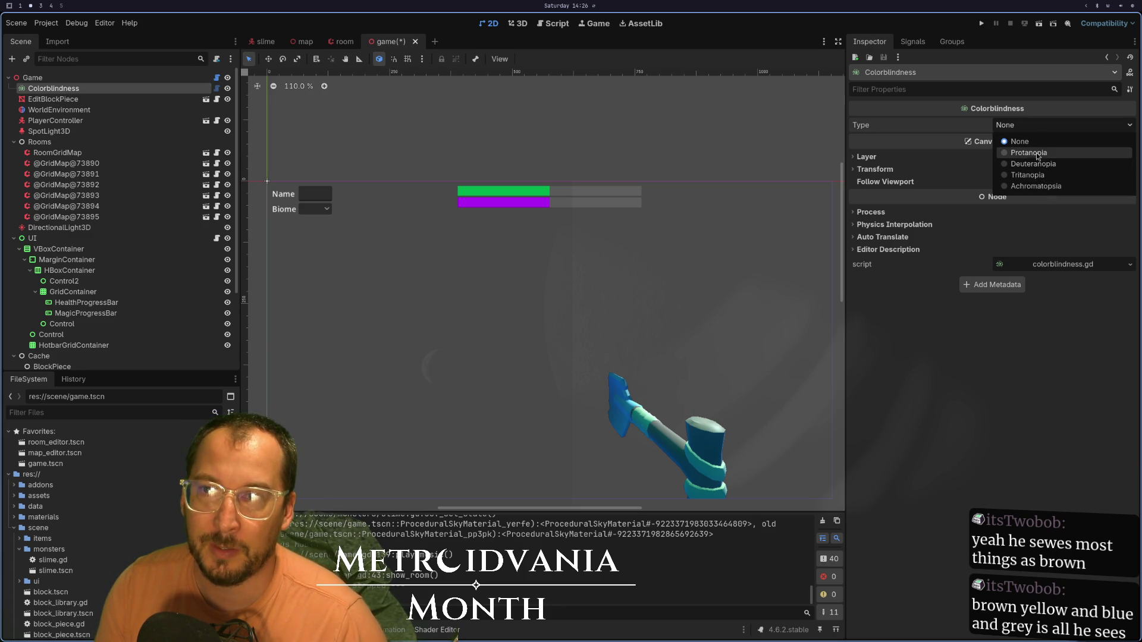
click(969, 128)
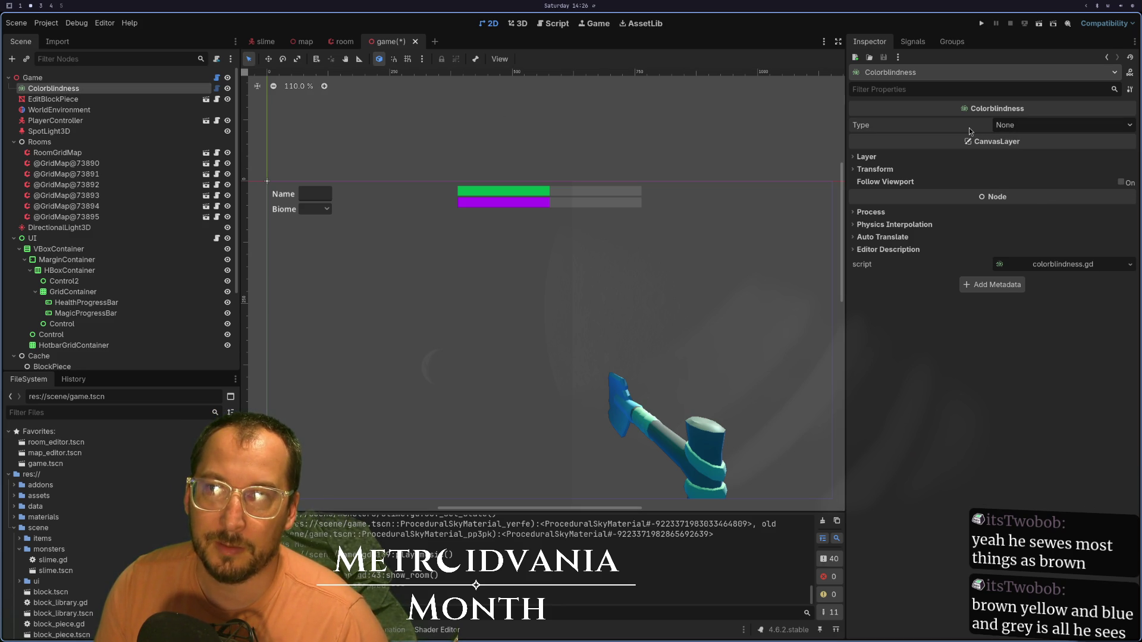
click(1016, 130)
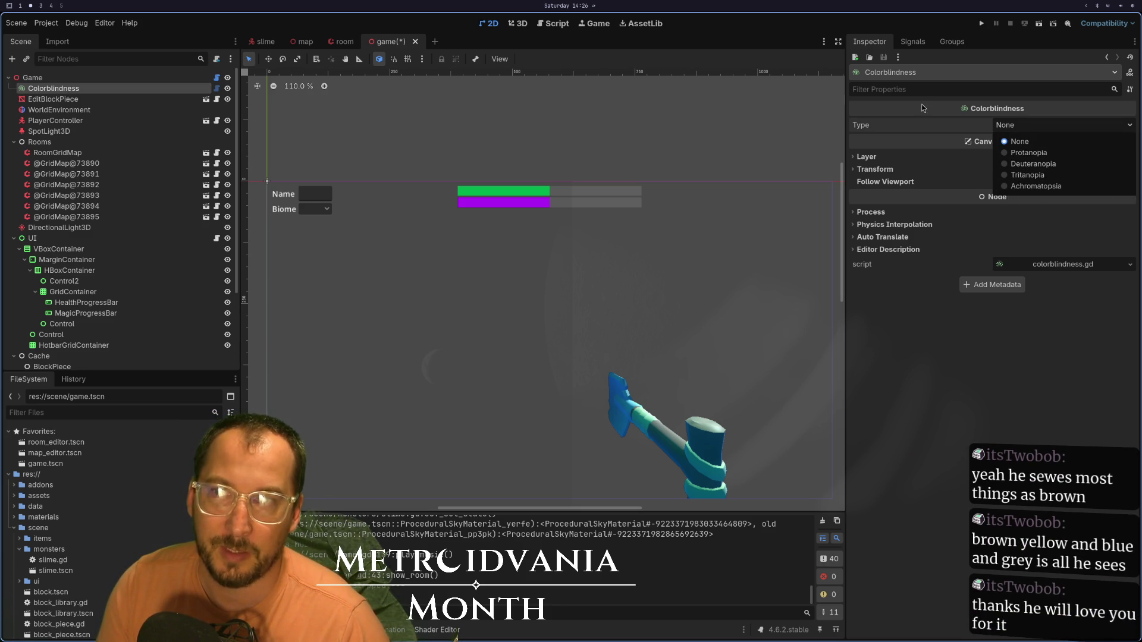
click(933, 123)
mouse_move(920, 124)
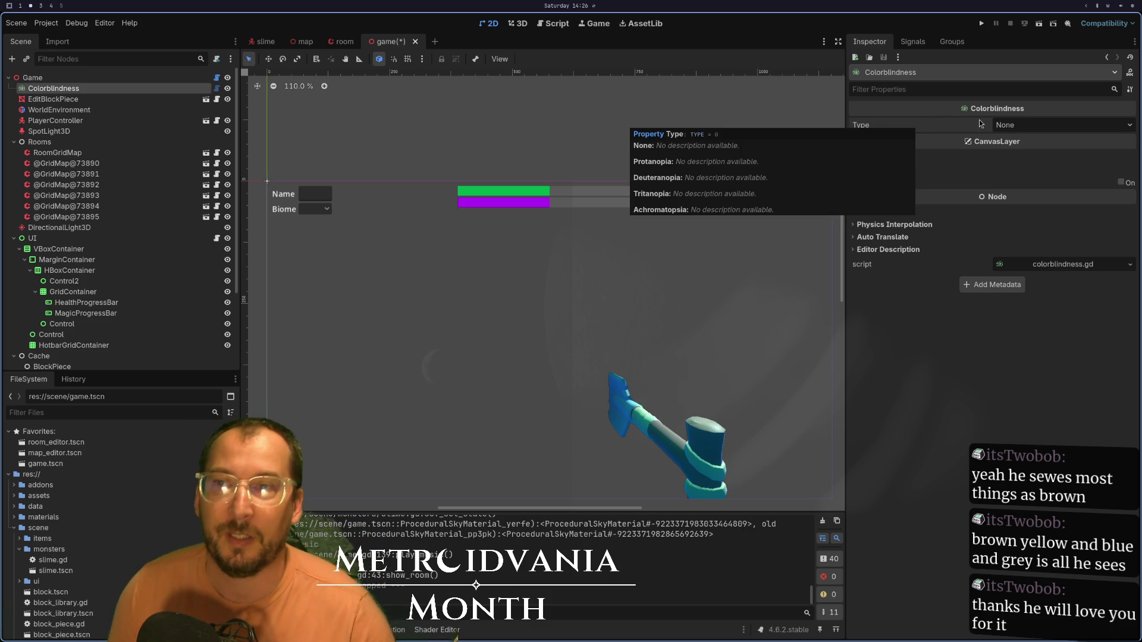
click(1008, 126)
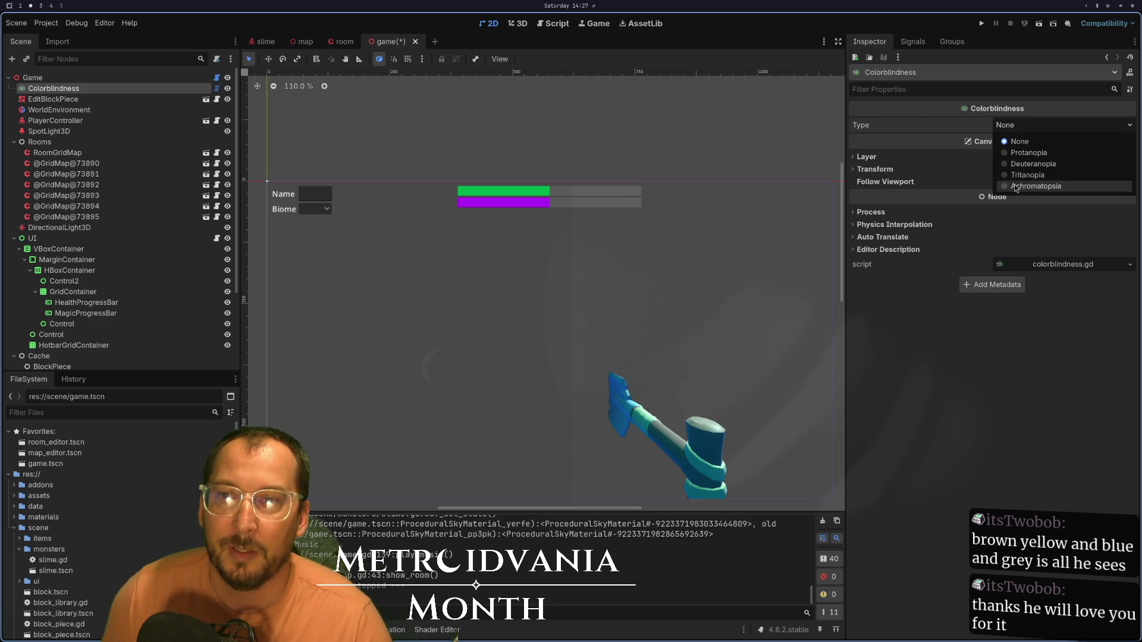
click(949, 108)
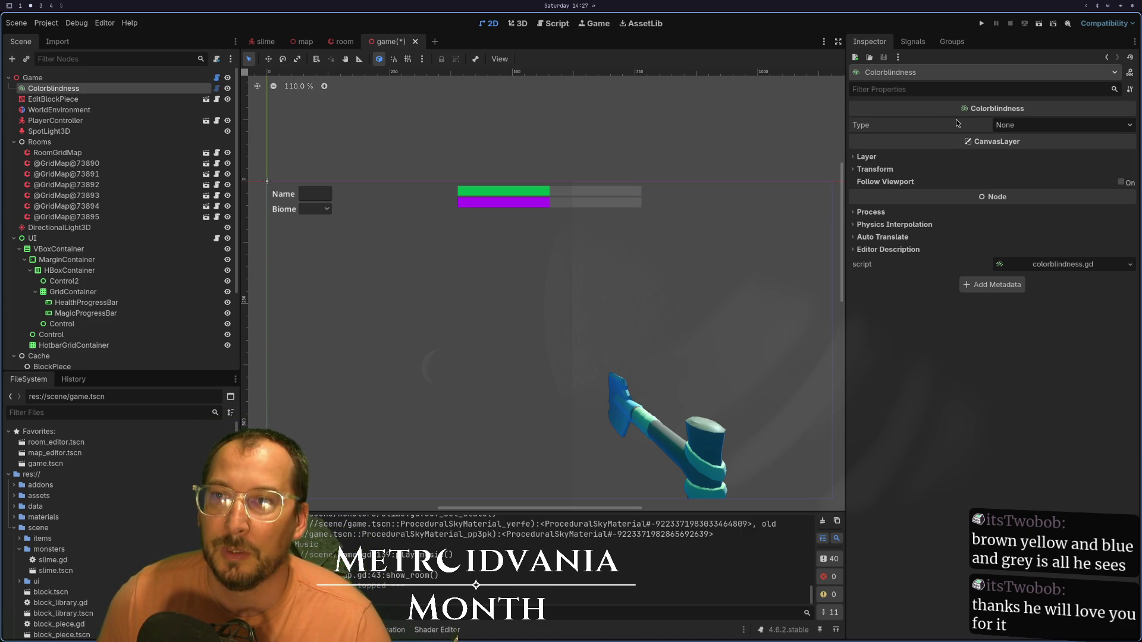
mouse_move(956, 120)
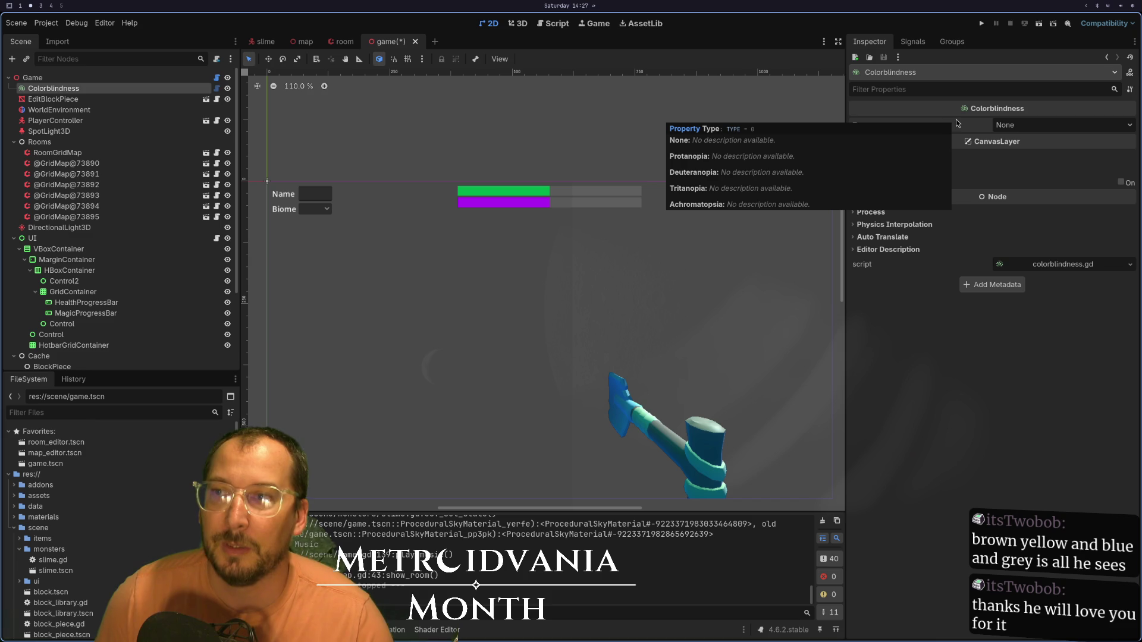
- Set the filter to Protanopia and relaunch the game
click(1055, 125)
click(1055, 153)
click(981, 23)
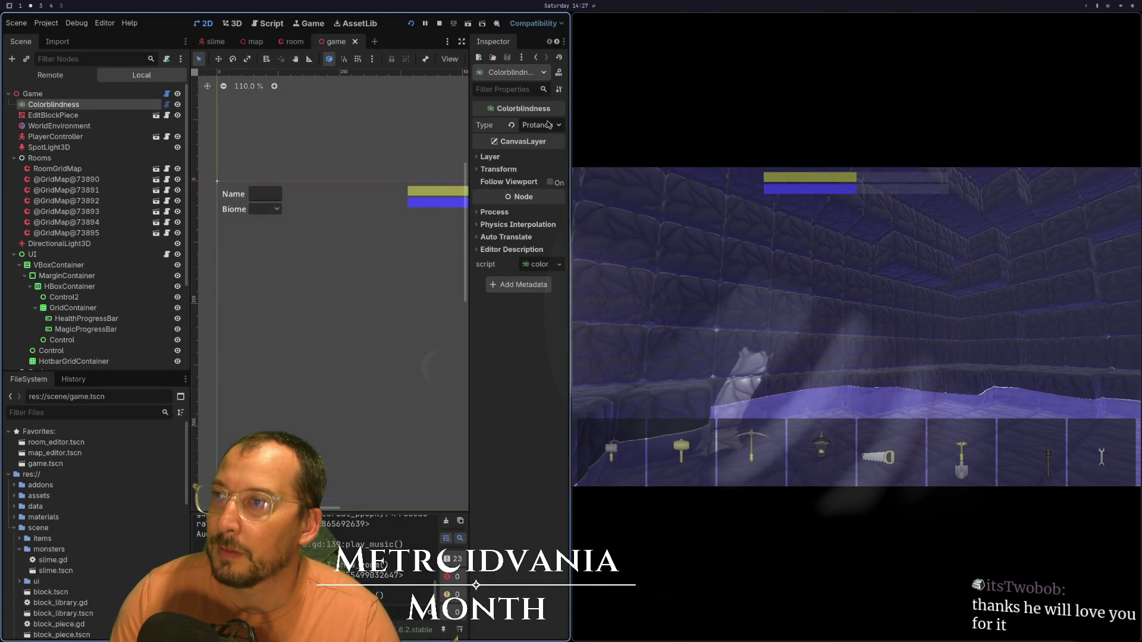
- Apply Deuteranopia, then Tritanopia, and play the running game under it
click(546, 127)
click(526, 167)
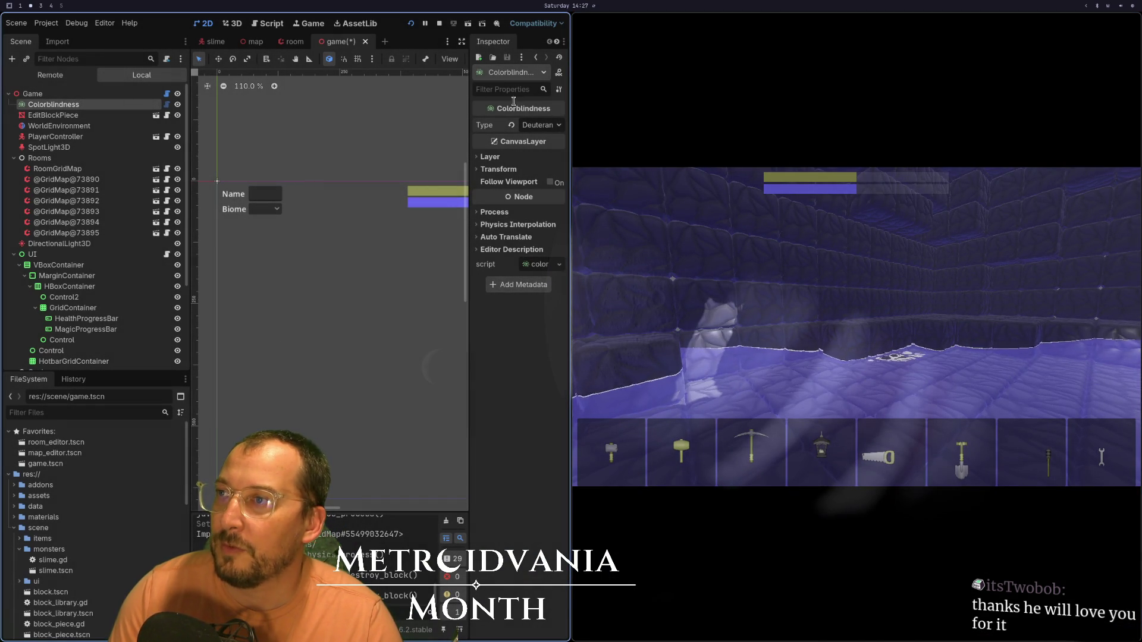
click(531, 127)
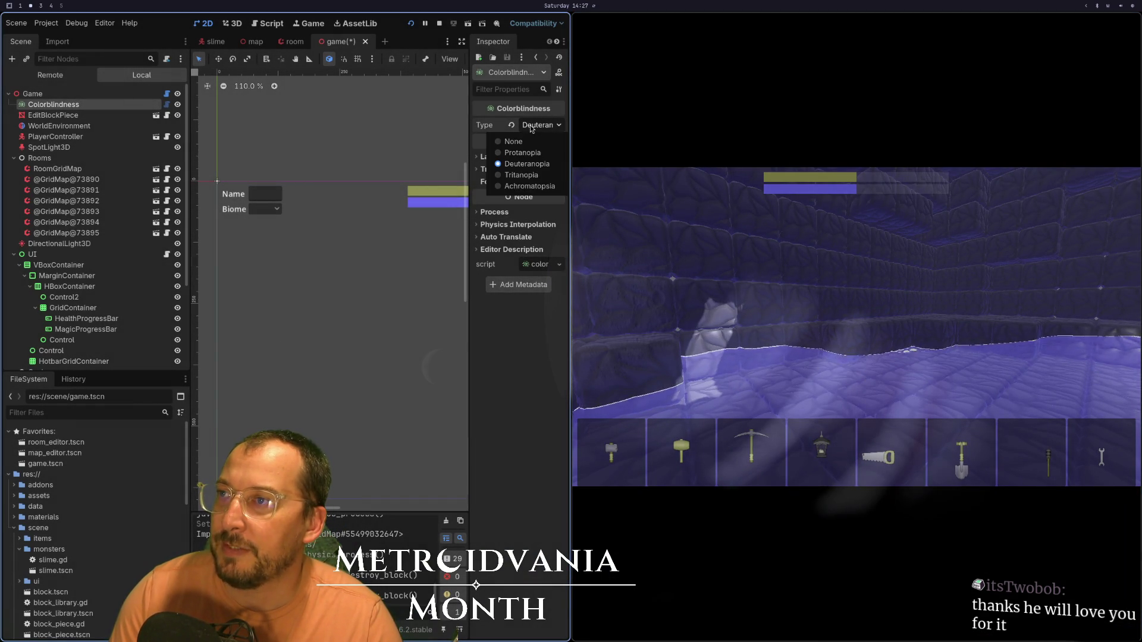
click(514, 183)
click(856, 327)
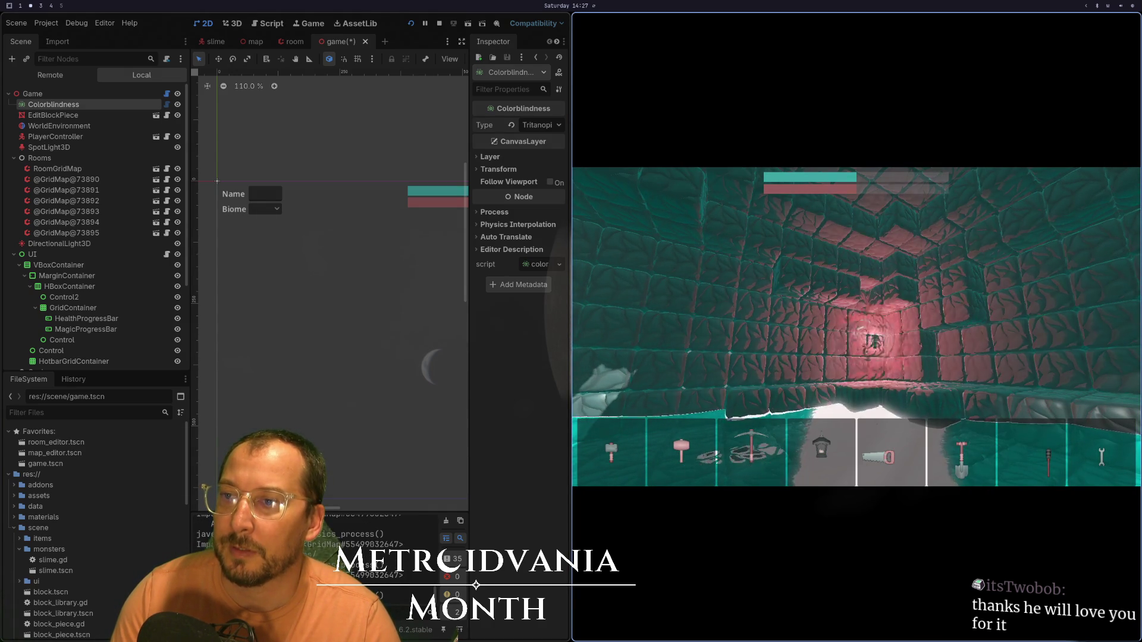
key(Escape)
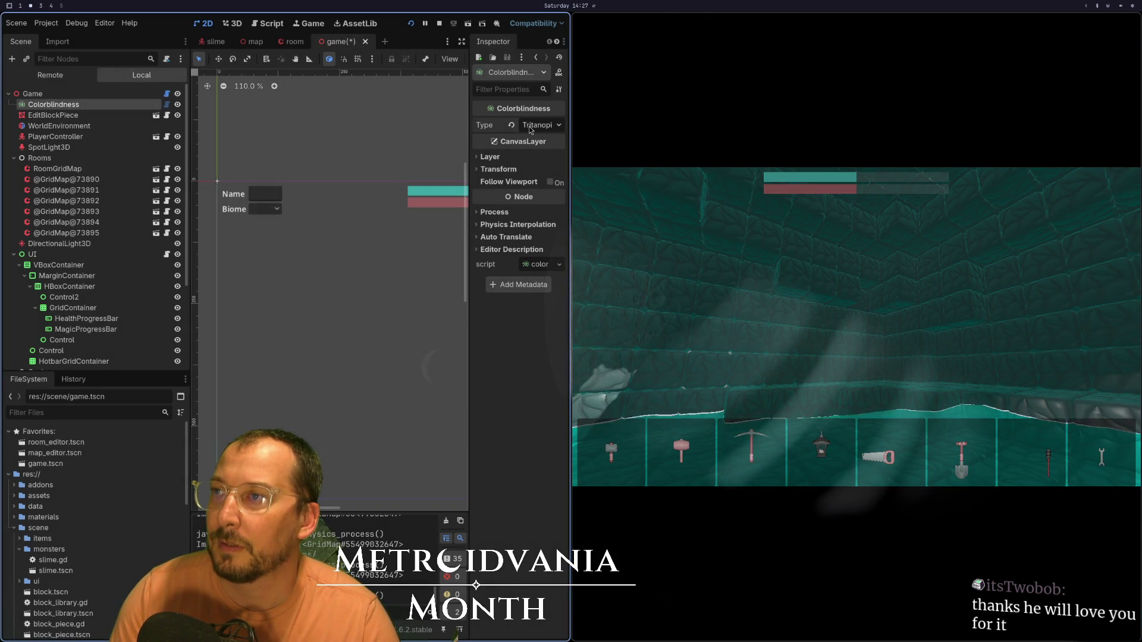
- Apply Achromatopsia and look around in-game, then set the filter Type back to None
click(524, 130)
click(548, 194)
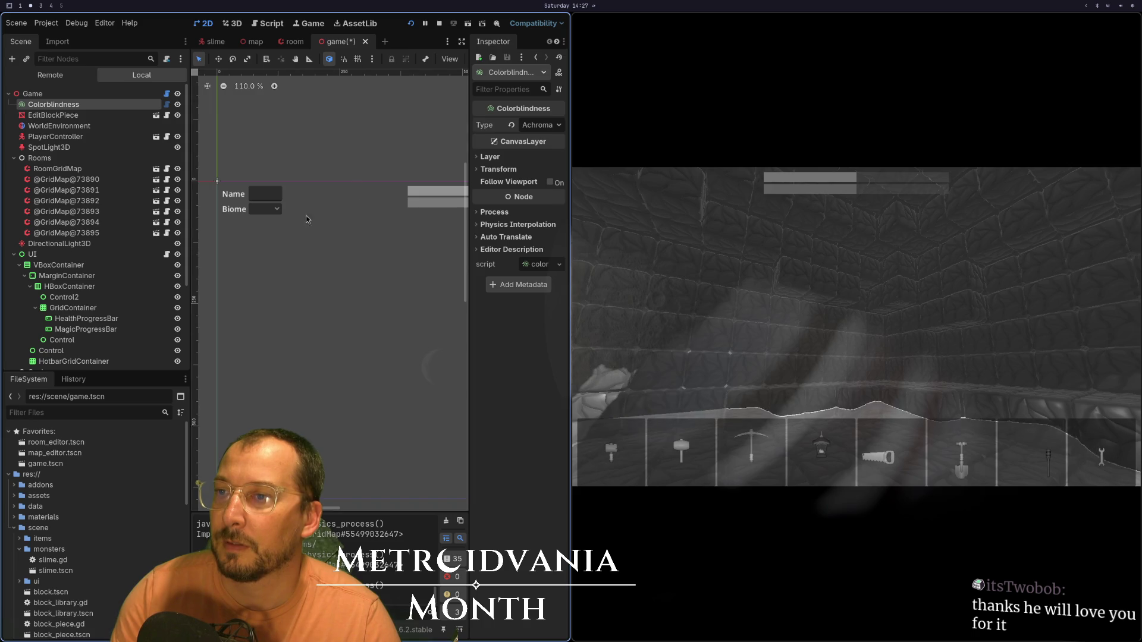
click(816, 325)
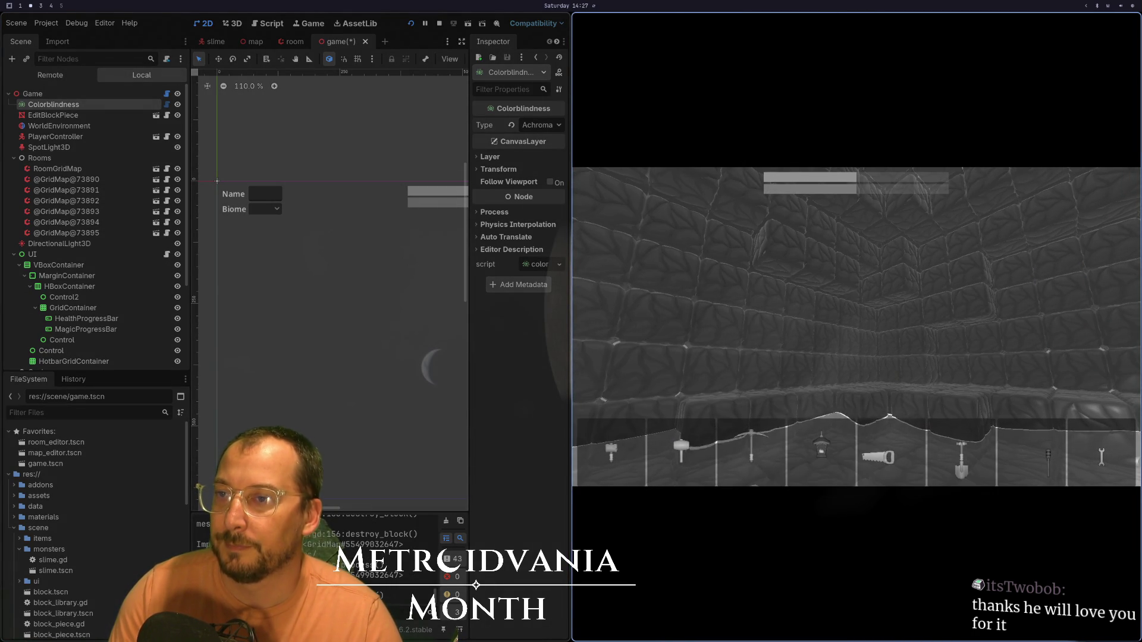
key(Escape)
click(558, 125)
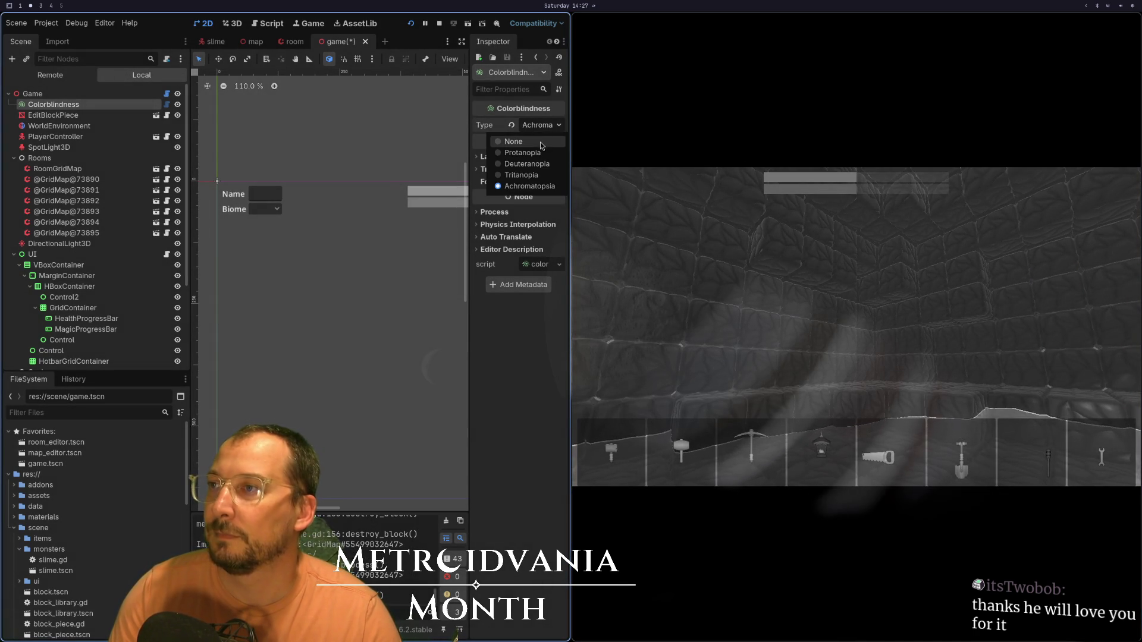
click(524, 138)
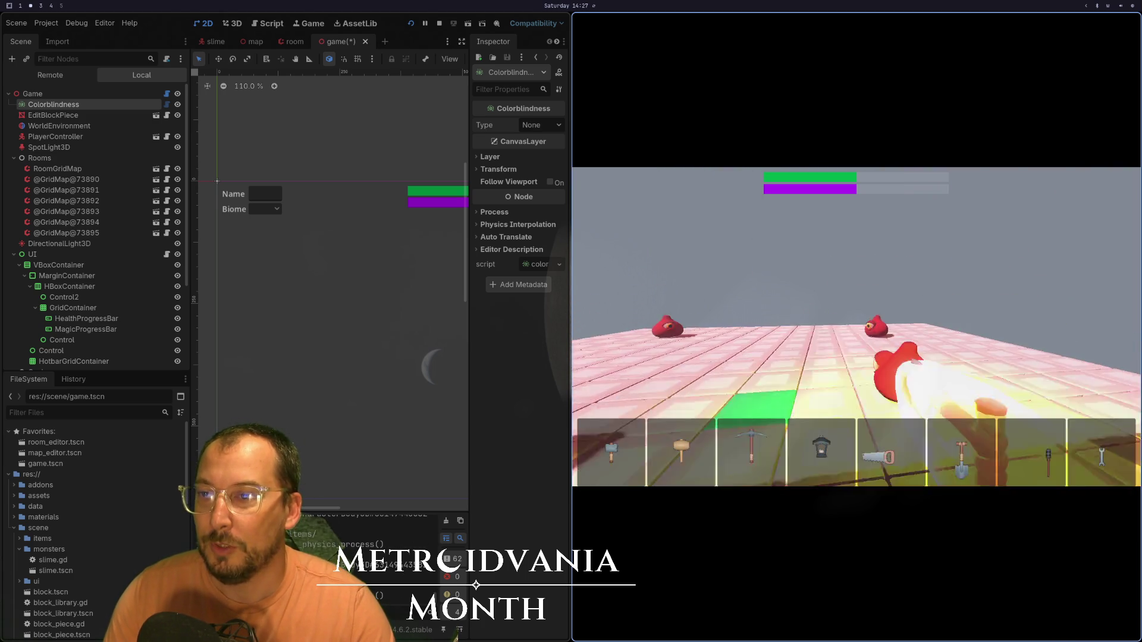
key(super+1)
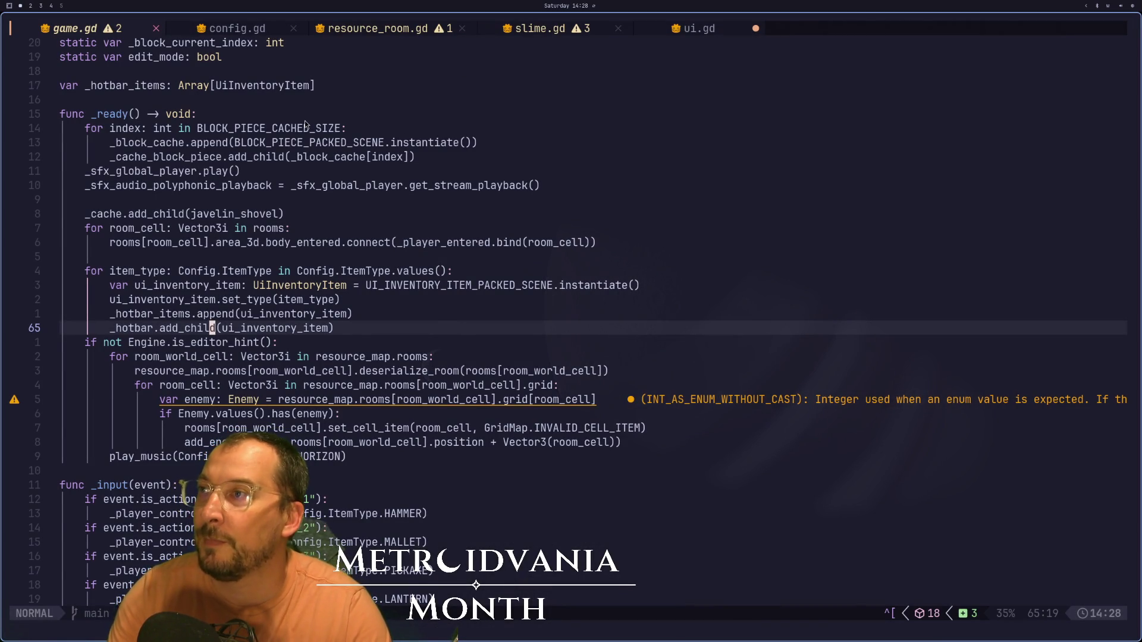
- Open ui.gd in Neovim and save it with :w
scroll(308, 129, up, 2)
click(676, 27)
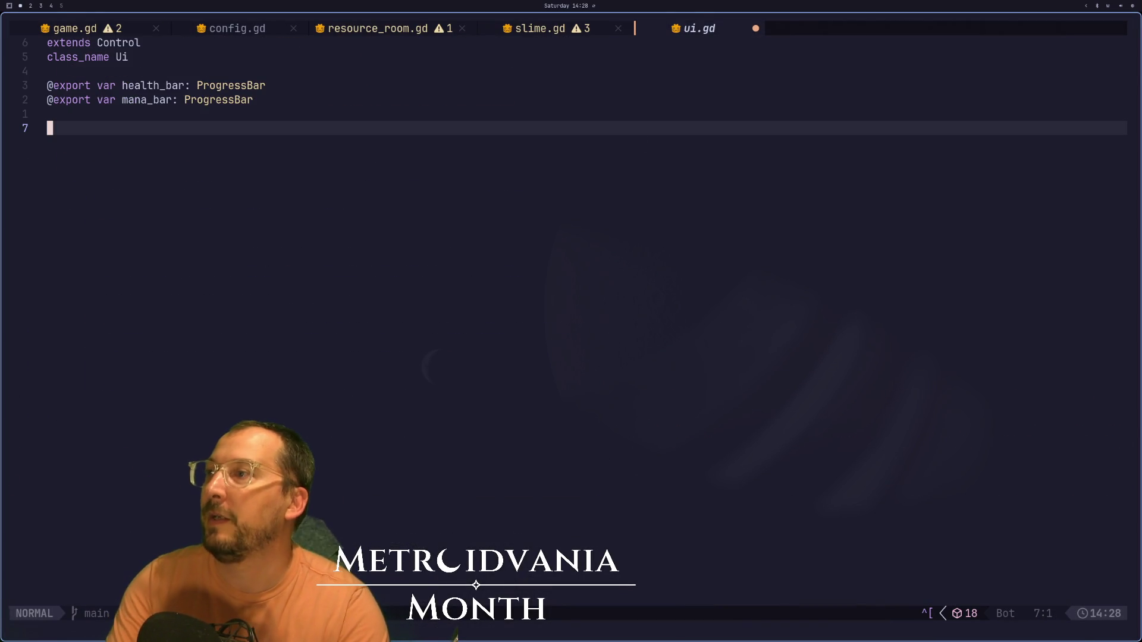
text(:w)
key(Return)
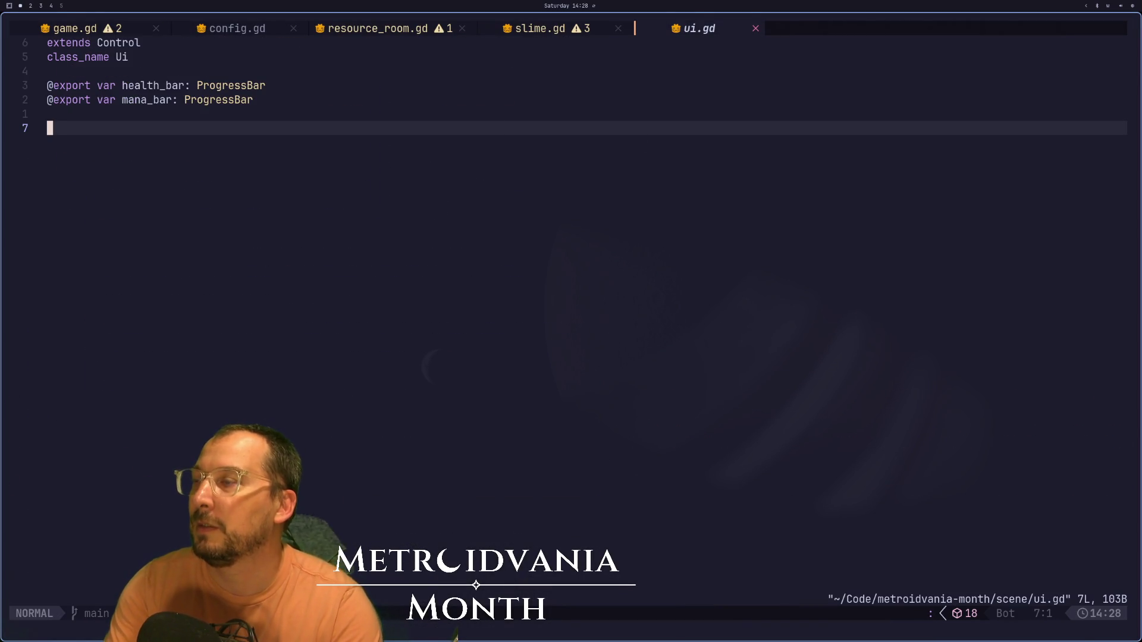
key(i)
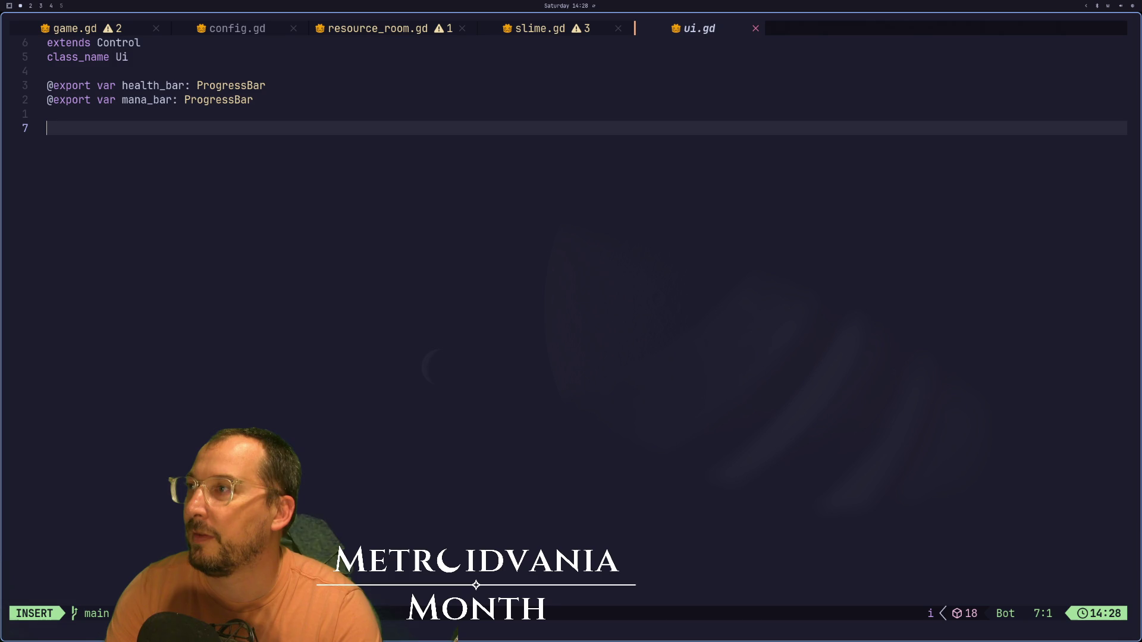
key(Escape)
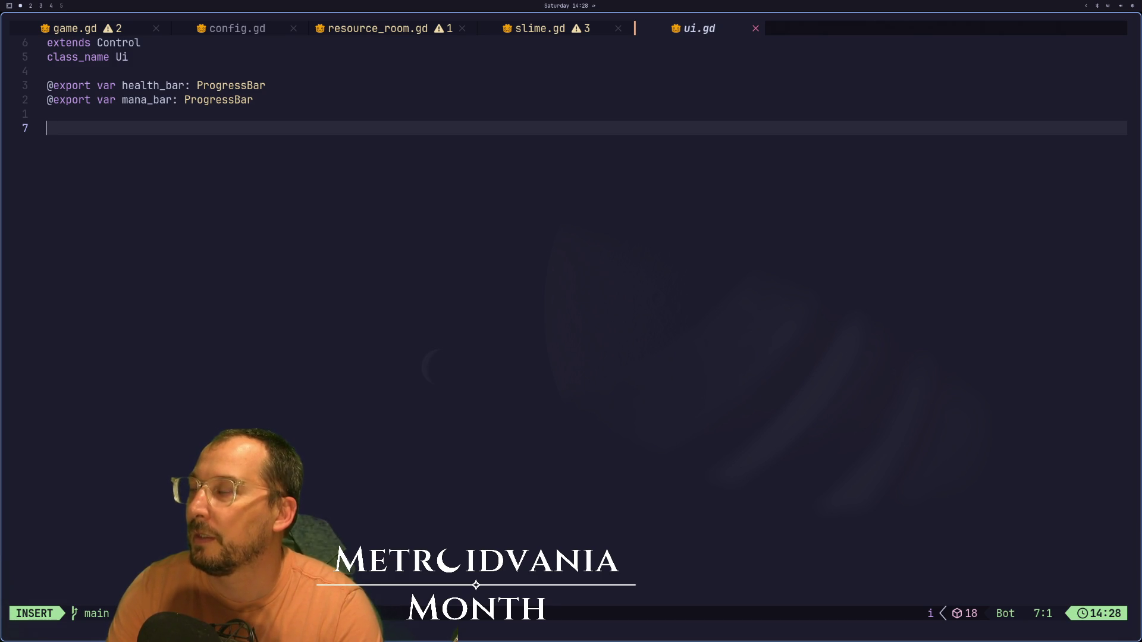
- Write 'func set_health_bar(value: float) -> void:' with a health_bar body line
text(func )
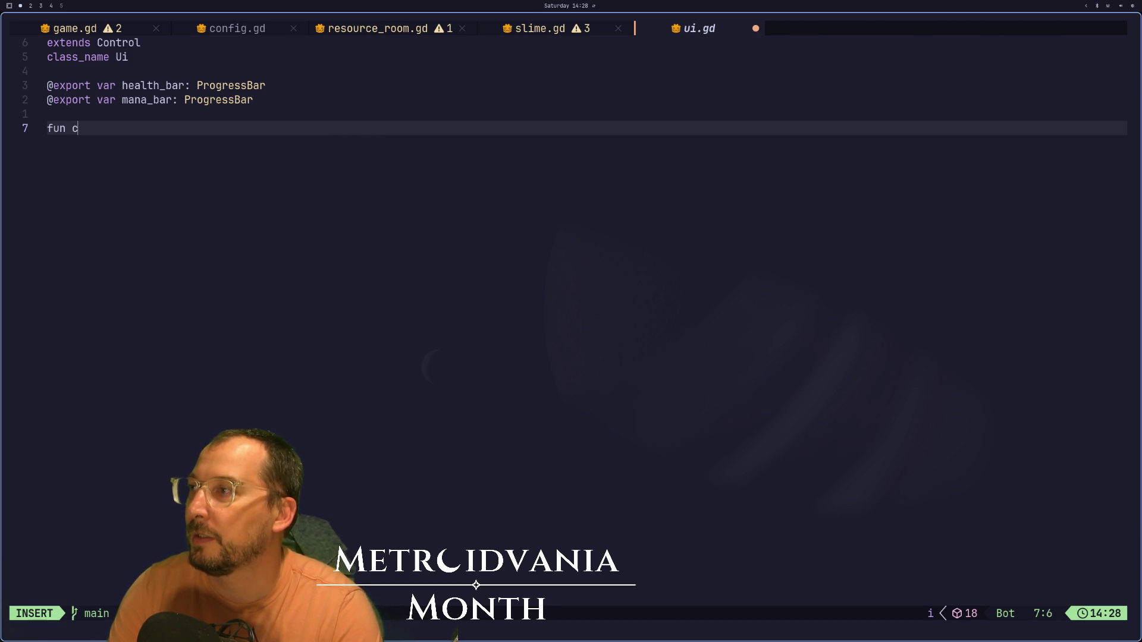
text(s)
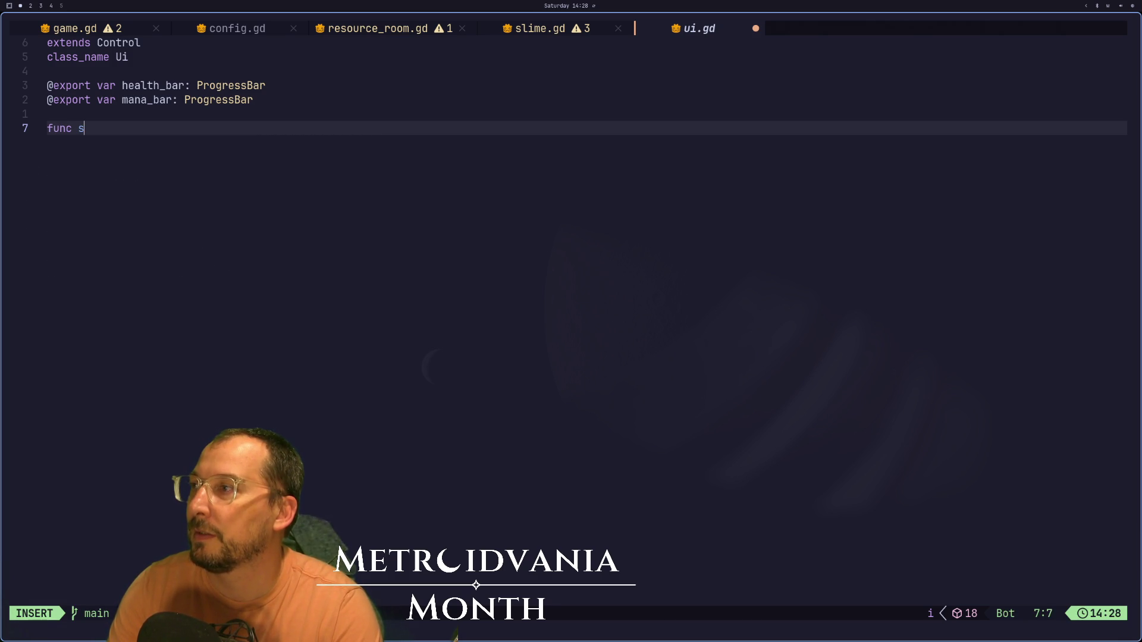
text(et_heath)
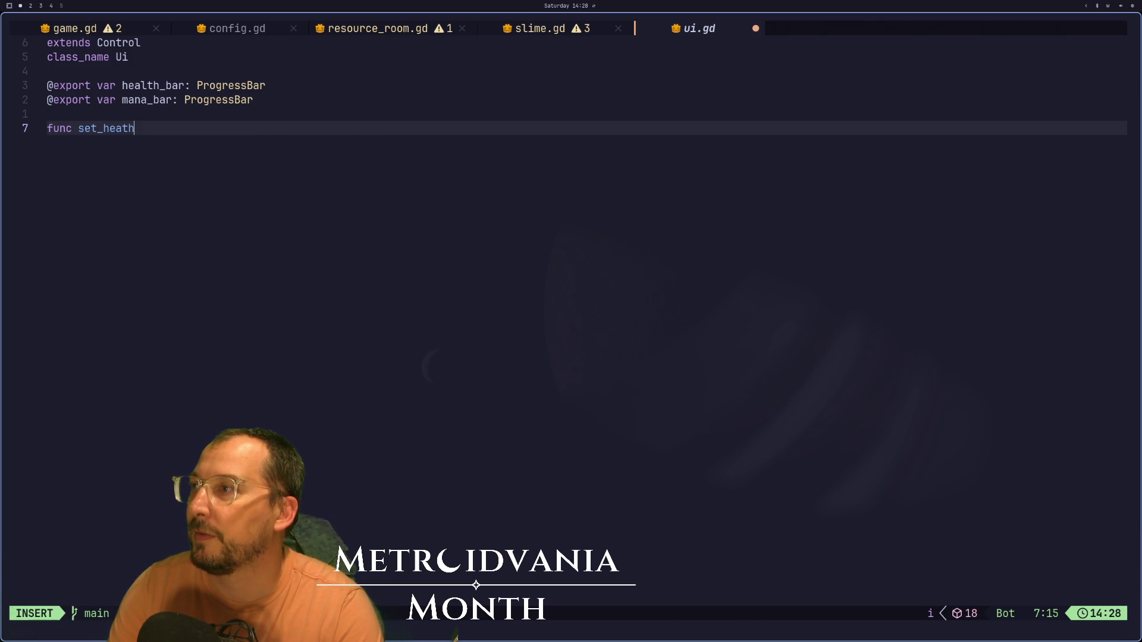
key(BackSpace)
key(BackSpace)
text(lth)
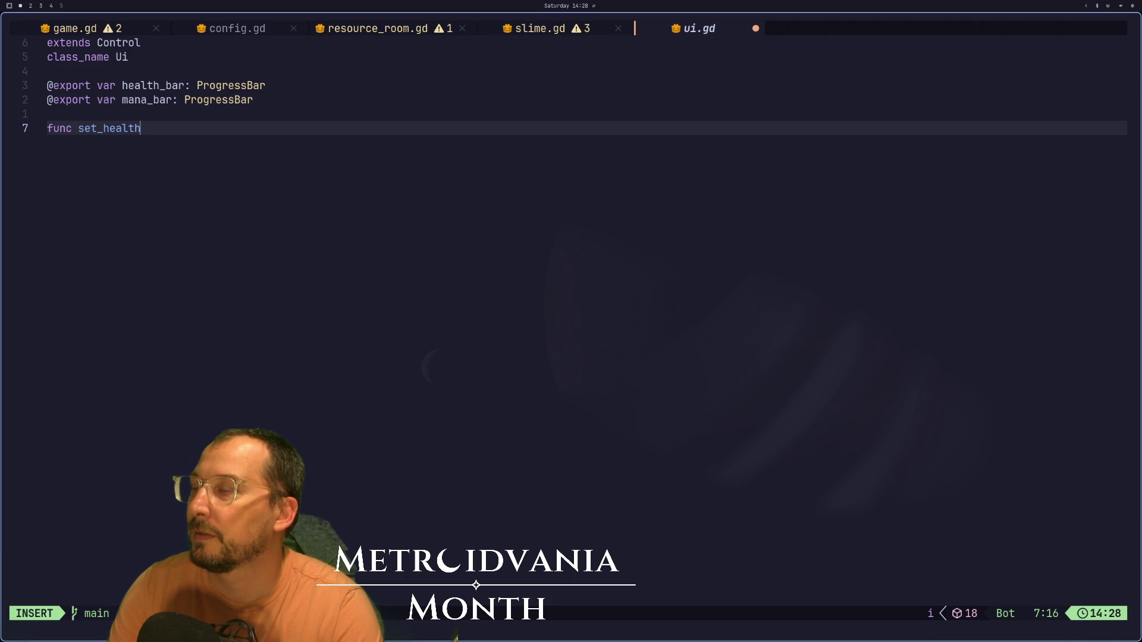
text(art)
text(() ->)
text( void:)
key(Return)
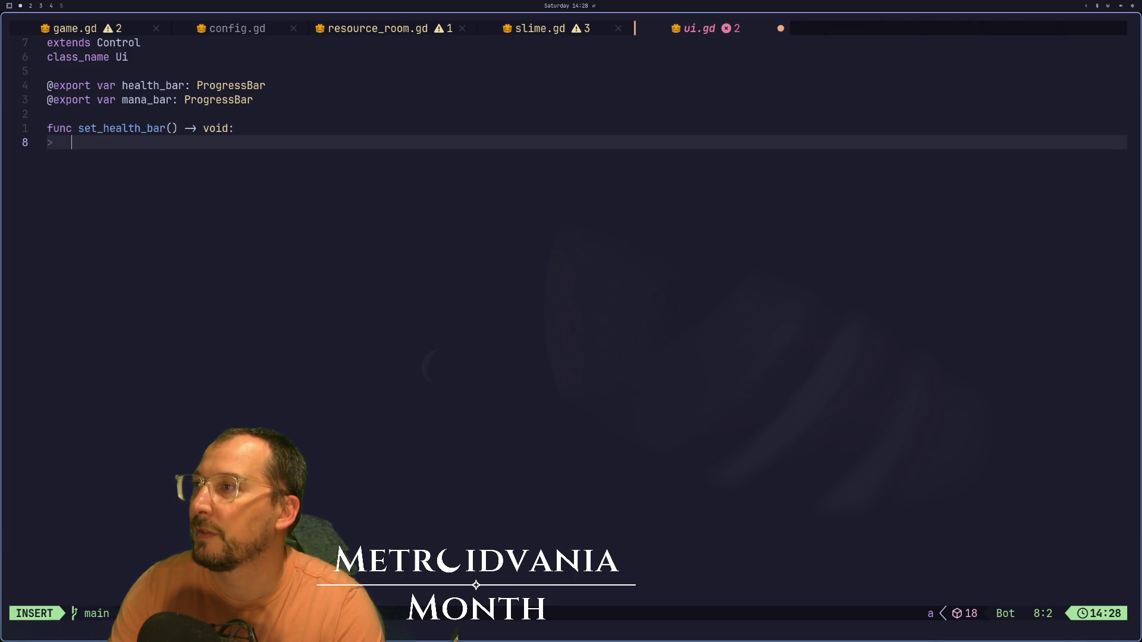
text(health_bar)
key(Escape)
key(g)
key(k)
key(l)
key(l)
key(l)
text(ar(value: float)
- Extend the body line to health_bar.value and delete the stray float
key(Escape)
text(jA)
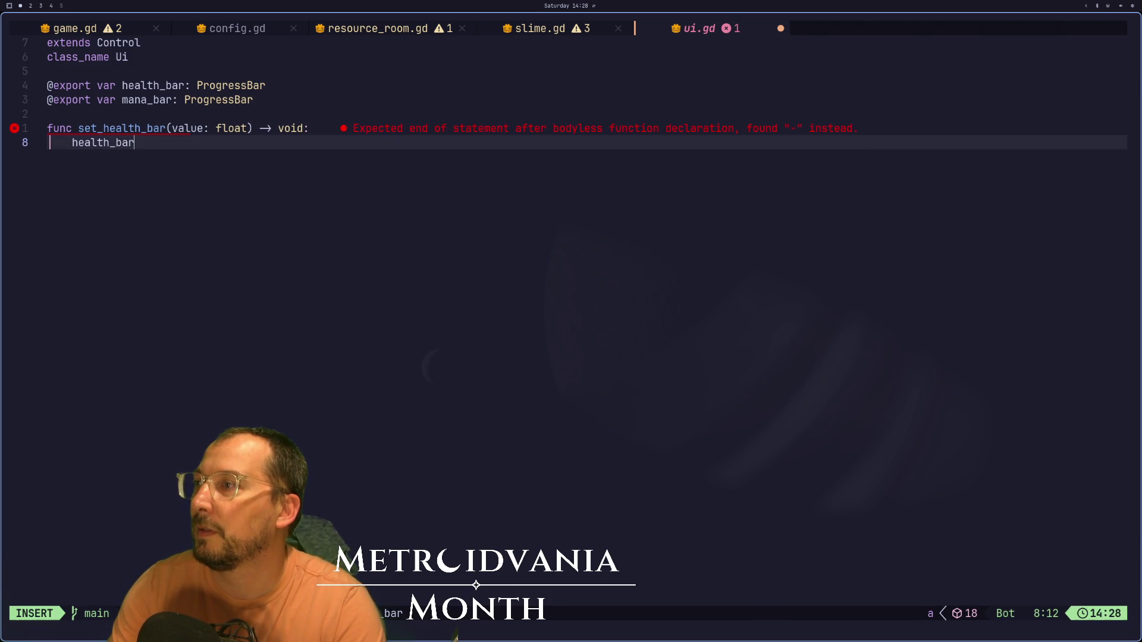
text(.value)
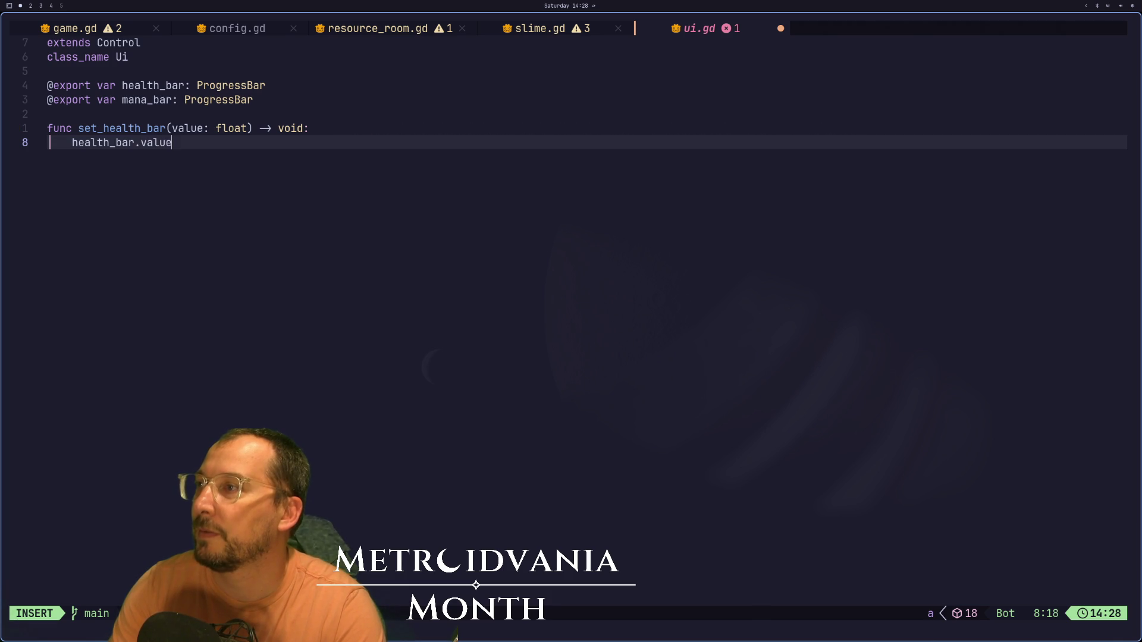
text( = float)
key(Escape)
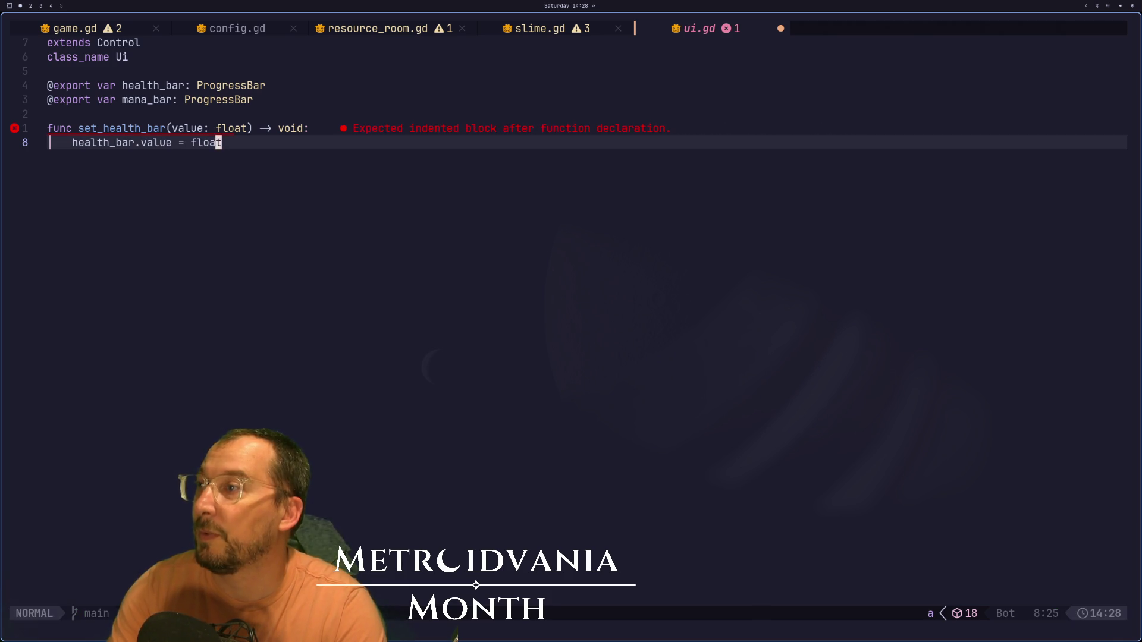
key(k)
key(j)
key(c)
key(a)
key(w)
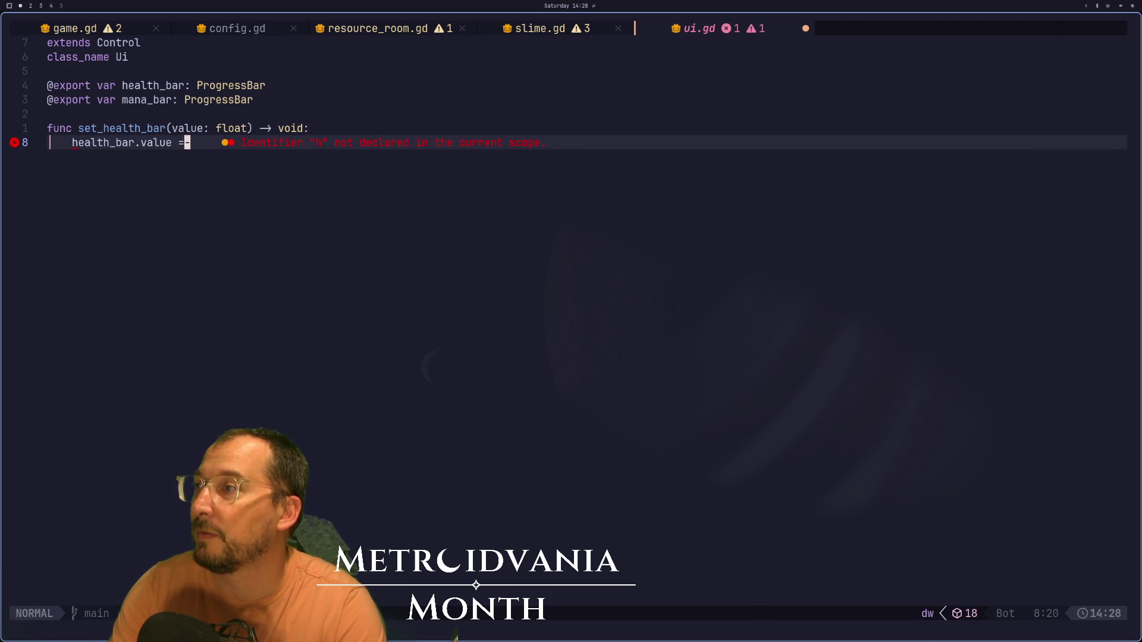
key(Escape)
- Replace the unfinished line with 'var tween: Tween = create_tween()'
key(d)
key(d)
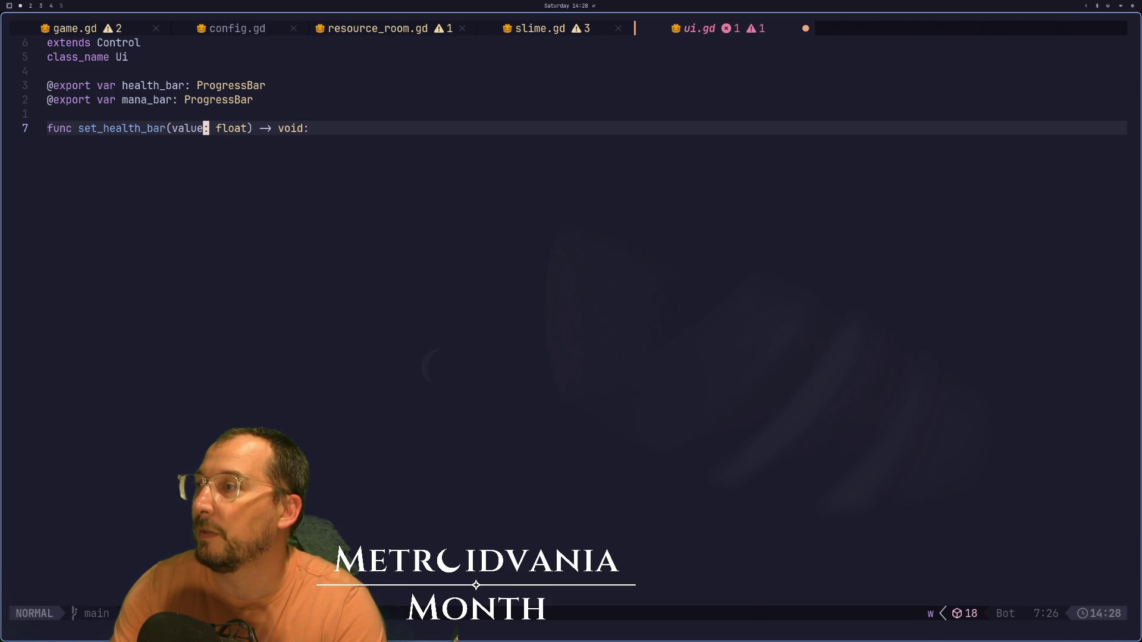
text(ovar twe)
text(en=)
text(Twww)
key(BackSpace)
key(BackSpace)
text(ee)
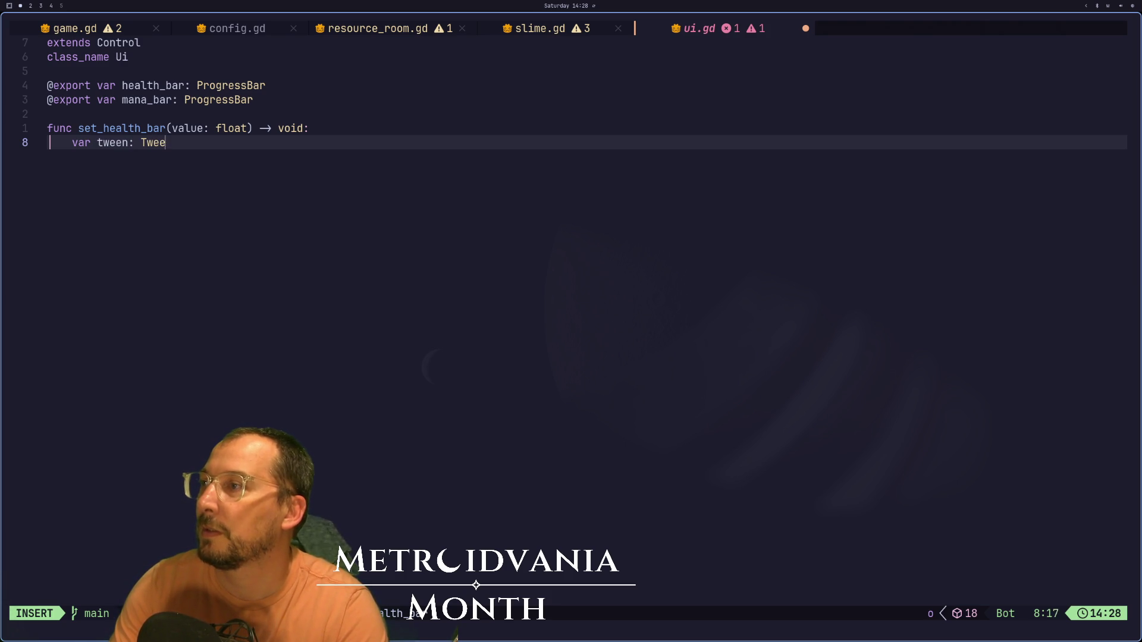
text(en-n -)
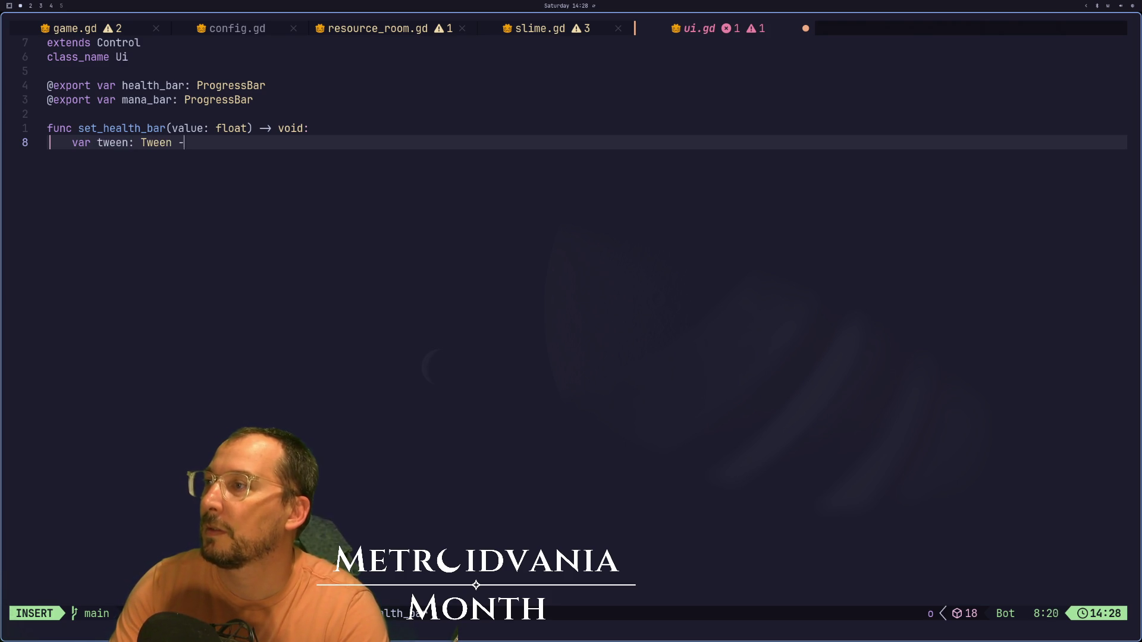
text( Ccr)
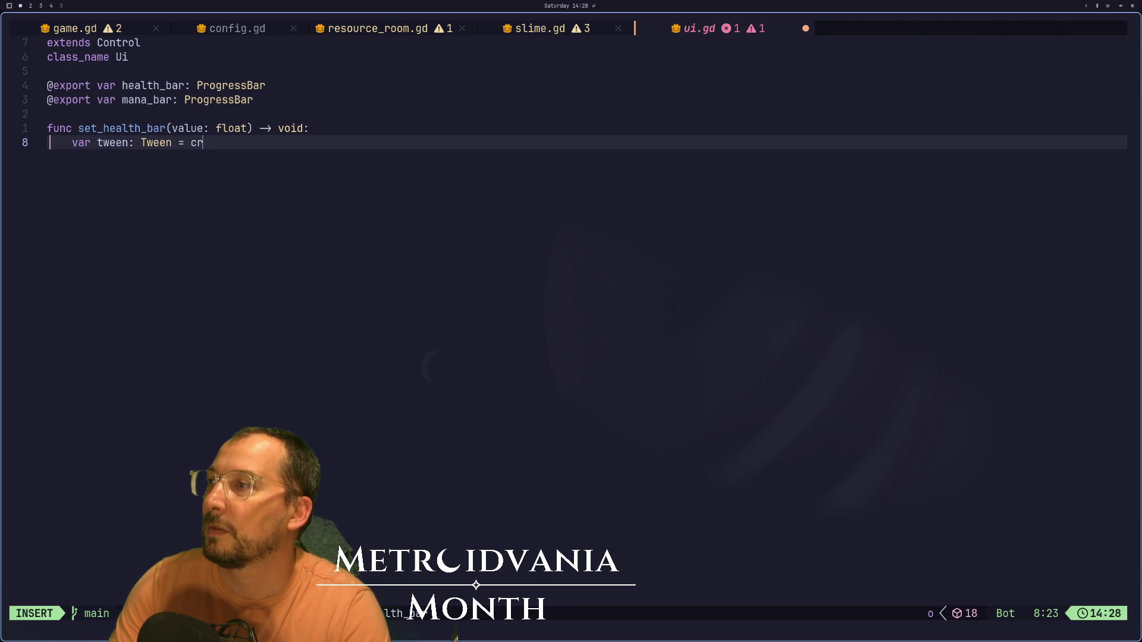
text(eate_tween())
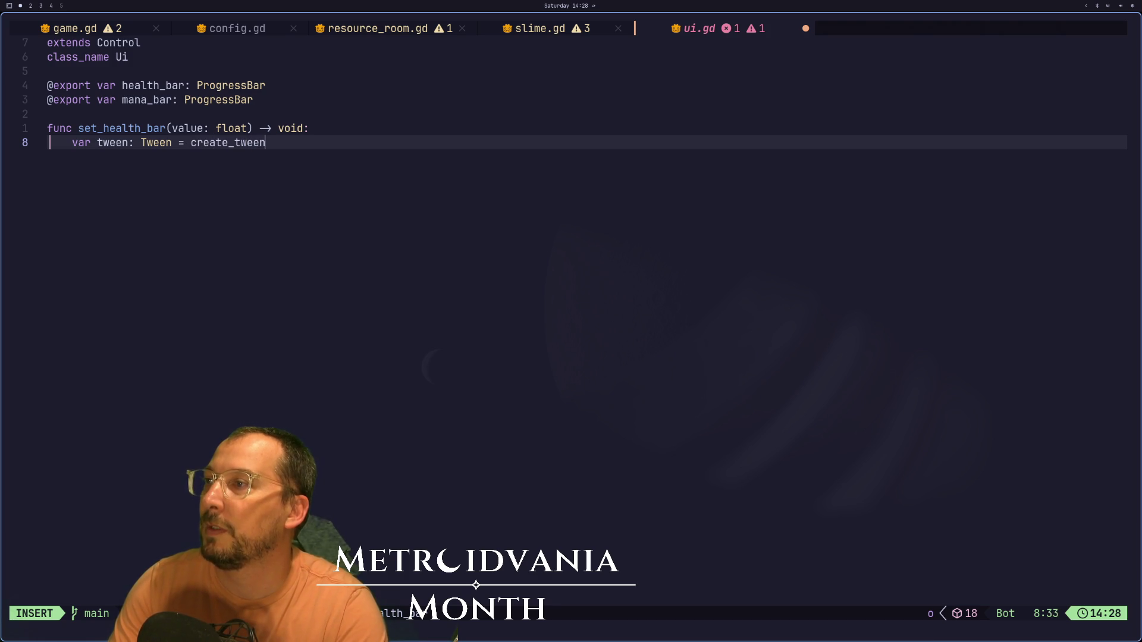
key(Return)
- Add 'tween.tween_property(health_bar, value' and check the create_tween documentation
text(tween_)
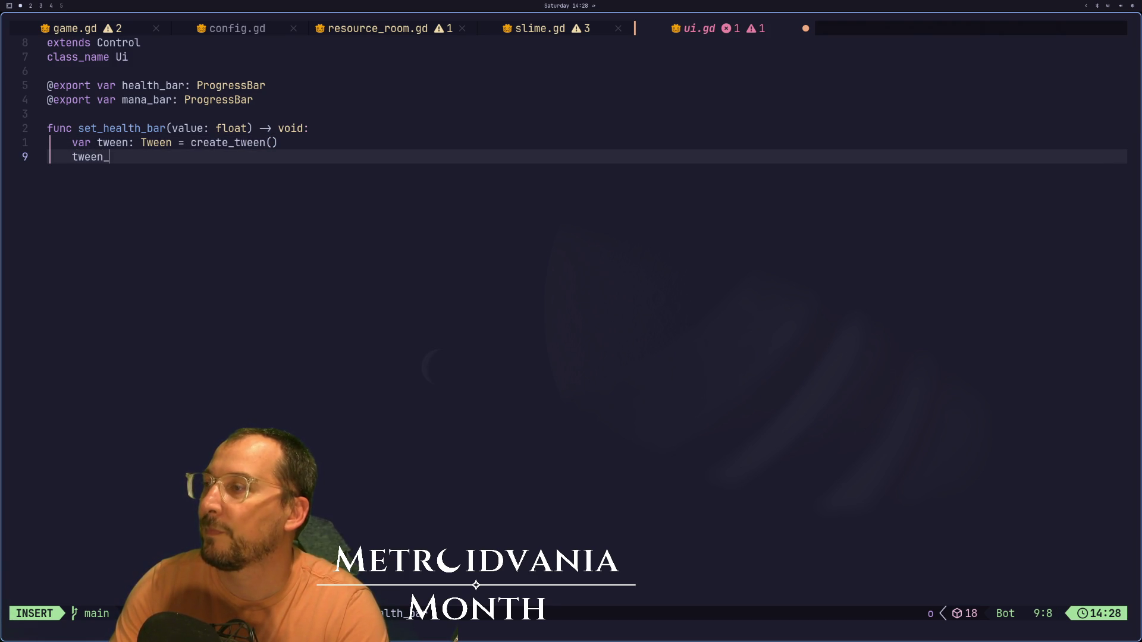
text(prope)
key(BackSpace)
key(BackSpace)
key(BackSpace)
key(BackSpace)
key(BackSpace)
text(tweent)
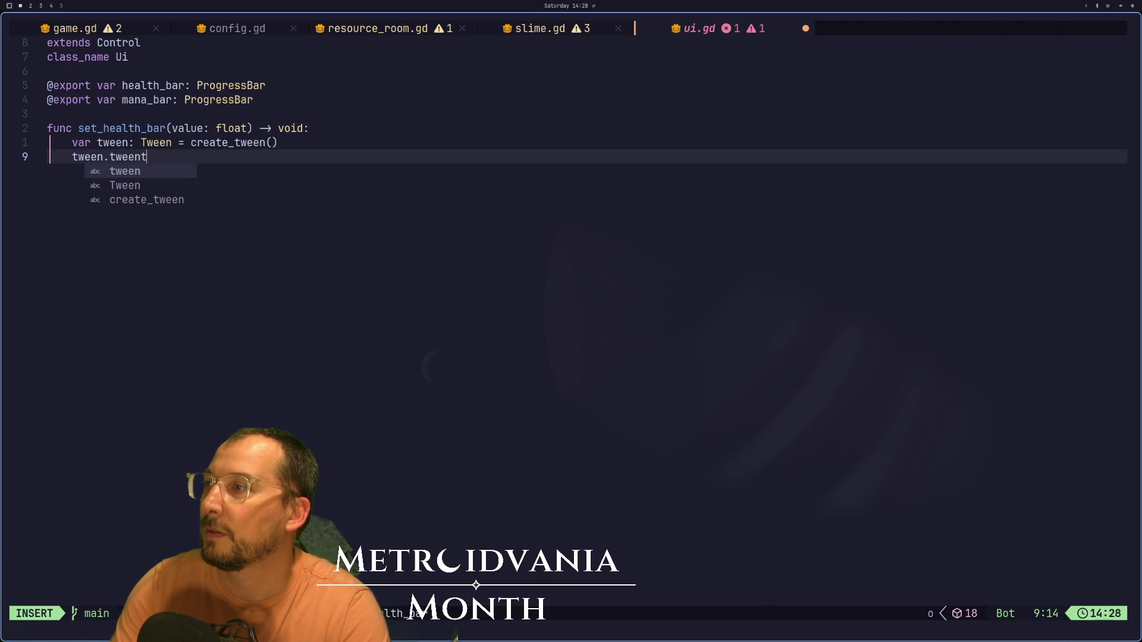
text(propert)
key(BackSpace)
key(BackSpace)
key(BackSpace)
key(BackSpace)
text(perty()
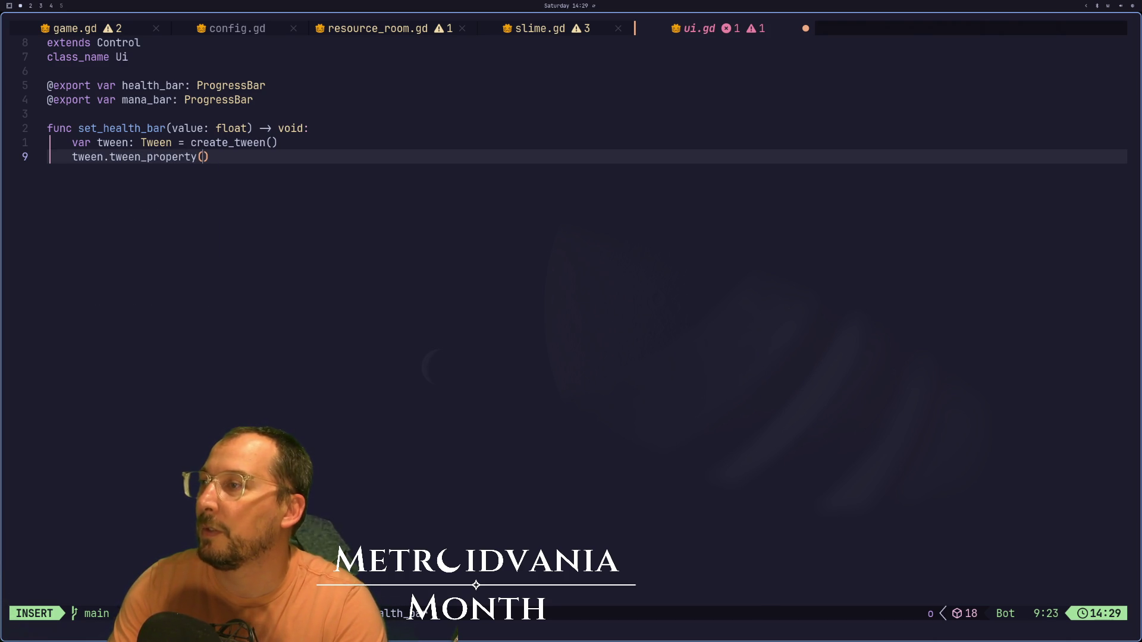
text(health_b)
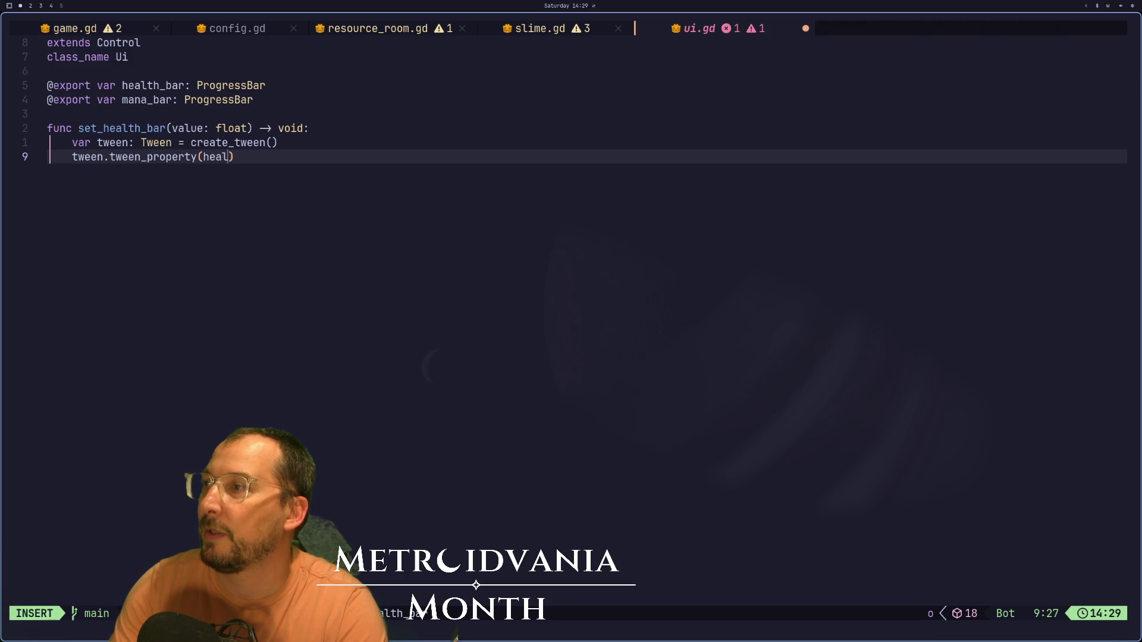
text(ar))
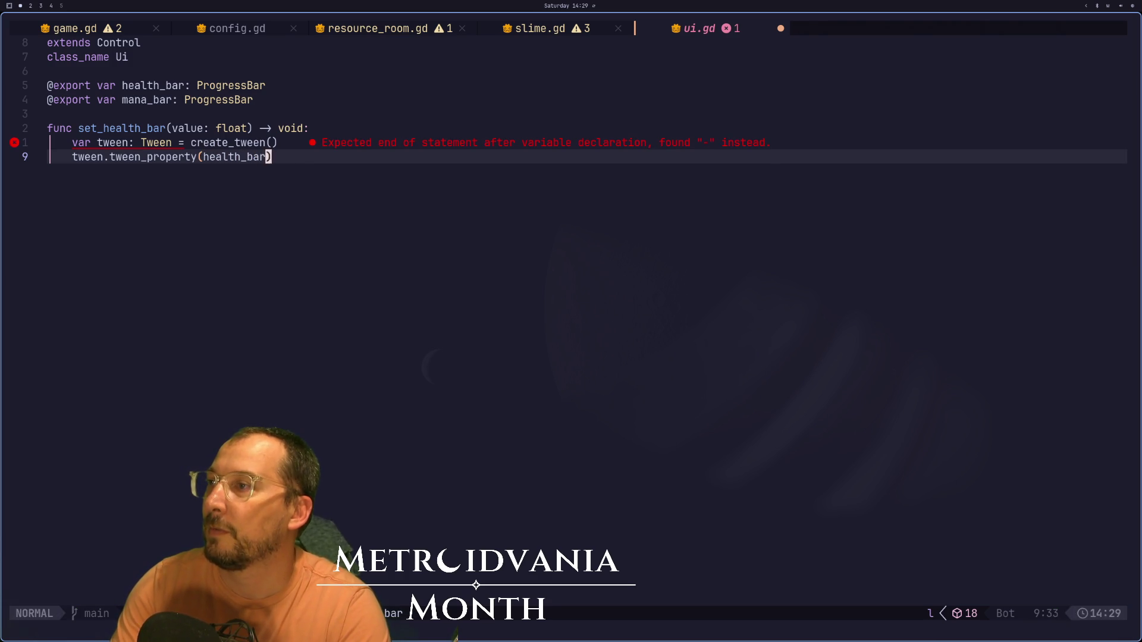
key(Escape)
text(i, value)
key(Escape)
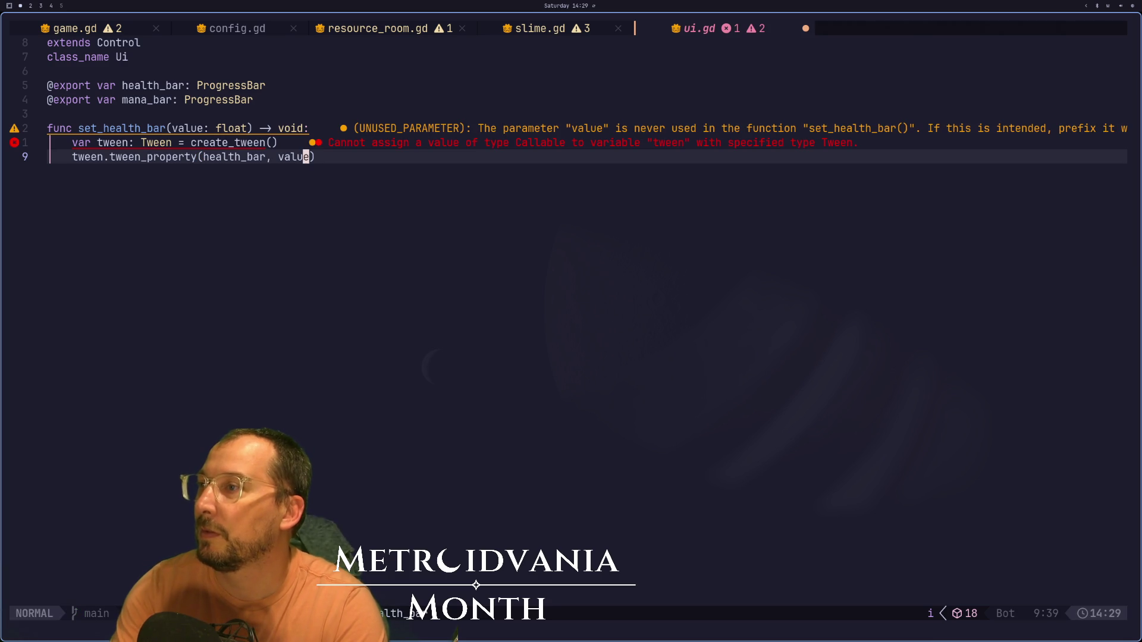
key(K)
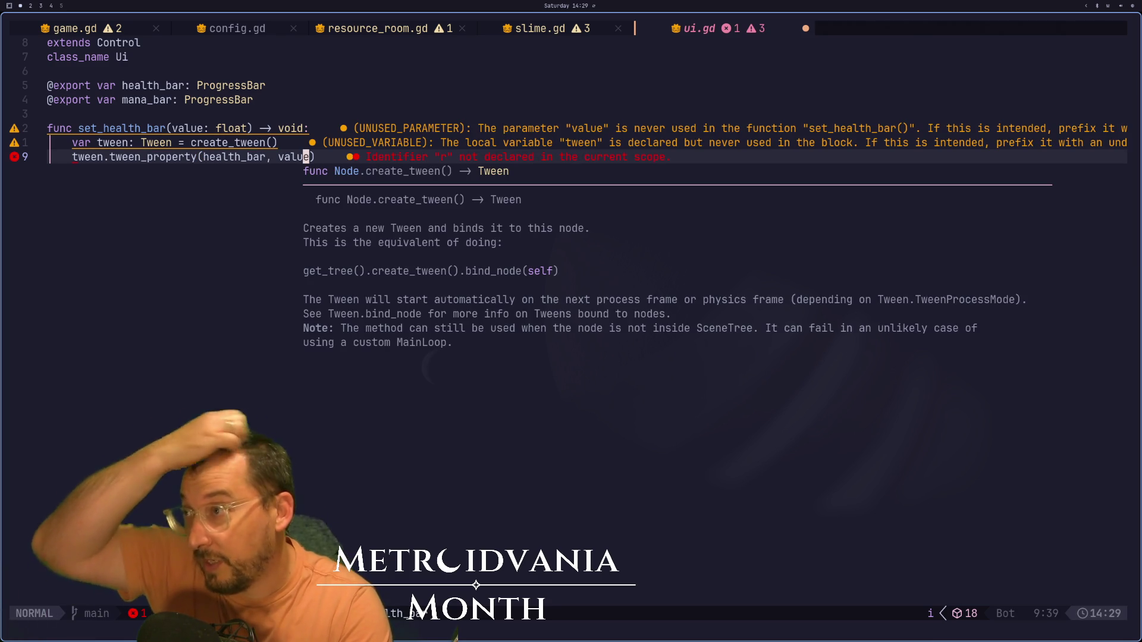
text(ar,)
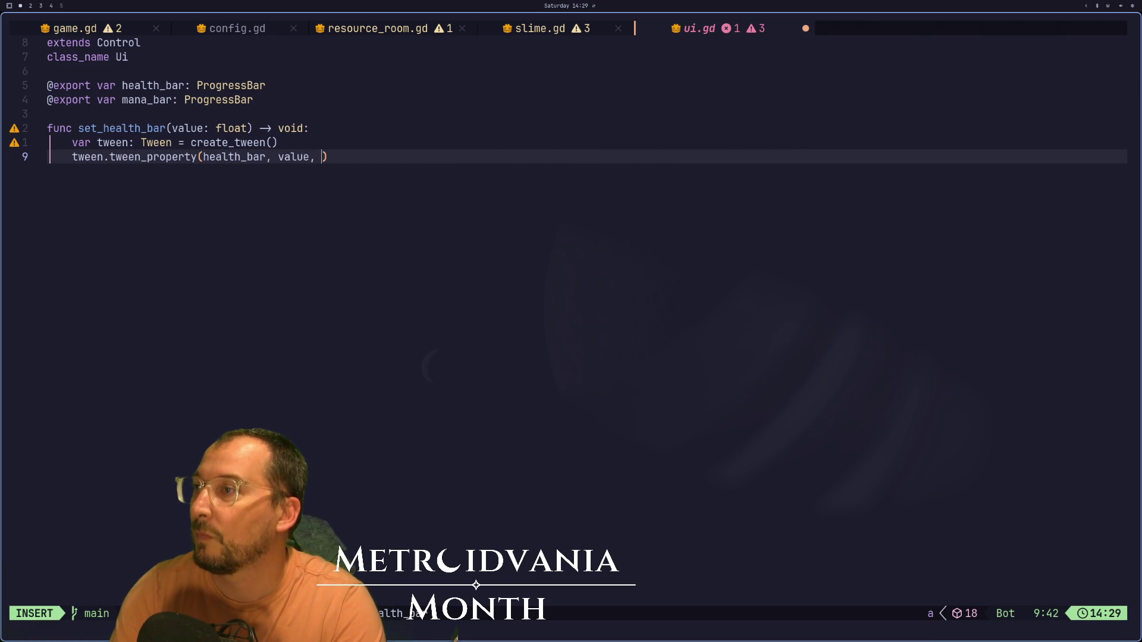
key(Escape)
- Give the tween a 0.5 duration, then change it to 0.1
text(a05)
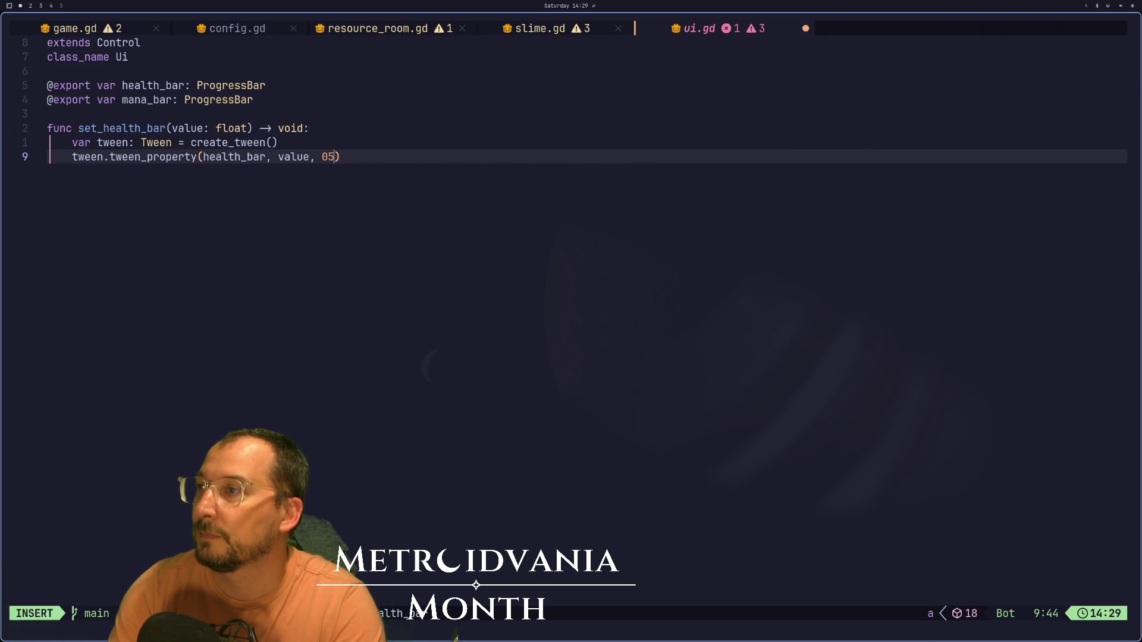
key(BackSpace)
key(BackSpace)
text(0.5)
key(Escape)
key(colon)
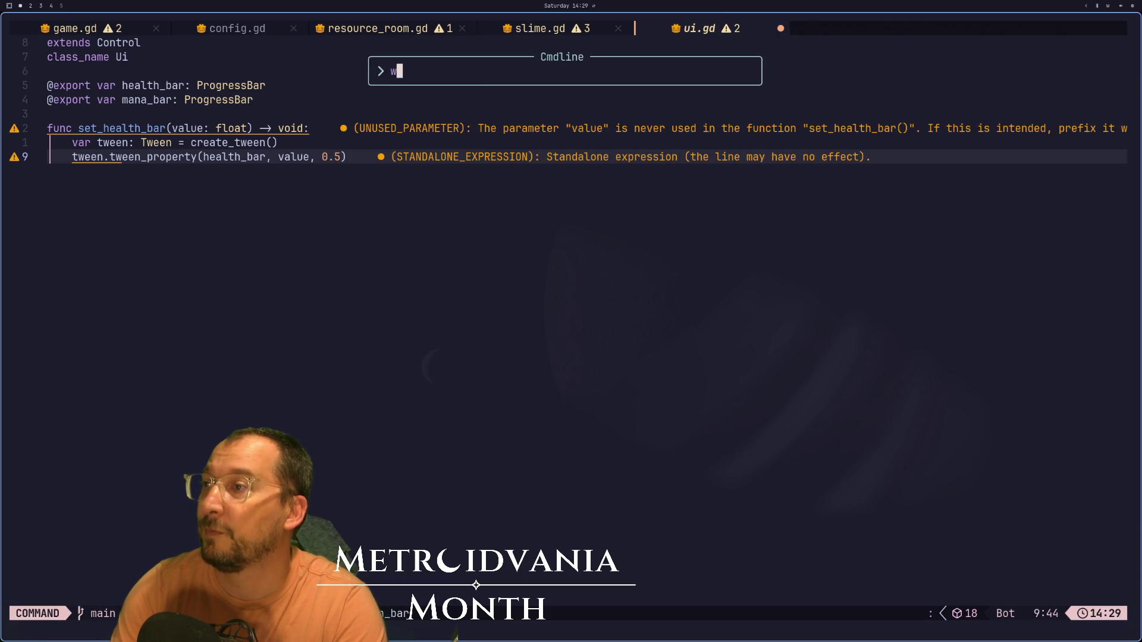
key(Escape)
key(i)
key(Escape)
text(s1)
key(Escape)
key(colon)
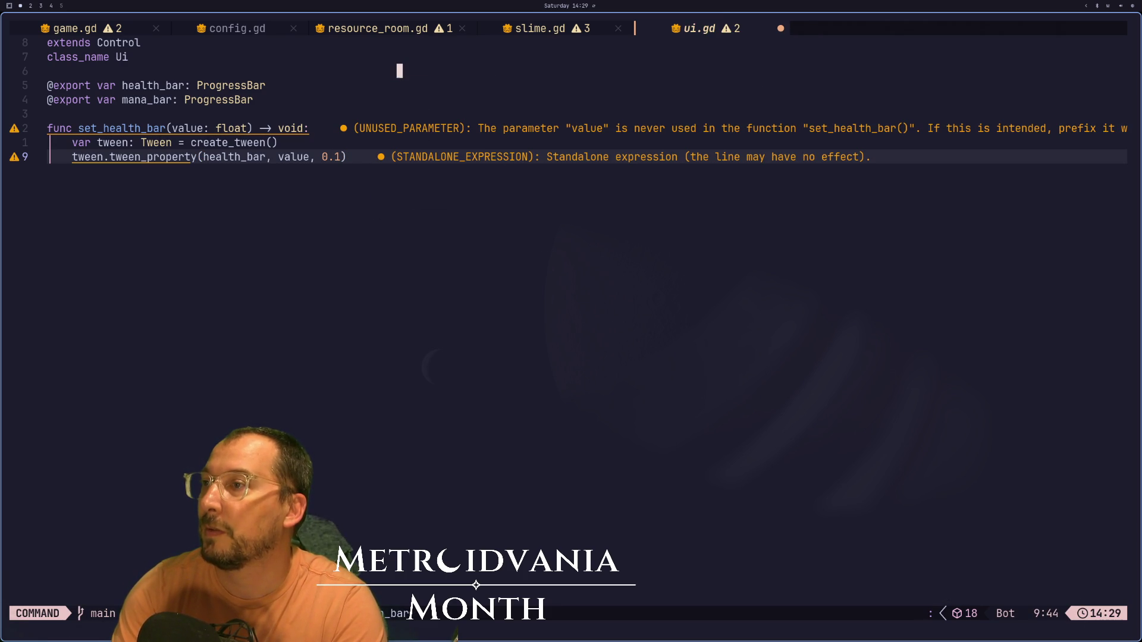